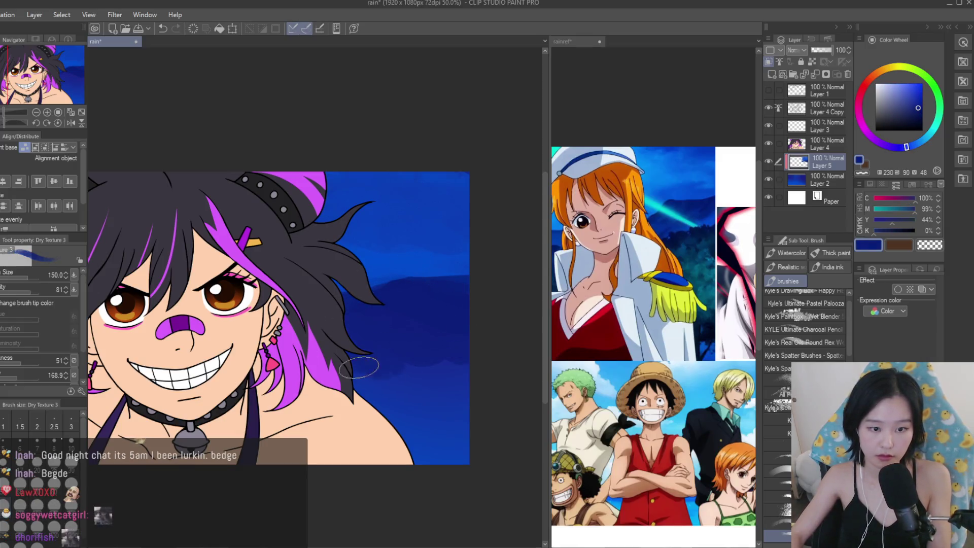
Brighten the navy sky left of the hair with a brighter blue textured stroke.
{"action": "scroll", "coordinate": [405, 345], "scroll_direction": "down", "scroll_amount": 3}
{"action": "scroll", "coordinate": [223, 329], "scroll_direction": "up", "scroll_amount": 1}
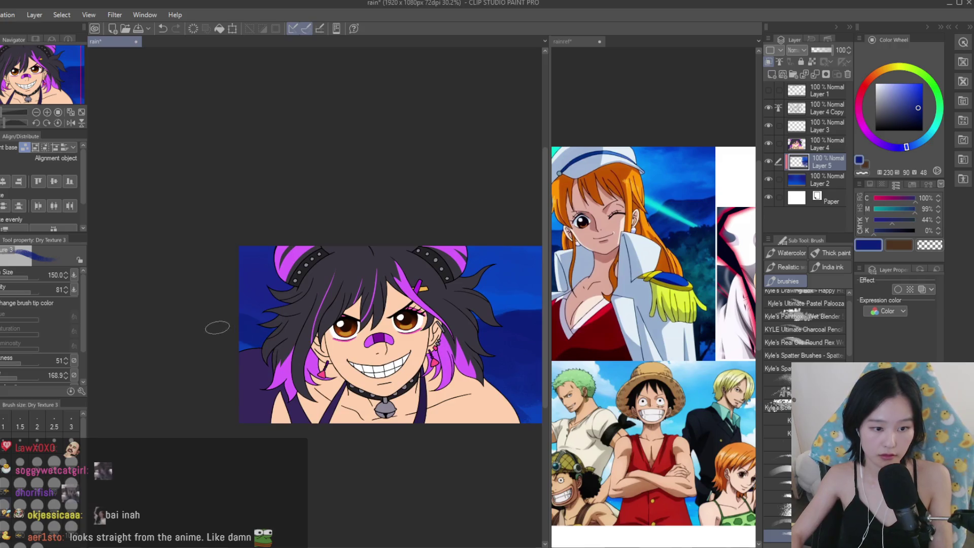
{"action": "scroll", "coordinate": [654, 330], "scroll_direction": "down", "scroll_amount": 2}
{"action": "scroll", "coordinate": [479, 293], "scroll_direction": "down", "scroll_amount": 1}
{"action": "left_click", "coordinate": [479, 293], "text": "alt"}
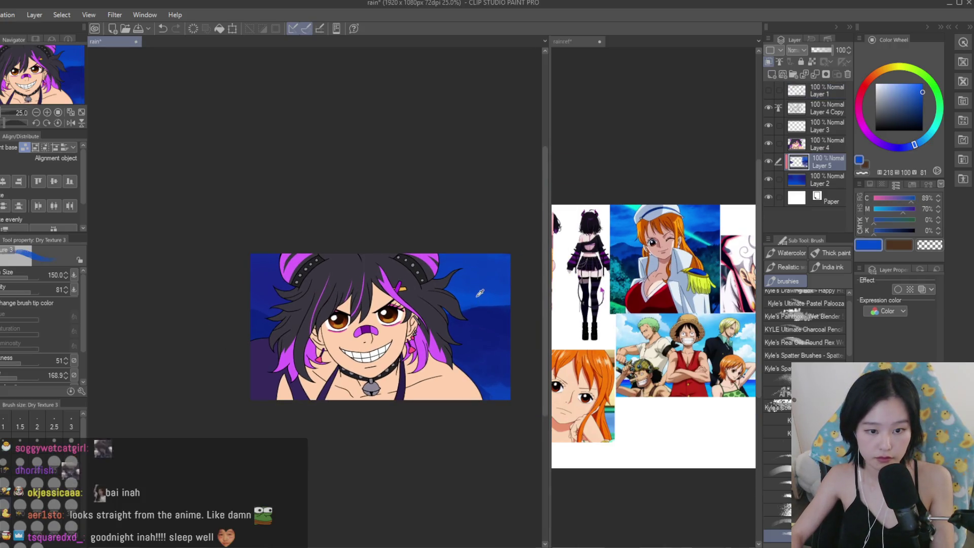
{"action": "scroll", "coordinate": [244, 305], "scroll_direction": "up", "scroll_amount": 2}
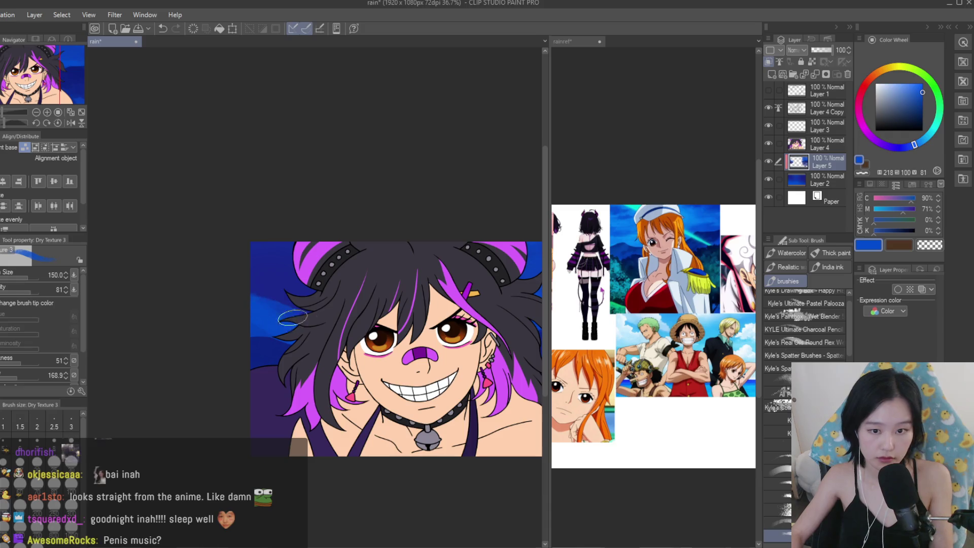
{"action": "left_click", "coordinate": [276, 290], "text": "alt"}
{"action": "mouse_move", "coordinate": [276, 289]}
{"action": "left_mouse_down"}
{"action": "mouse_move", "coordinate": [264, 264]}
{"action": "mouse_move", "coordinate": [295, 299]}
{"action": "left_mouse_up"}
Paint dark teal and darker navy strokes into the lower-right sky.
{"action": "scroll", "coordinate": [255, 282], "scroll_direction": "down", "scroll_amount": 3}
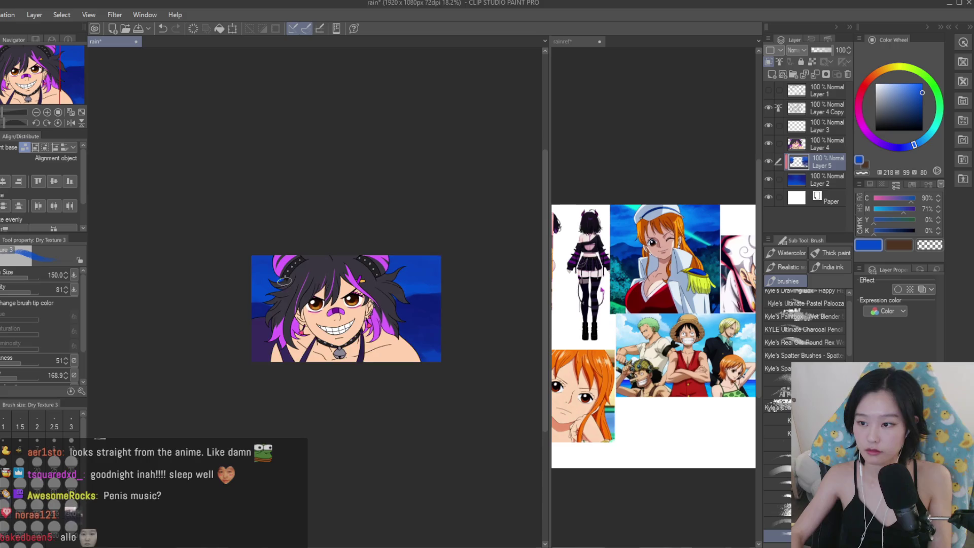
{"action": "scroll", "coordinate": [429, 282], "scroll_direction": "up", "scroll_amount": 2}
{"action": "scroll", "coordinate": [708, 274], "scroll_direction": "up", "scroll_amount": 3}
{"action": "left_click", "coordinate": [563, 284], "text": "alt"}
{"action": "mouse_move", "coordinate": [437, 370]}
{"action": "left_mouse_down"}
{"action": "mouse_move", "coordinate": [426, 385]}
{"action": "mouse_move", "coordinate": [409, 377]}
{"action": "left_mouse_up"}
{"action": "left_click", "coordinate": [420, 373], "text": "alt"}
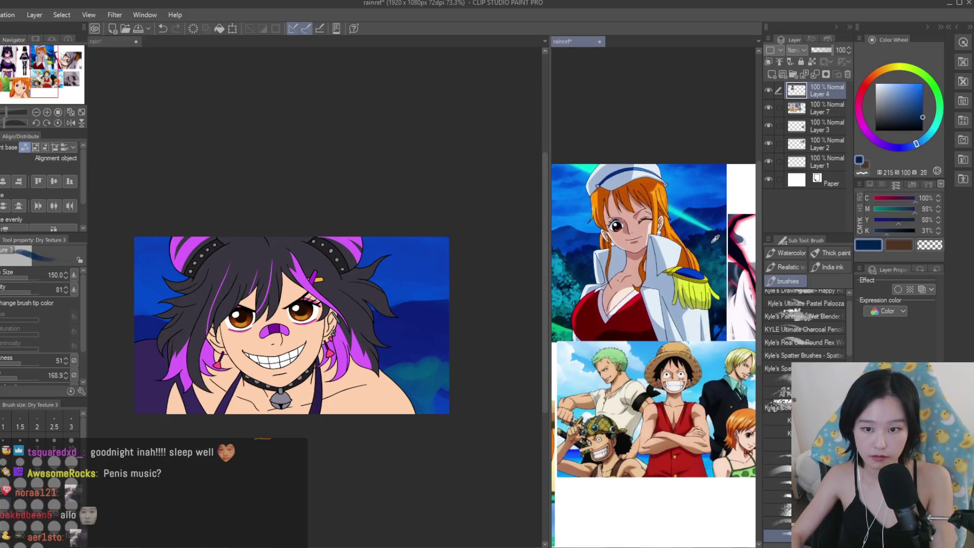
{"action": "left_click", "coordinate": [404, 337], "text": "alt"}
{"action": "left_click_drag", "start_coordinate": [406, 335], "coordinate": [429, 325]}
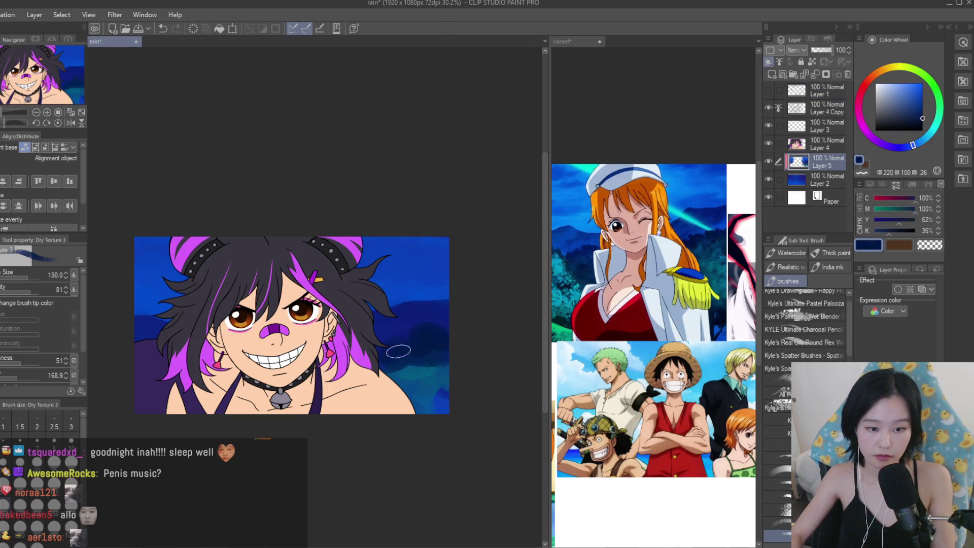
Fine-tune the painting colour between navy and blue, ending on a slightly darker deep blue.
{"action": "left_click", "coordinate": [427, 333], "text": "alt"}
{"action": "left_click", "coordinate": [430, 333], "text": "alt"}
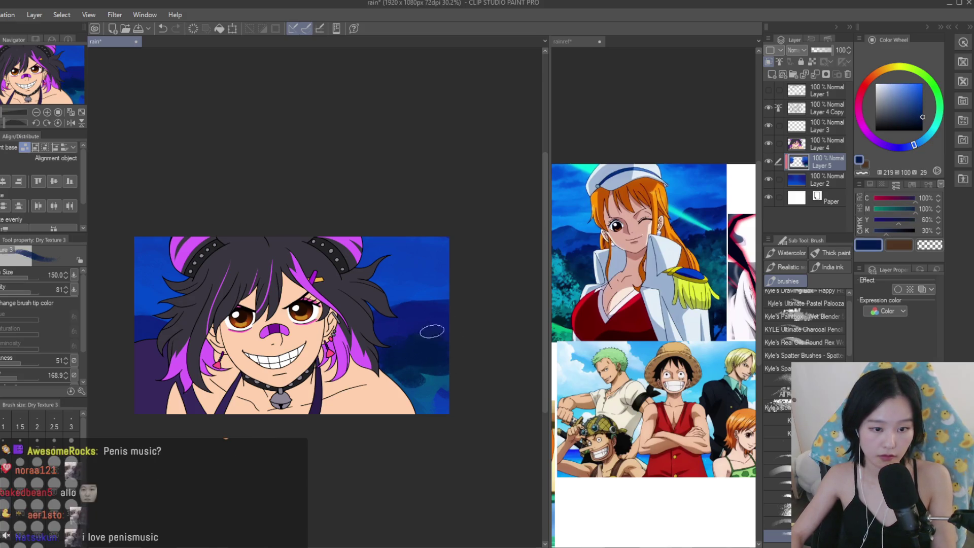
{"action": "left_click", "coordinate": [392, 367], "text": "alt"}
{"action": "left_click", "coordinate": [406, 370], "text": "alt"}
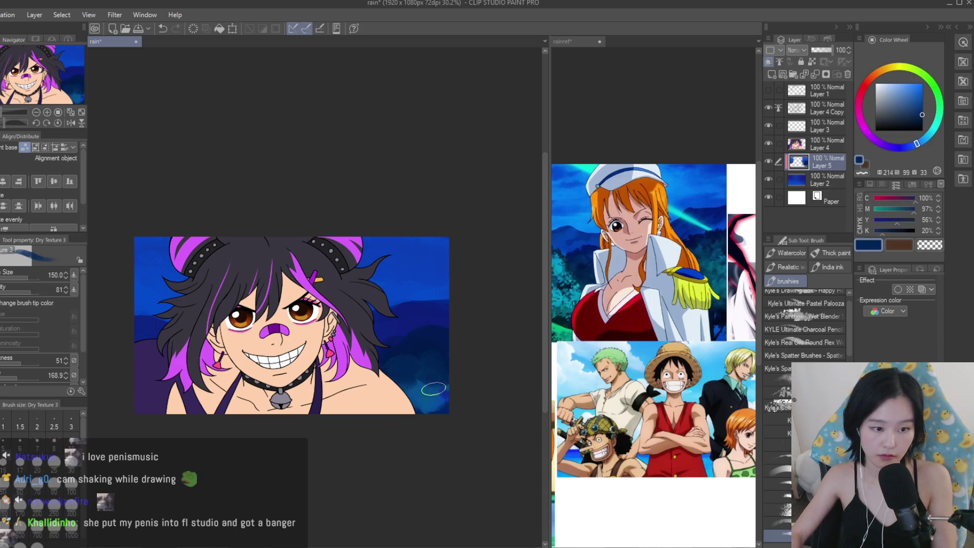
{"action": "left_click", "coordinate": [420, 374], "text": "alt"}
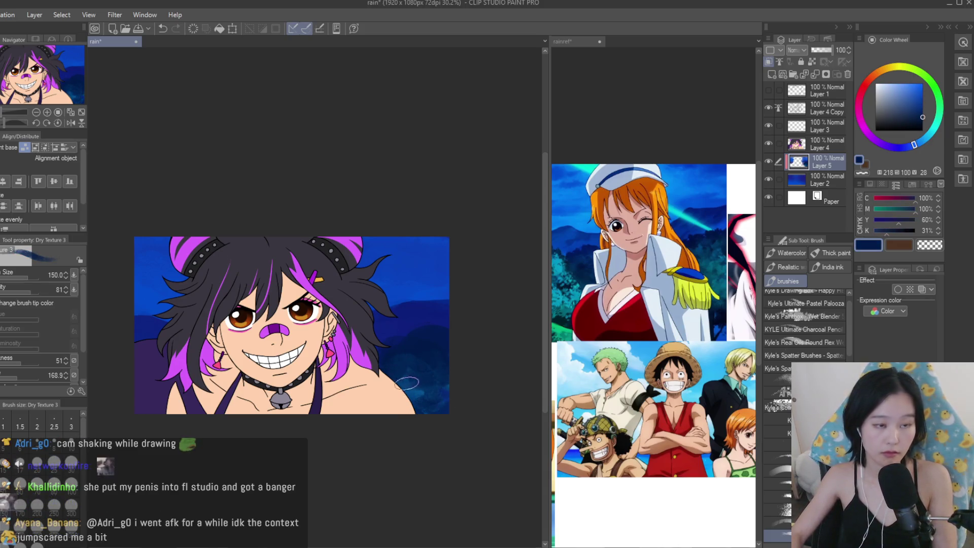
{"action": "left_click", "coordinate": [441, 361], "text": "alt"}
{"action": "left_click", "coordinate": [429, 355], "text": "alt"}
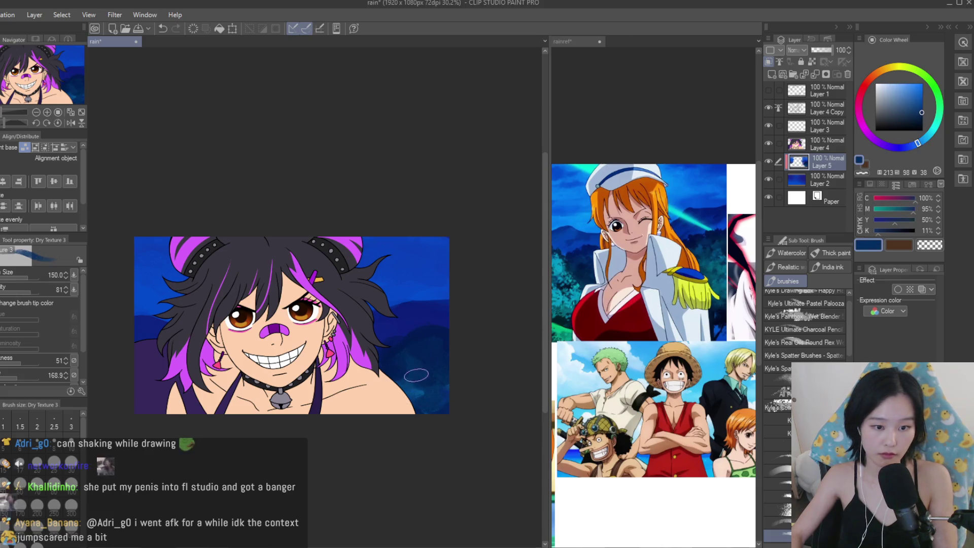
{"action": "scroll", "coordinate": [411, 372], "scroll_direction": "down", "scroll_amount": 1}
{"action": "scroll", "coordinate": [411, 372], "scroll_direction": "down", "scroll_amount": 1}
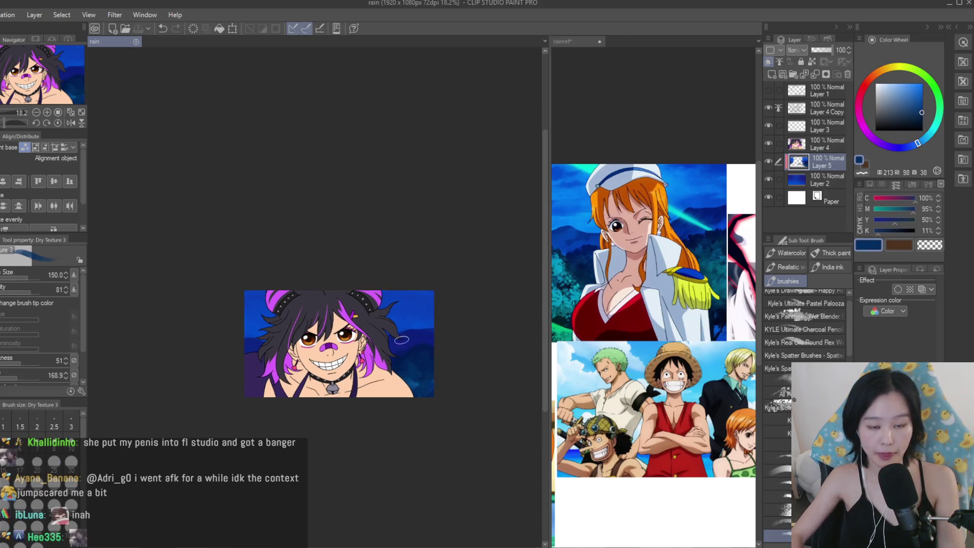
Compare against the reference collage document, then return to the rain drawing.
{"action": "key", "text": "ctrl+Tab"}
{"action": "scroll", "coordinate": [707, 257], "scroll_direction": "down", "scroll_amount": 1}
{"action": "scroll", "coordinate": [706, 256], "scroll_direction": "up", "scroll_amount": 2}
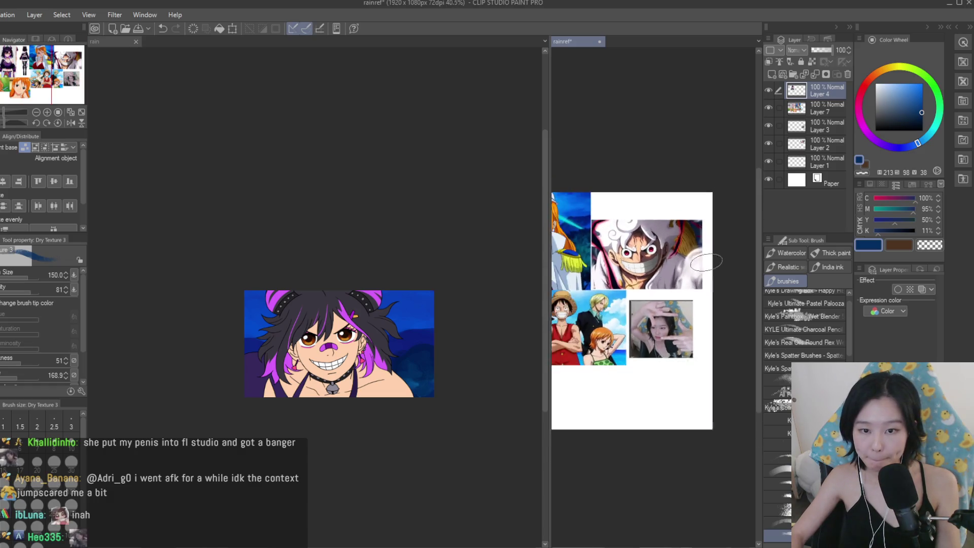
{"action": "key", "text": "ctrl+Tab"}
{"action": "scroll", "coordinate": [409, 365], "scroll_direction": "up", "scroll_amount": 2}
{"action": "scroll", "coordinate": [399, 334], "scroll_direction": "up", "scroll_amount": 1}
Toggle Layer 1 and Layer 4 visibility to check the drawing, then select Layer 4 Copy.
{"action": "left_click", "coordinate": [767, 90]}
{"action": "left_click", "coordinate": [768, 90]}
{"action": "left_click", "coordinate": [769, 142]}
{"action": "left_click", "coordinate": [768, 143]}
{"action": "left_click", "coordinate": [773, 123]}
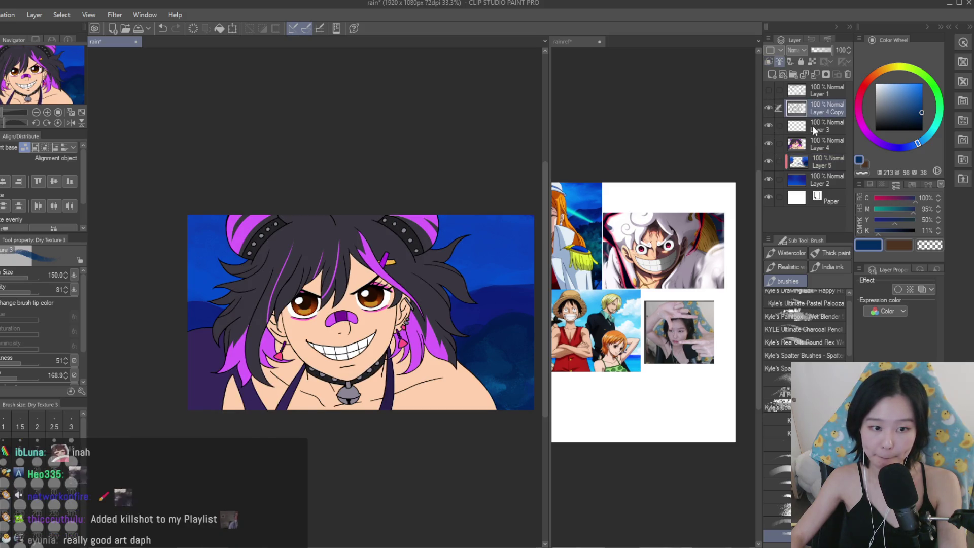
Recheck the reference collage, switch to a hard pen and pick a slightly darker colour.
{"action": "left_click", "coordinate": [640, 238]}
{"action": "scroll", "coordinate": [641, 238], "scroll_direction": "up", "scroll_amount": 10}
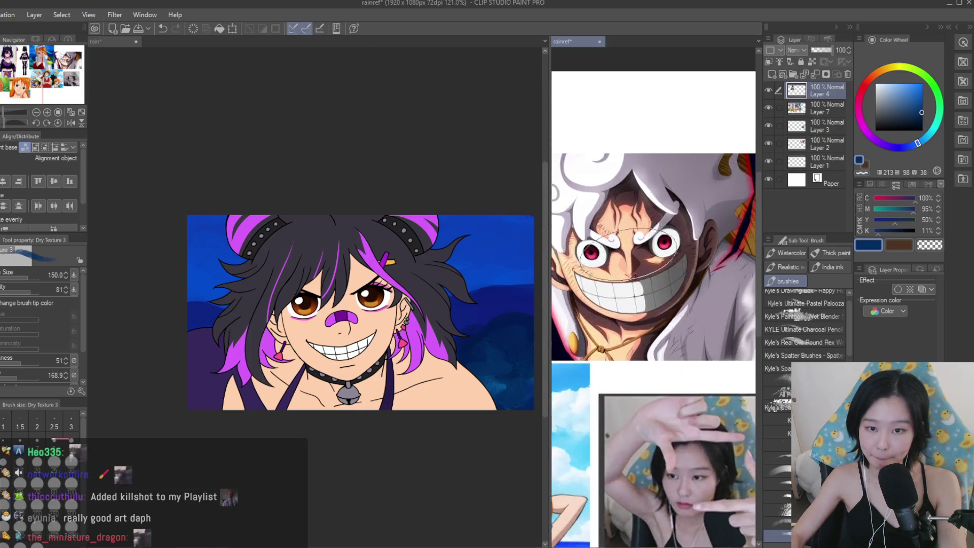
{"action": "scroll", "coordinate": [640, 238], "scroll_direction": "down", "scroll_amount": 5}
{"action": "key", "text": "ctrl+Tab"}
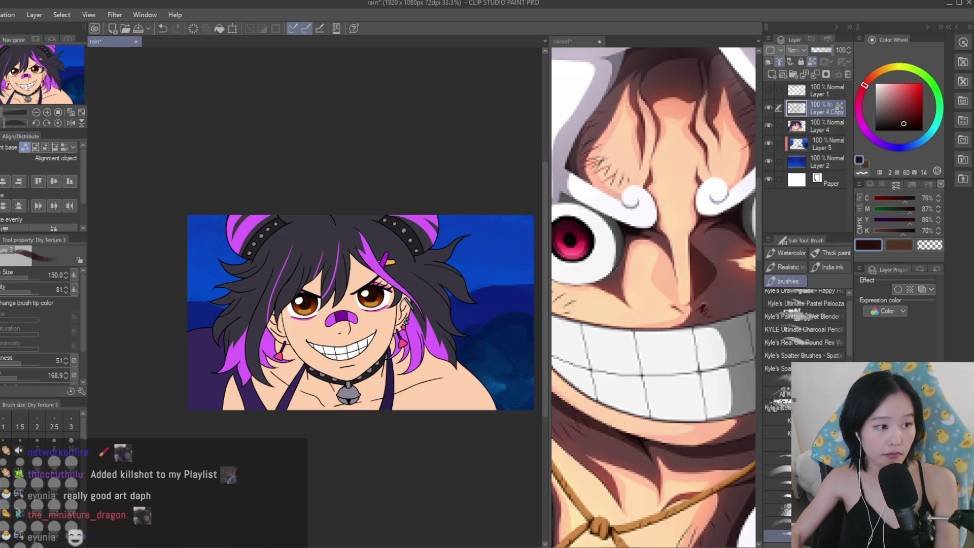
{"action": "key", "text": "p"}
{"action": "scroll", "coordinate": [387, 286], "scroll_direction": "down", "scroll_amount": 2}
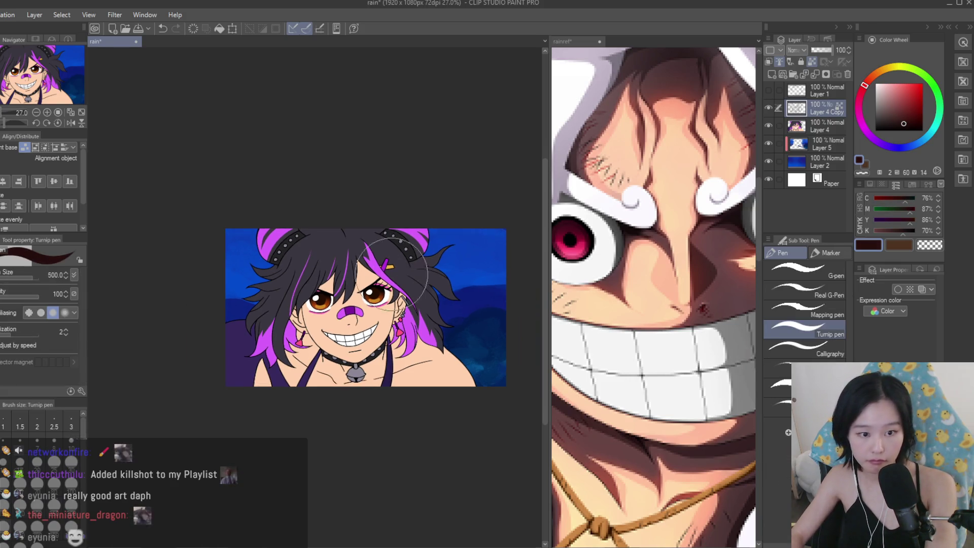
{"action": "scroll", "coordinate": [374, 303], "scroll_direction": "up", "scroll_amount": 2}
{"action": "left_click", "coordinate": [901, 126]}
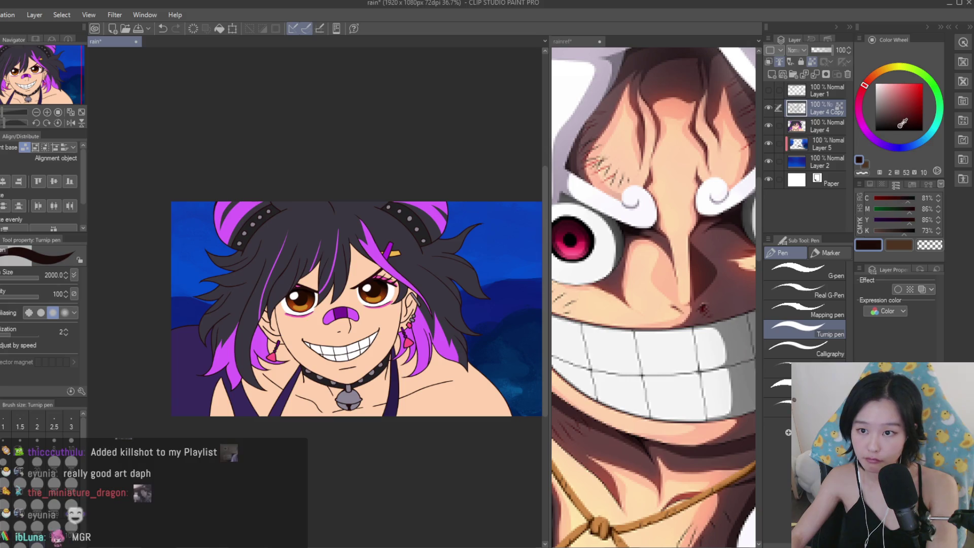
Add a new layer above Layer 4 Copy and pick a light muted pink.
{"action": "left_click", "coordinate": [772, 75]}
{"action": "left_click", "coordinate": [883, 101]}
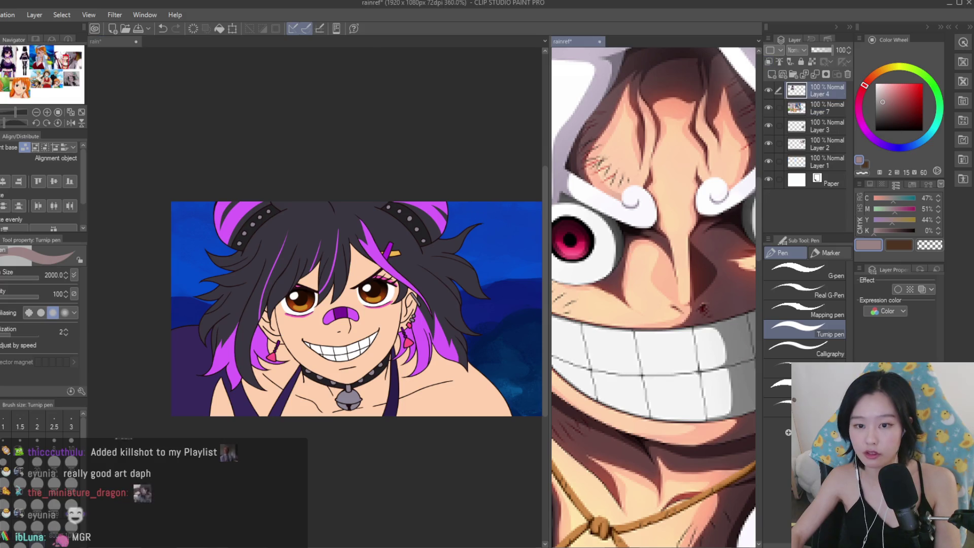
{"action": "scroll", "coordinate": [653, 297], "scroll_direction": "down", "scroll_amount": 5}
{"action": "scroll", "coordinate": [172, 198], "scroll_direction": "up", "scroll_amount": 1}
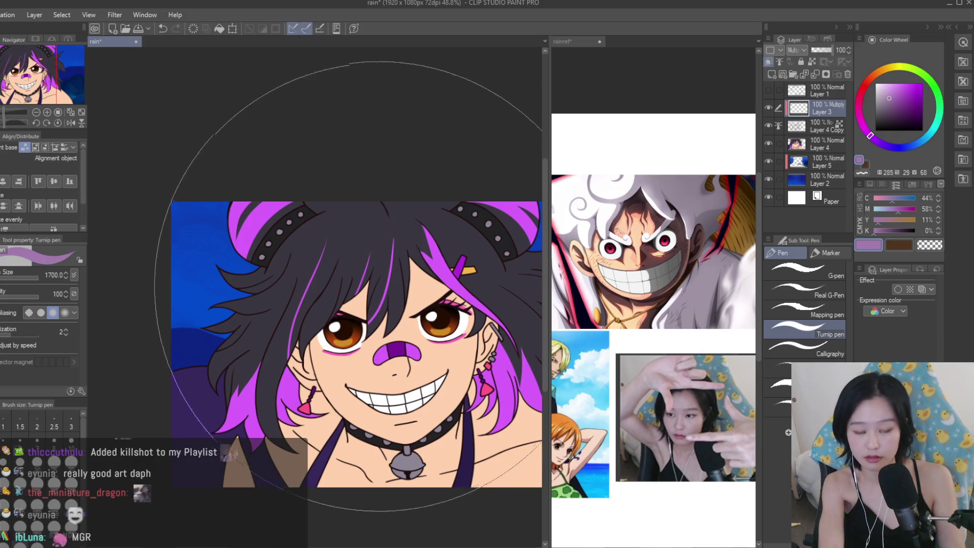
Set pen size to 80 and move Layer 3 below Layer 4 Copy, undoing an accidental merge.
{"action": "left_click_drag", "start_coordinate": [414, 326], "coordinate": [420, 359]}
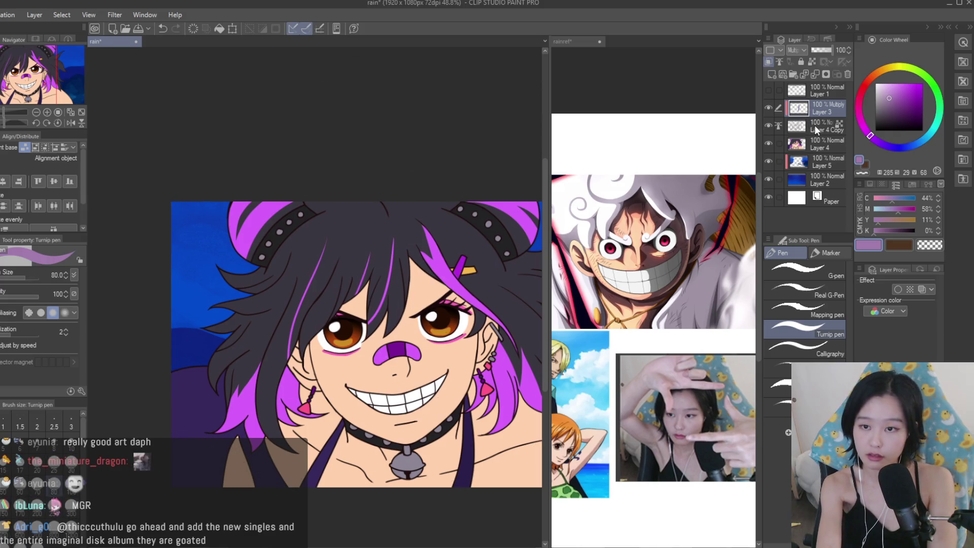
{"action": "left_click_drag", "start_coordinate": [813, 133], "coordinate": [814, 134]}
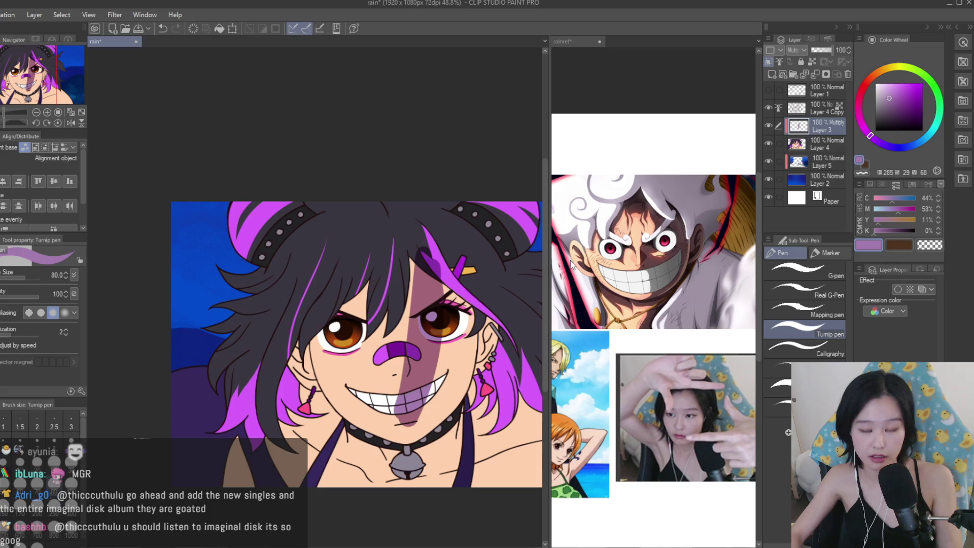
{"action": "left_click", "coordinate": [781, 75]}
{"action": "key", "text": "ctrl+z"}
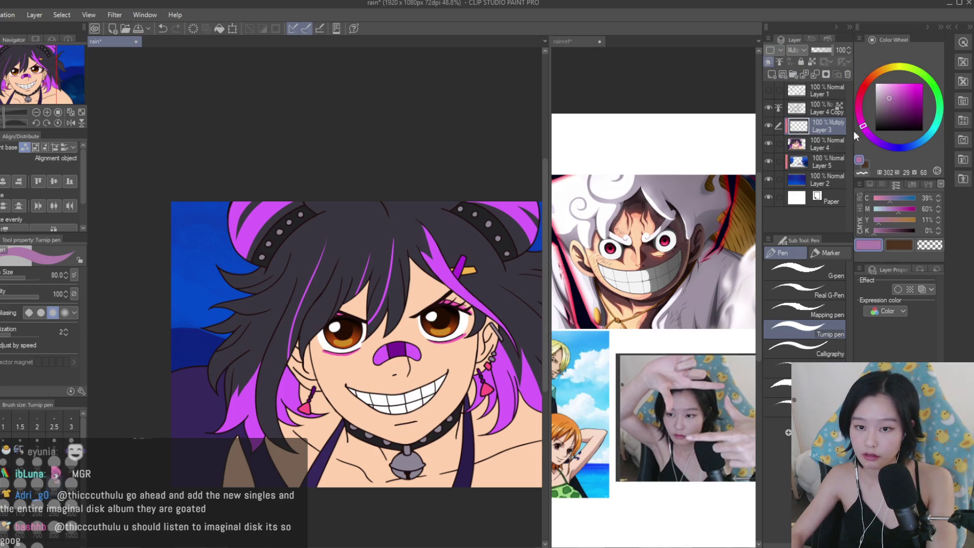
{"action": "scroll", "coordinate": [428, 331], "scroll_direction": "up", "scroll_amount": 1}
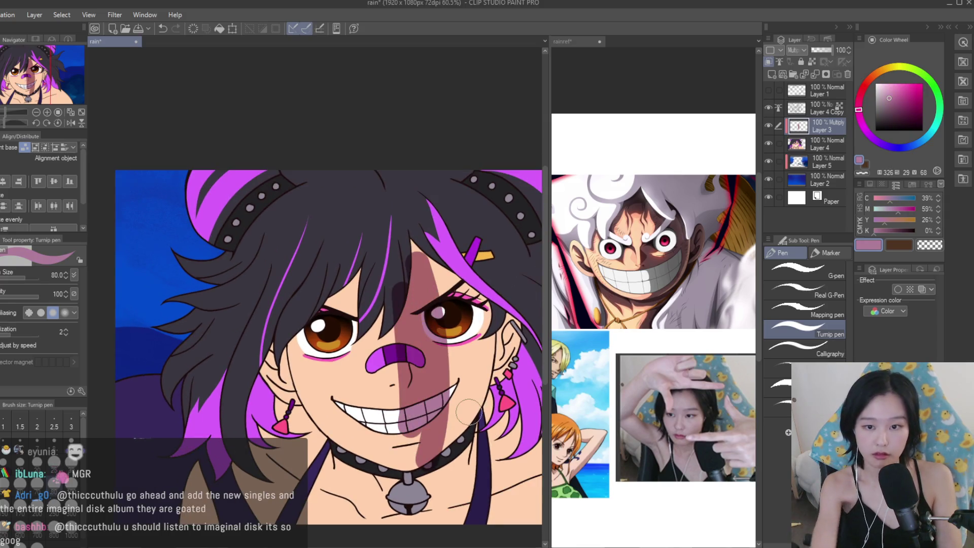
Shade the right side of the face, hair, neck, chest and shoulder, using size 200 for broad strokes.
{"action": "mouse_move", "coordinate": [428, 327]}
{"action": "left_mouse_down"}
{"action": "mouse_move", "coordinate": [413, 284]}
{"action": "mouse_move", "coordinate": [487, 355]}
{"action": "mouse_move", "coordinate": [416, 258]}
{"action": "left_mouse_up"}
{"action": "scroll", "coordinate": [383, 174], "scroll_direction": "up", "scroll_amount": 1}
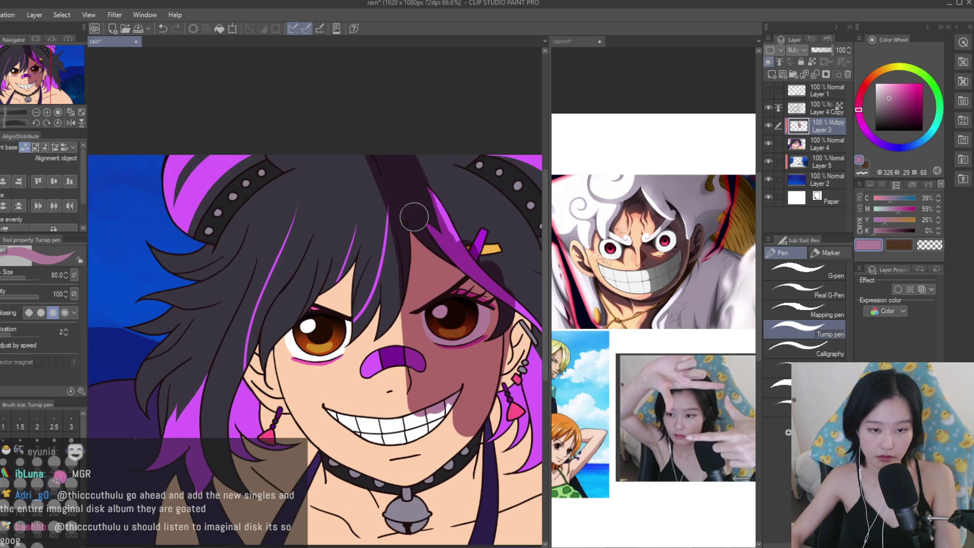
{"action": "scroll", "coordinate": [413, 211], "scroll_direction": "down", "scroll_amount": 2}
{"action": "left_click_drag", "start_coordinate": [459, 177], "coordinate": [538, 319]}
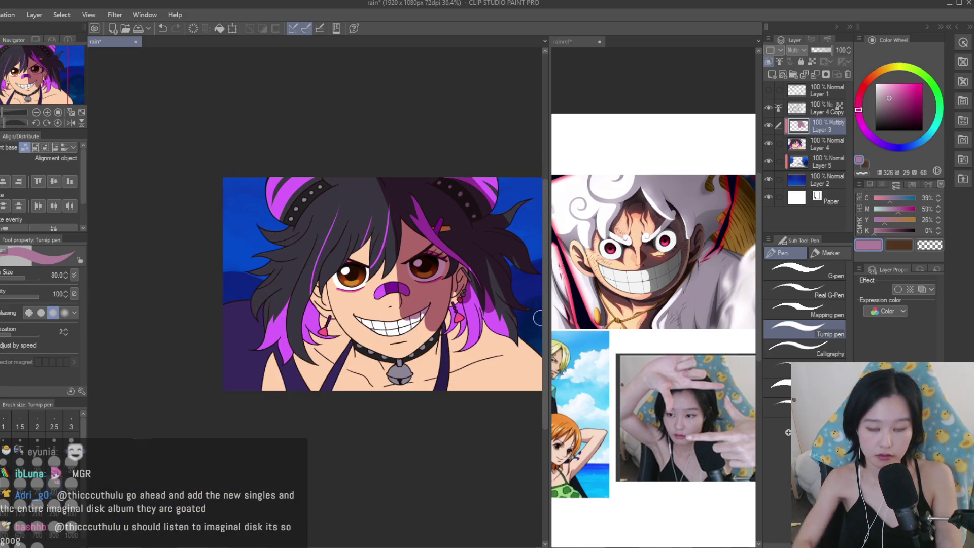
{"action": "key", "text": "]"}
{"action": "left_click_drag", "start_coordinate": [463, 274], "coordinate": [395, 408]}
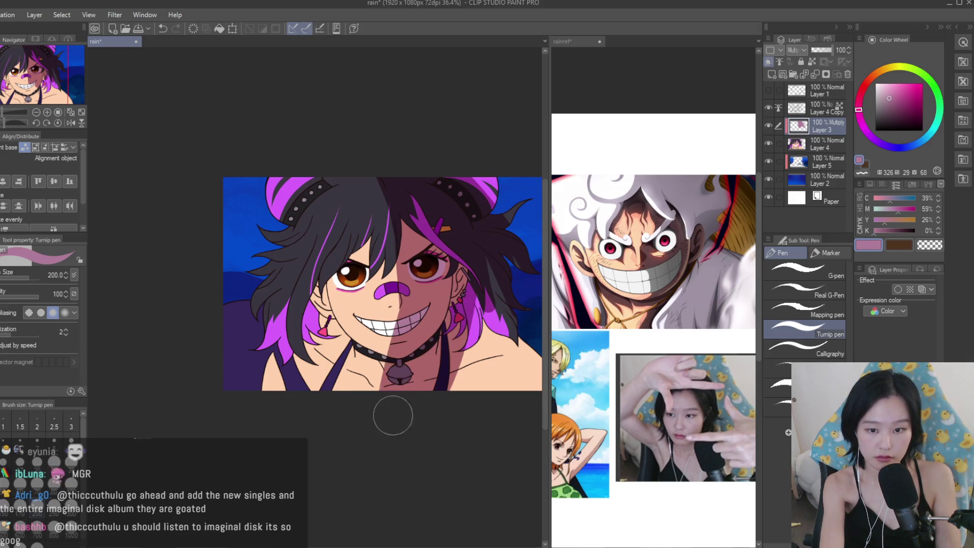
{"action": "mouse_move", "coordinate": [458, 249]}
{"action": "left_mouse_down"}
{"action": "mouse_move", "coordinate": [522, 391]}
{"action": "mouse_move", "coordinate": [530, 355]}
{"action": "left_mouse_up"}
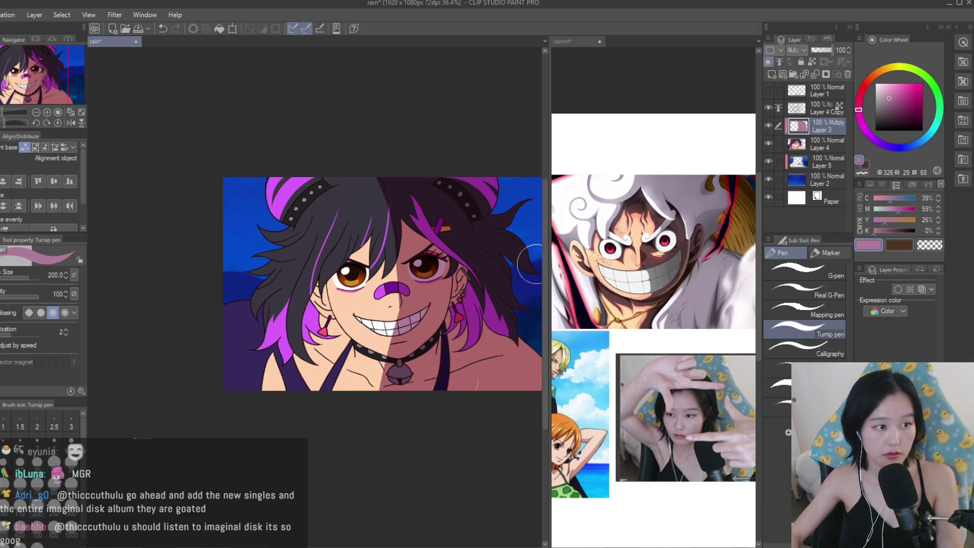
{"action": "scroll", "coordinate": [342, 333], "scroll_direction": "up", "scroll_amount": 2}
{"action": "key", "text": "["}
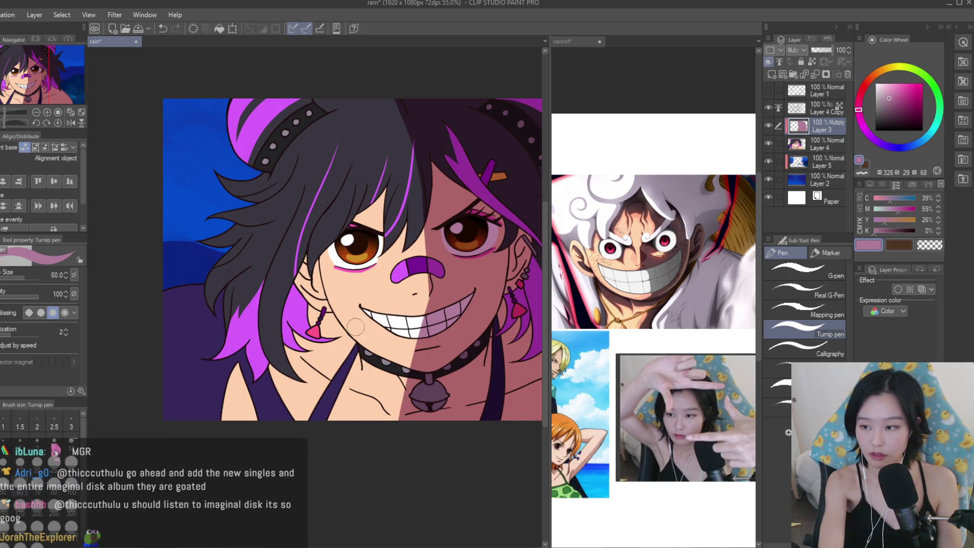
{"action": "scroll", "coordinate": [362, 313], "scroll_direction": "up", "scroll_amount": 4}
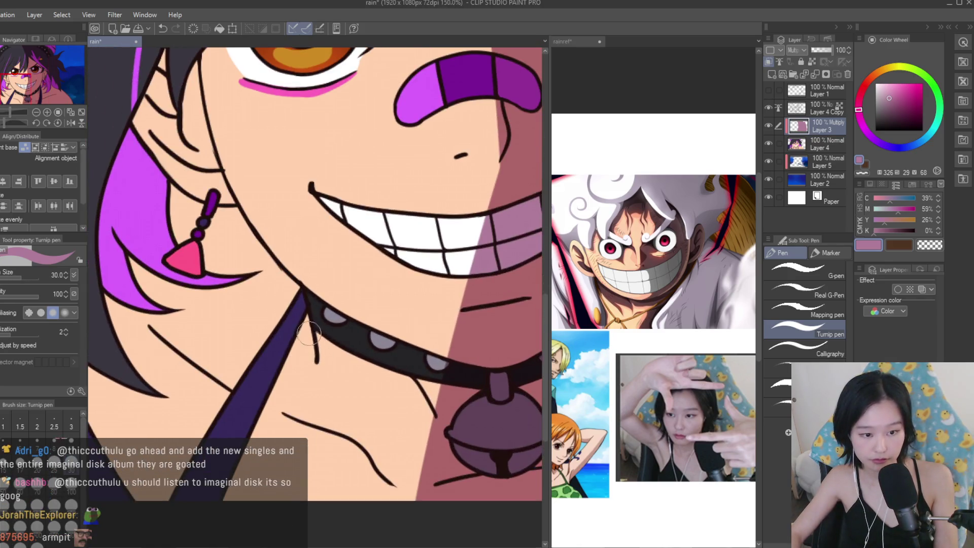
Shade the skin notch on the neck under the collar, redoing a too-wide first stroke.
{"action": "mouse_move", "coordinate": [311, 375]}
{"action": "left_mouse_down"}
{"action": "mouse_move", "coordinate": [322, 391]}
{"action": "mouse_move", "coordinate": [296, 351]}
{"action": "mouse_move", "coordinate": [329, 418]}
{"action": "left_mouse_up"}
{"action": "key", "text": "ctrl+z"}
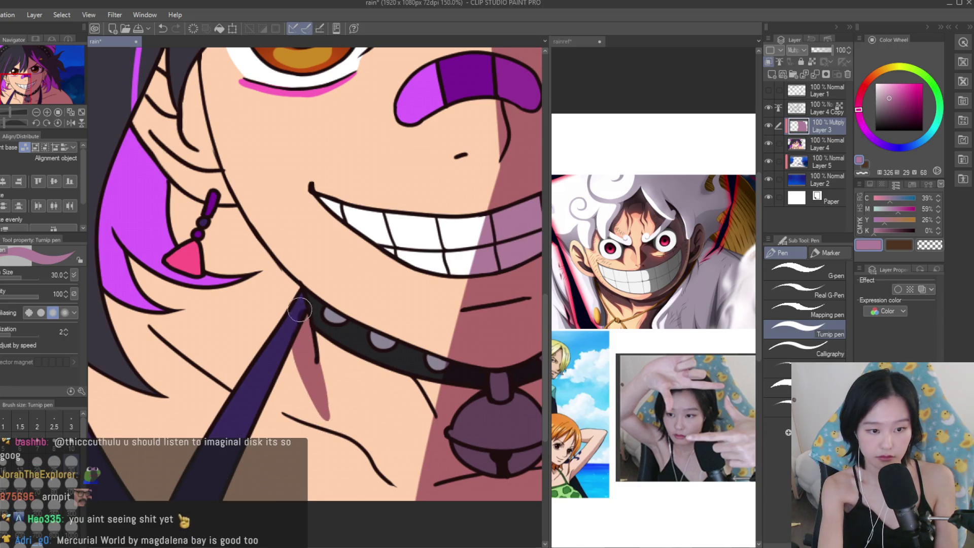
{"action": "scroll", "coordinate": [299, 319], "scroll_direction": "down", "scroll_amount": 2}
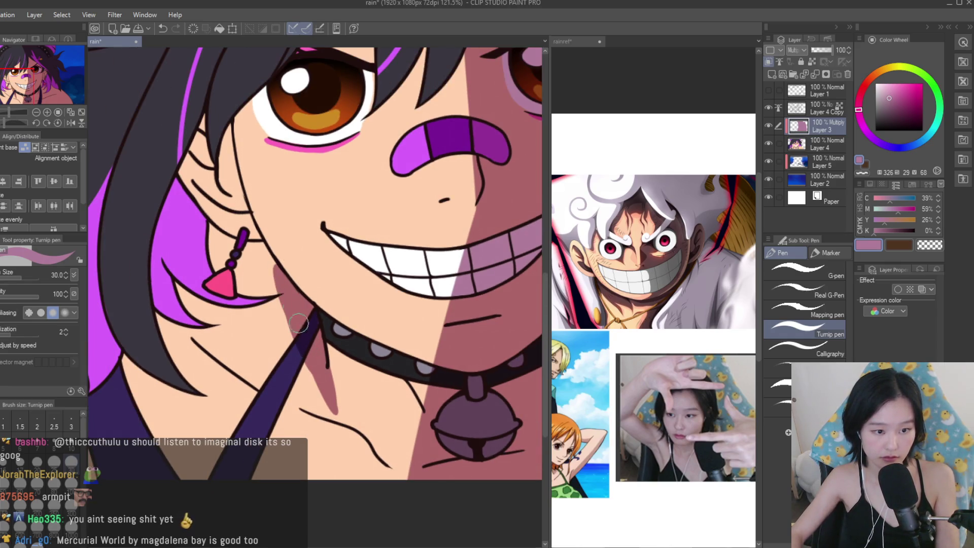
{"action": "scroll", "coordinate": [304, 333], "scroll_direction": "down", "scroll_amount": 3}
{"action": "scroll", "coordinate": [307, 340], "scroll_direction": "up", "scroll_amount": 6}
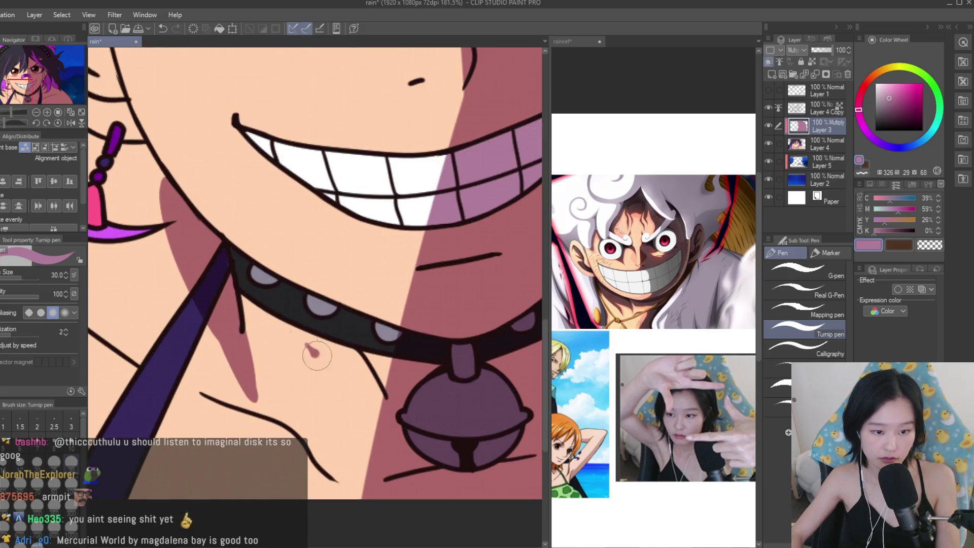
{"action": "left_click_drag", "start_coordinate": [310, 354], "coordinate": [379, 422]}
{"action": "key", "text": "c"}
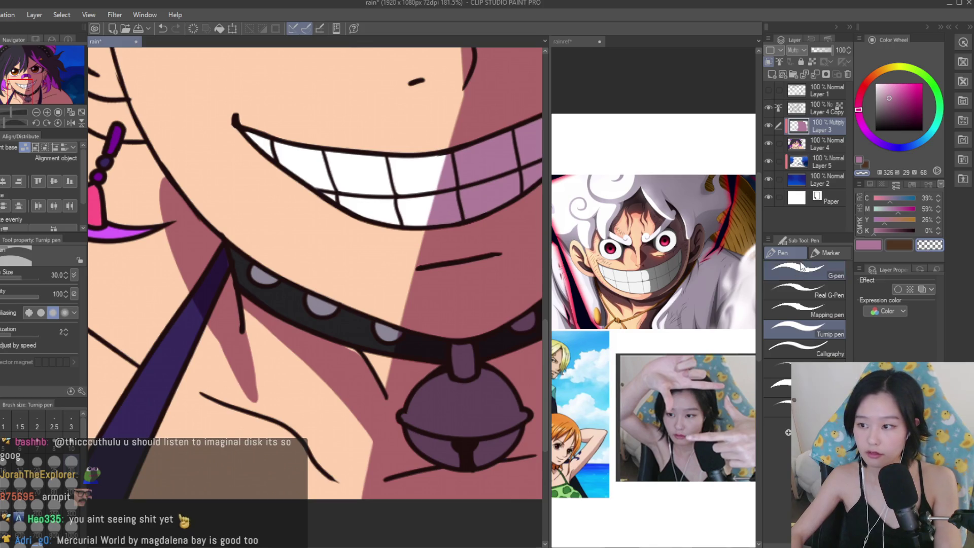
{"action": "key", "text": "c"}
{"action": "scroll", "coordinate": [315, 337], "scroll_direction": "up", "scroll_amount": 1}
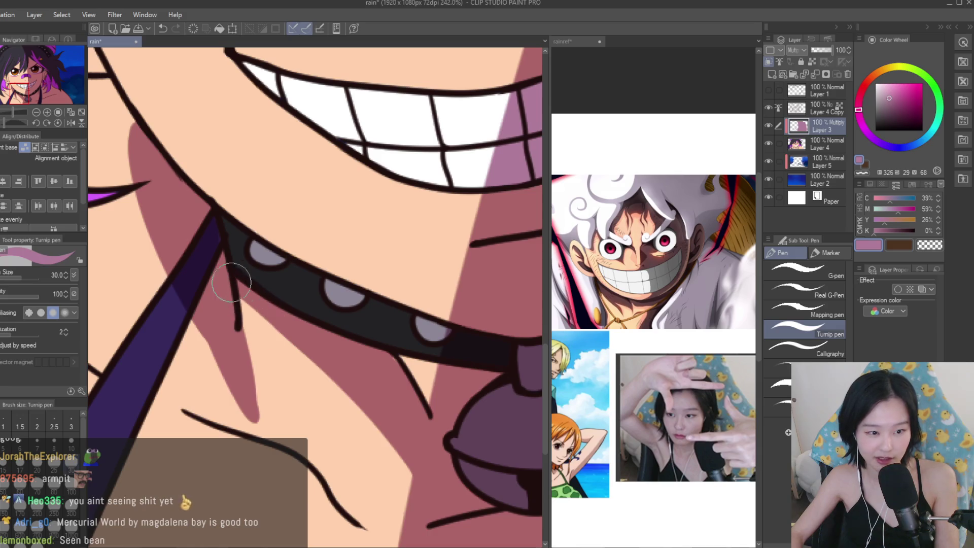
Shade the skin strip below the collar, erasing some shadow to widen the lit area.
{"action": "left_click_drag", "start_coordinate": [235, 284], "coordinate": [337, 365]}
{"action": "key", "text": "c"}
{"action": "left_click_drag", "start_coordinate": [190, 378], "coordinate": [232, 408]}
{"action": "left_click", "coordinate": [868, 247]}
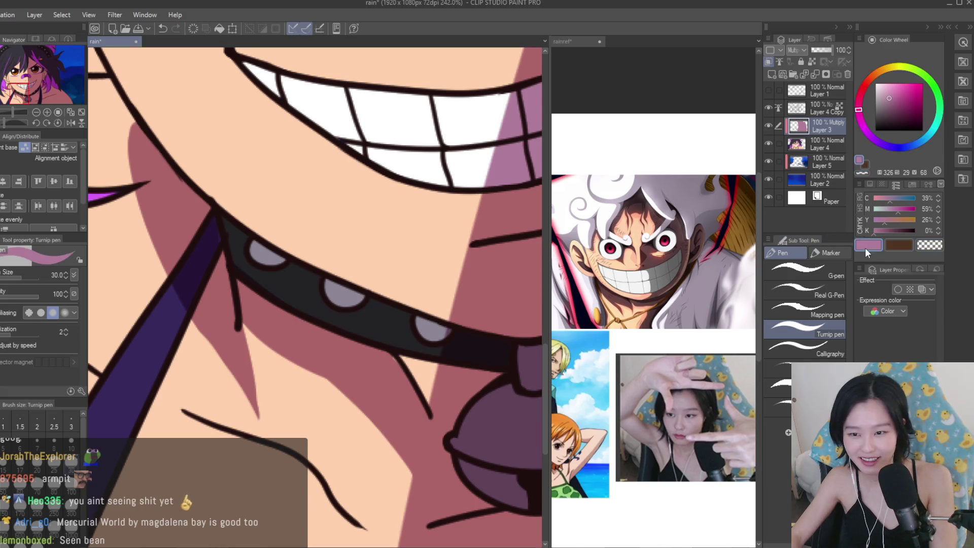
{"action": "mouse_move", "coordinate": [310, 427]}
{"action": "left_mouse_down"}
{"action": "mouse_move", "coordinate": [264, 416]}
{"action": "mouse_move", "coordinate": [385, 522]}
{"action": "mouse_move", "coordinate": [330, 468]}
{"action": "left_mouse_up"}
{"action": "mouse_move", "coordinate": [250, 395]}
{"action": "left_mouse_down"}
{"action": "mouse_move", "coordinate": [264, 426]}
{"action": "mouse_move", "coordinate": [348, 446]}
{"action": "left_mouse_up"}
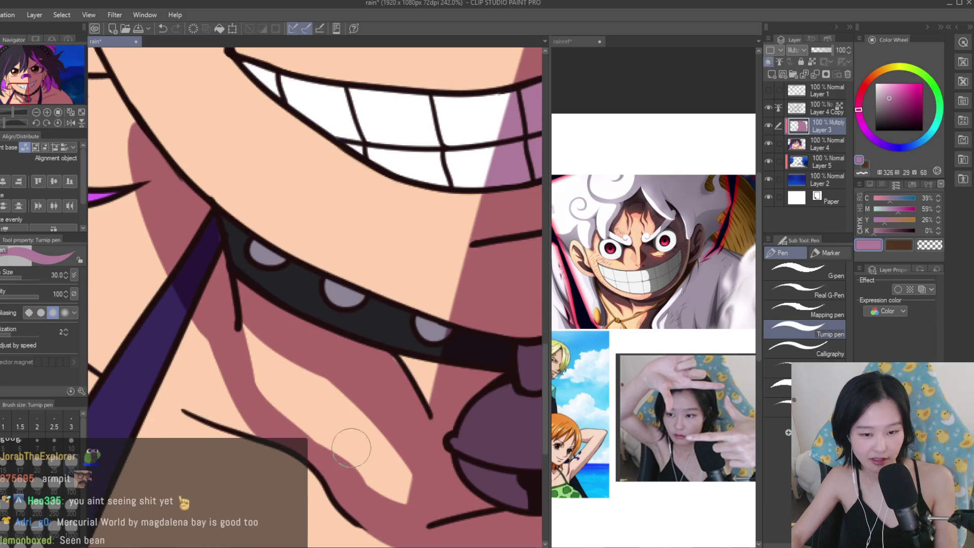
{"action": "scroll", "coordinate": [477, 445], "scroll_direction": "down", "scroll_amount": 6}
{"action": "scroll", "coordinate": [476, 445], "scroll_direction": "up", "scroll_amount": 3}
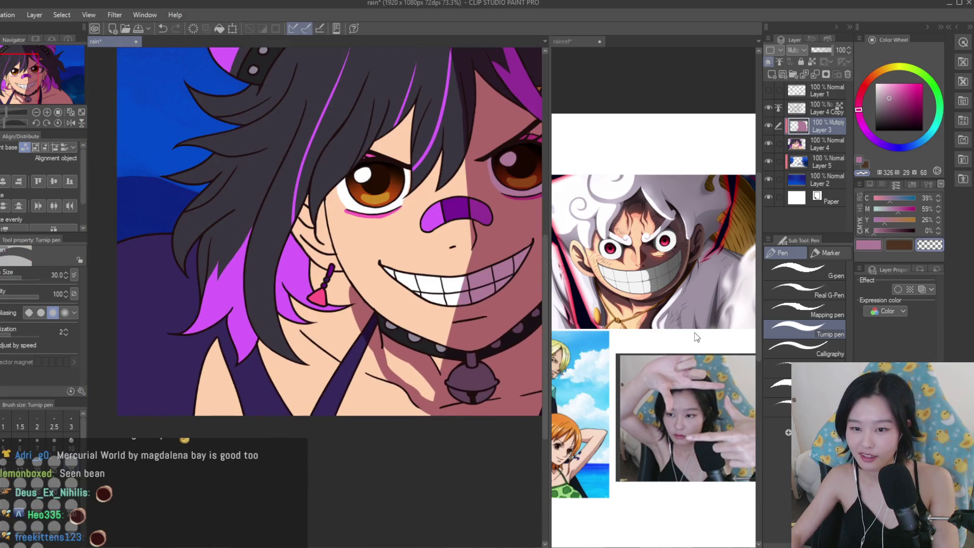
{"action": "scroll", "coordinate": [474, 383], "scroll_direction": "up", "scroll_amount": 4}
{"action": "mouse_move", "coordinate": [275, 337]}
{"action": "left_mouse_down"}
{"action": "mouse_move", "coordinate": [274, 328]}
{"action": "mouse_move", "coordinate": [339, 404]}
{"action": "mouse_move", "coordinate": [355, 397]}
{"action": "mouse_move", "coordinate": [376, 461]}
{"action": "mouse_move", "coordinate": [337, 435]}
{"action": "left_mouse_up"}
Shade the right edge of the white teeth in pink.
{"action": "scroll", "coordinate": [337, 435], "scroll_direction": "down", "scroll_amount": 2}
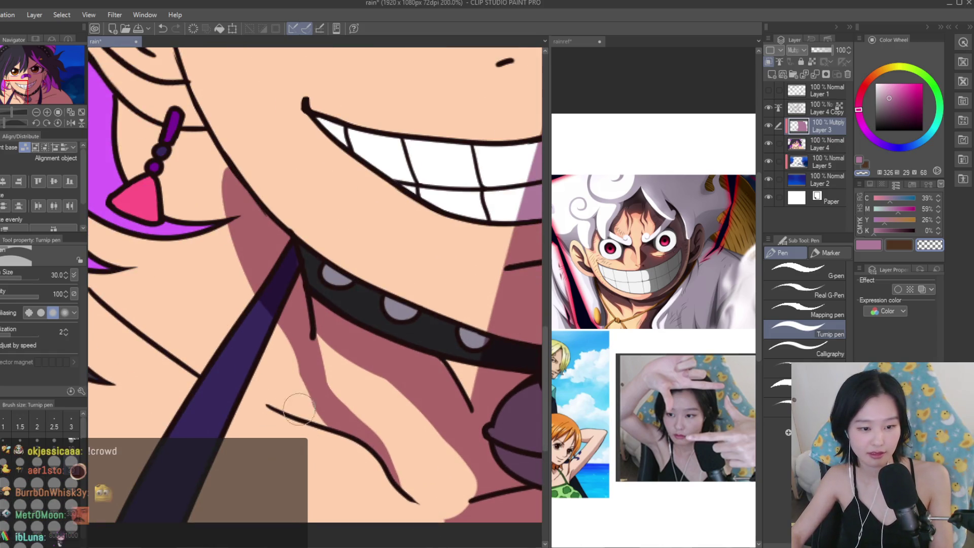
{"action": "scroll", "coordinate": [300, 408], "scroll_direction": "down", "scroll_amount": 5}
{"action": "scroll", "coordinate": [325, 244], "scroll_direction": "up", "scroll_amount": 2}
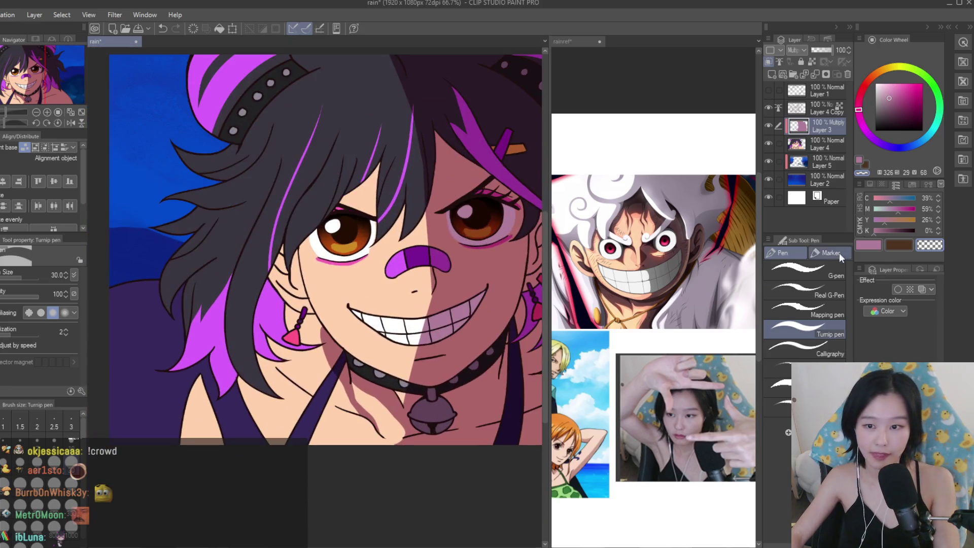
{"action": "scroll", "coordinate": [377, 346], "scroll_direction": "up", "scroll_amount": 2}
{"action": "scroll", "coordinate": [378, 345], "scroll_direction": "up", "scroll_amount": 3}
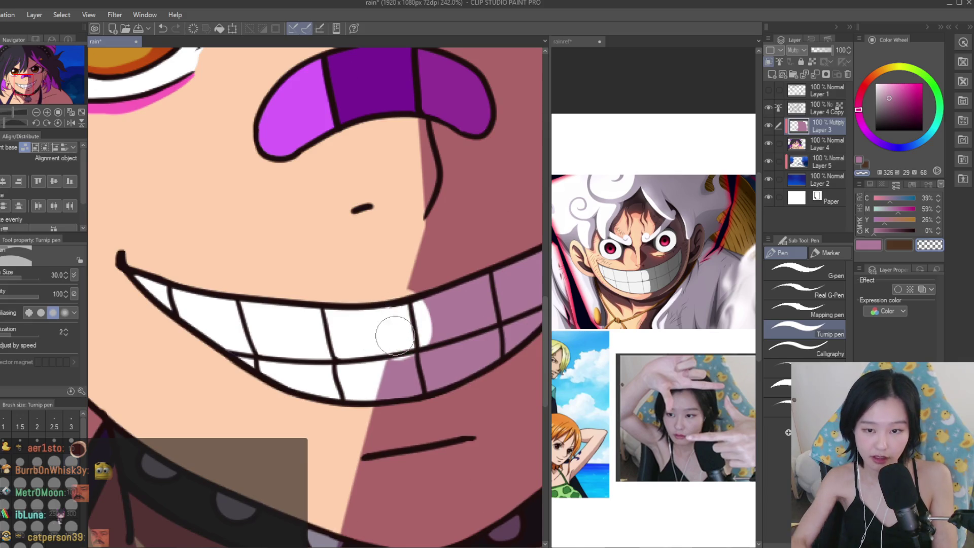
{"action": "left_click", "coordinate": [863, 248]}
{"action": "scroll", "coordinate": [387, 312], "scroll_direction": "up", "scroll_amount": 2}
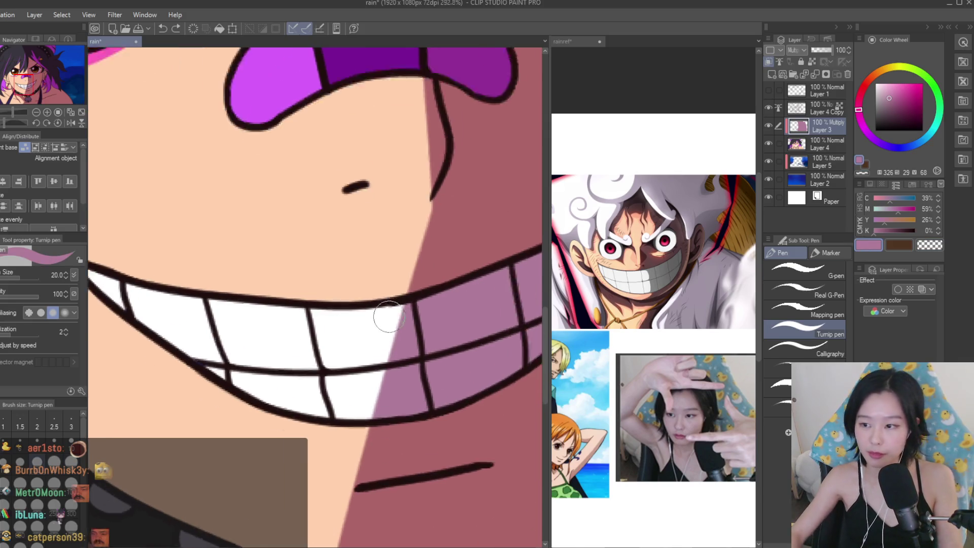
{"action": "mouse_move", "coordinate": [374, 315]}
{"action": "left_mouse_down"}
{"action": "mouse_move", "coordinate": [384, 419]}
{"action": "mouse_move", "coordinate": [366, 421]}
{"action": "left_mouse_up"}
{"action": "key", "text": "c"}
Undo a trial shadow on the left collar strap, then erase a highlight onto the collar bell.
{"action": "scroll", "coordinate": [363, 358], "scroll_direction": "down", "scroll_amount": 1}
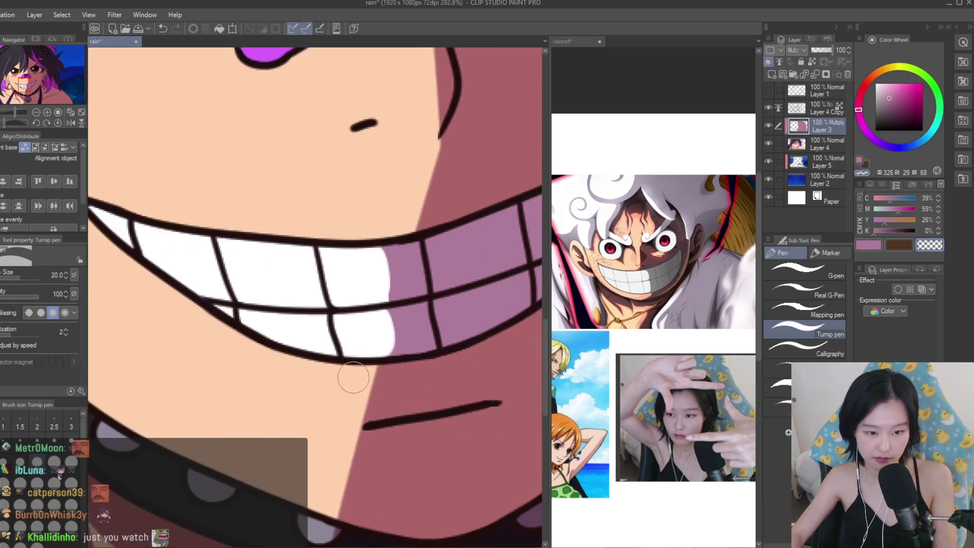
{"action": "scroll", "coordinate": [366, 408], "scroll_direction": "down", "scroll_amount": 2}
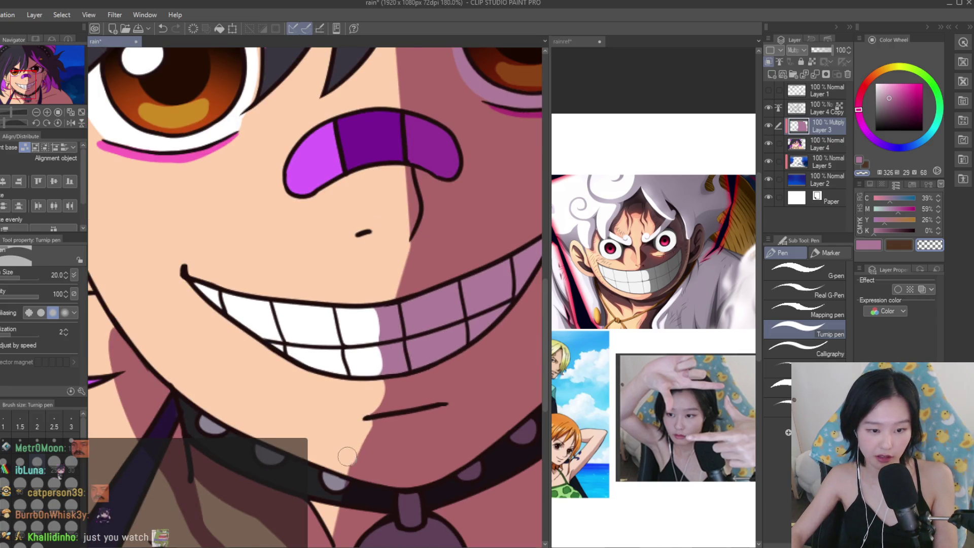
{"action": "scroll", "coordinate": [363, 454], "scroll_direction": "down", "scroll_amount": 4}
{"action": "scroll", "coordinate": [440, 388], "scroll_direction": "up", "scroll_amount": 2}
{"action": "scroll", "coordinate": [367, 367], "scroll_direction": "up", "scroll_amount": 1}
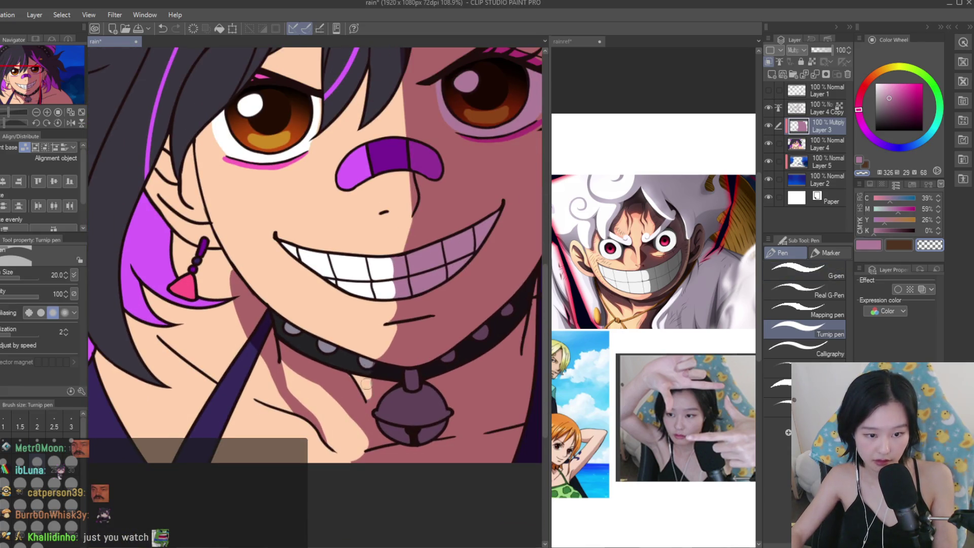
{"action": "scroll", "coordinate": [380, 402], "scroll_direction": "up", "scroll_amount": 3}
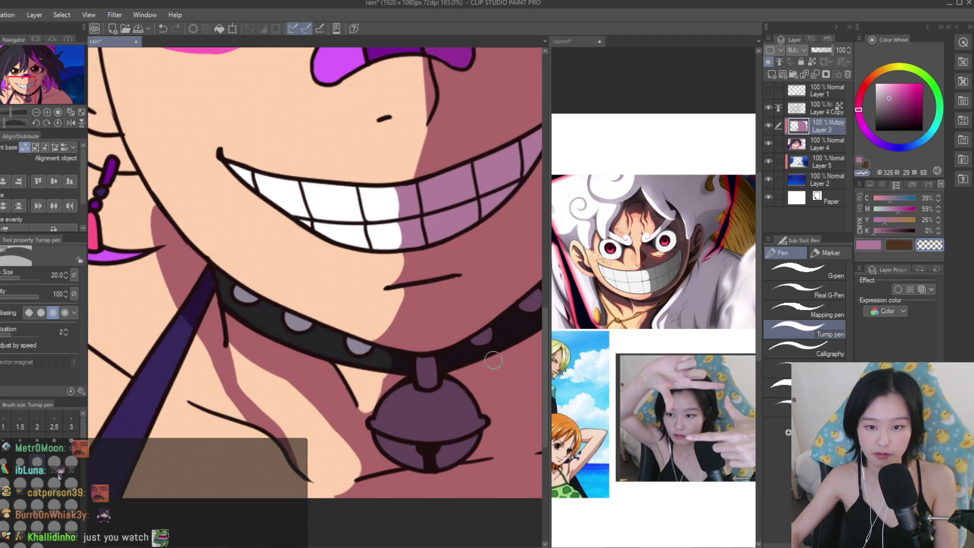
{"action": "left_click", "coordinate": [872, 246]}
{"action": "scroll", "coordinate": [218, 284], "scroll_direction": "up", "scroll_amount": 1}
{"action": "mouse_move", "coordinate": [223, 277]}
{"action": "left_mouse_down"}
{"action": "mouse_move", "coordinate": [256, 325]}
{"action": "mouse_move", "coordinate": [313, 354]}
{"action": "left_mouse_up"}
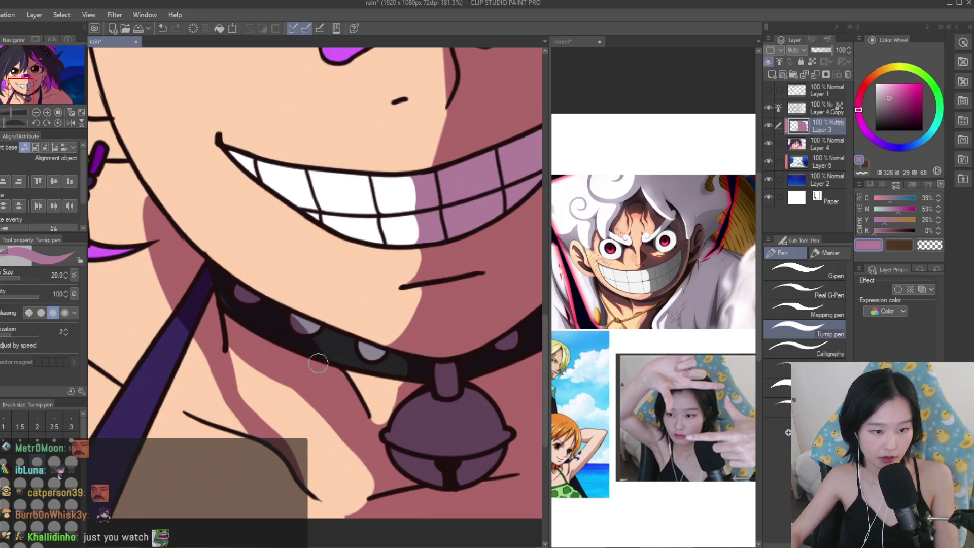
{"action": "key", "text": "ctrl+z"}
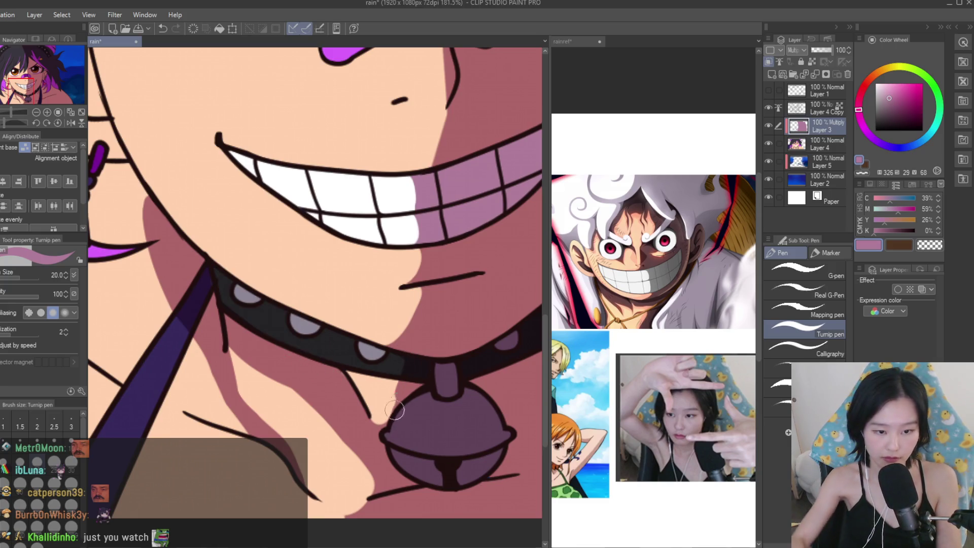
{"action": "key", "text": "c"}
{"action": "scroll", "coordinate": [461, 304], "scroll_direction": "up", "scroll_amount": 2}
{"action": "mouse_move", "coordinate": [381, 406]}
{"action": "left_mouse_down"}
{"action": "mouse_move", "coordinate": [414, 406]}
{"action": "mouse_move", "coordinate": [421, 429]}
{"action": "mouse_move", "coordinate": [371, 427]}
{"action": "mouse_move", "coordinate": [398, 472]}
{"action": "mouse_move", "coordinate": [376, 459]}
{"action": "left_mouse_up"}
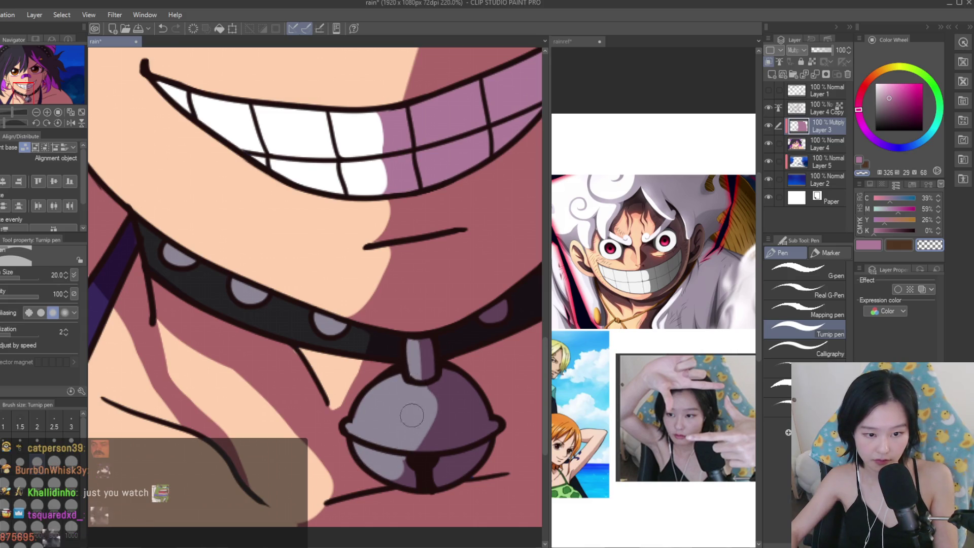
{"action": "scroll", "coordinate": [413, 355], "scroll_direction": "down", "scroll_amount": 10}
{"action": "scroll", "coordinate": [428, 389], "scroll_direction": "up", "scroll_amount": 10}
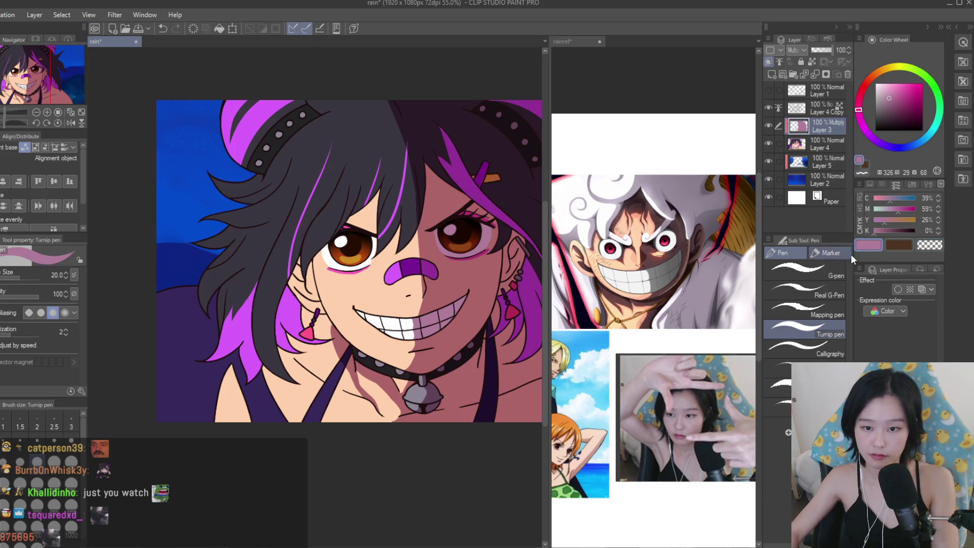
{"action": "scroll", "coordinate": [428, 409], "scroll_direction": "down", "scroll_amount": 5}
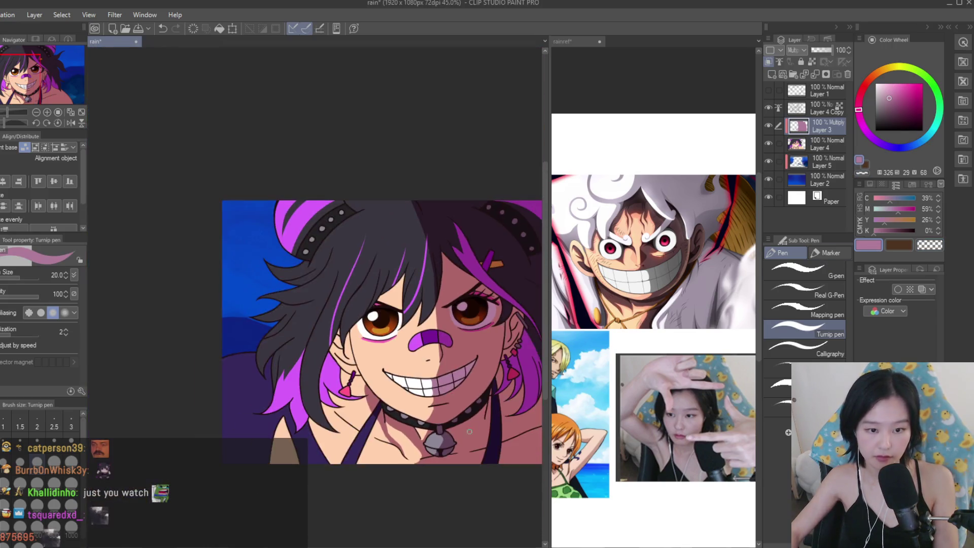
Erase the chin's shadow edge back, then return to the pink shadow colour.
{"action": "scroll", "coordinate": [421, 396], "scroll_direction": "up", "scroll_amount": 6}
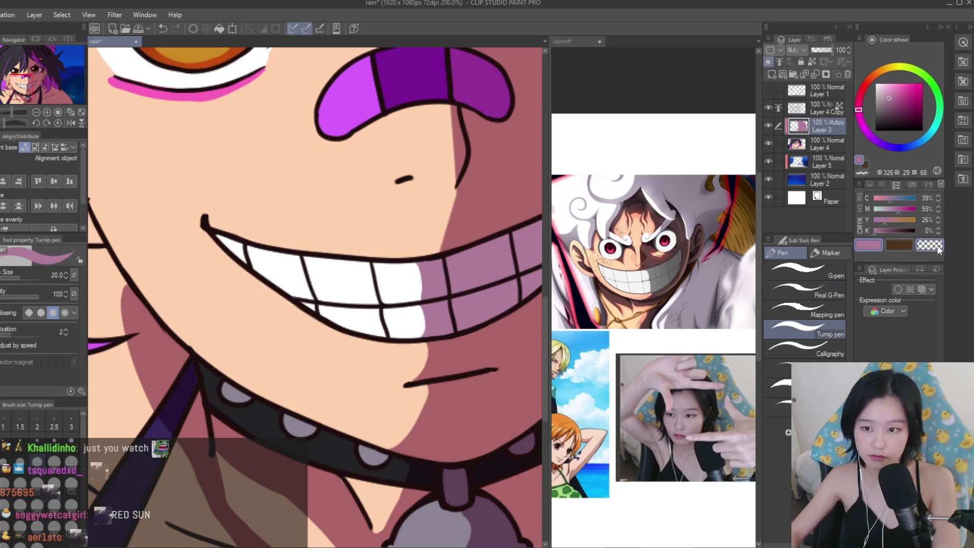
{"action": "left_click", "coordinate": [936, 247]}
{"action": "left_click_drag", "start_coordinate": [401, 394], "coordinate": [390, 439]}
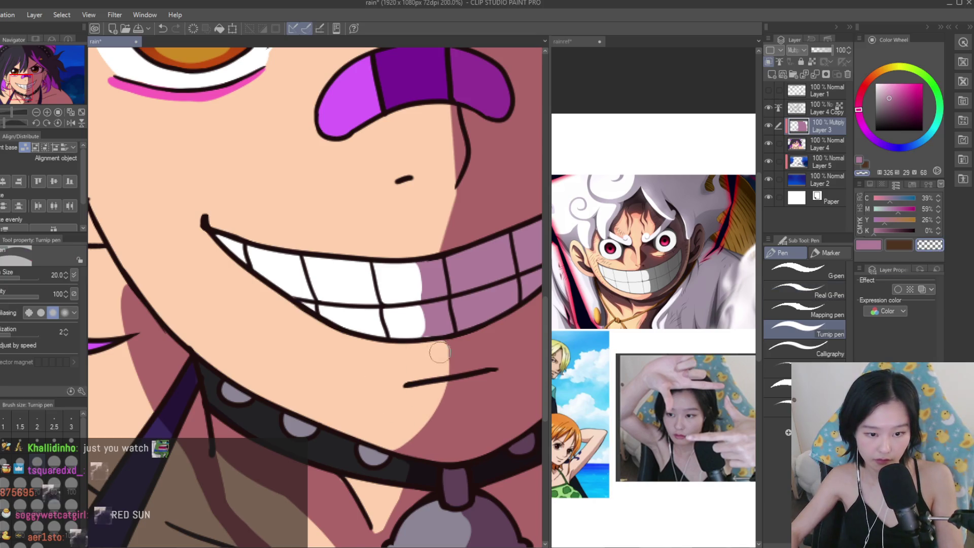
{"action": "scroll", "coordinate": [438, 349], "scroll_direction": "down", "scroll_amount": 6}
{"action": "scroll", "coordinate": [438, 348], "scroll_direction": "up", "scroll_amount": 1}
{"action": "key", "text": "c"}
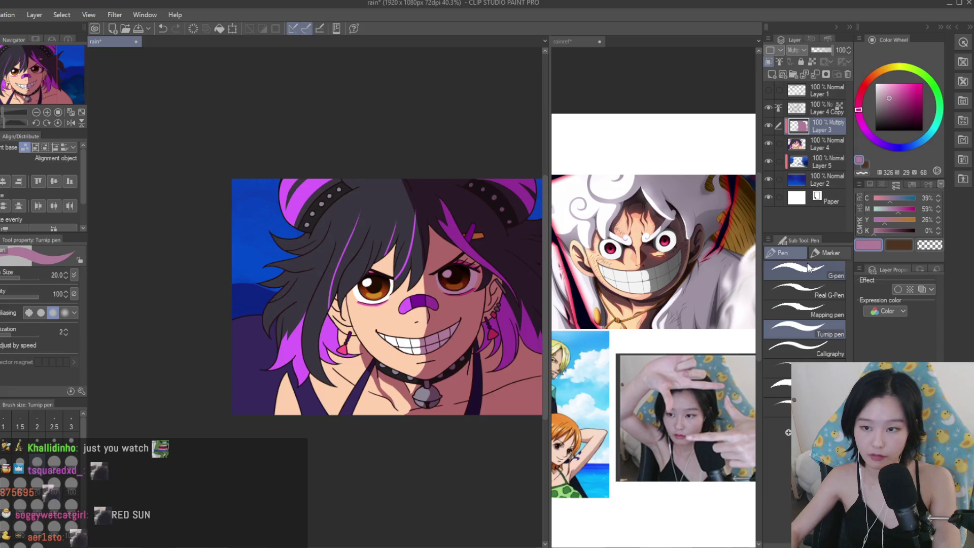
{"action": "scroll", "coordinate": [436, 362], "scroll_direction": "up", "scroll_amount": 6}
{"action": "scroll", "coordinate": [422, 391], "scroll_direction": "up", "scroll_amount": 2}
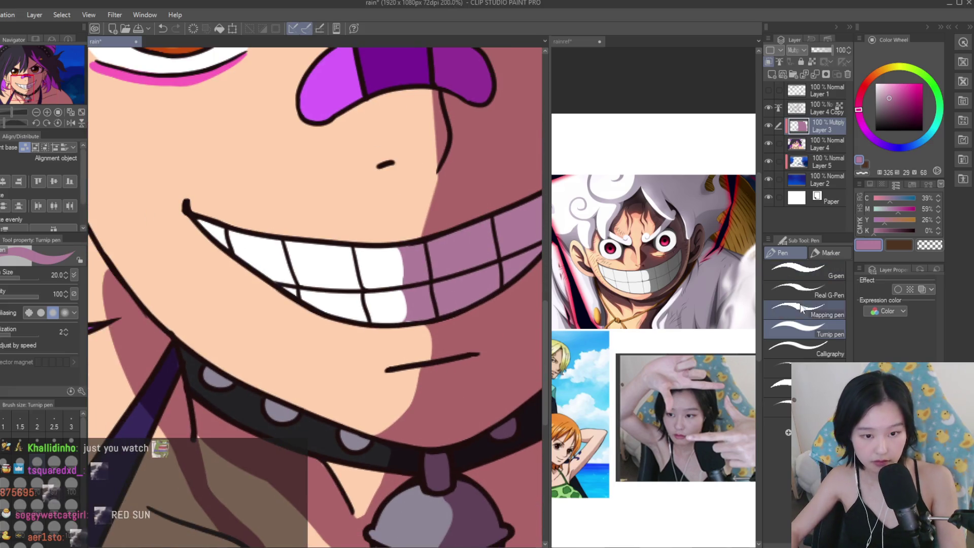
{"action": "scroll", "coordinate": [421, 353], "scroll_direction": "down", "scroll_amount": 4}
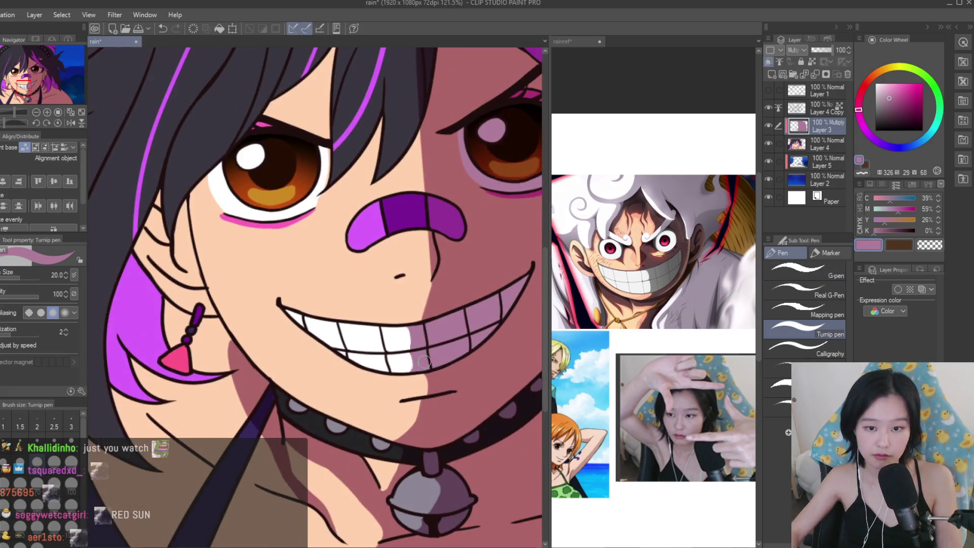
{"action": "scroll", "coordinate": [365, 298], "scroll_direction": "up", "scroll_amount": 2}
Draw a thin shadow stroke along the upper lip line with a smaller brush.
{"action": "key", "text": "bracketleft"}
{"action": "left_click_drag", "start_coordinate": [254, 323], "coordinate": [396, 352]}
{"action": "key", "text": "ctrl+z"}
{"action": "key", "text": "ctrl+z"}
{"action": "mouse_move", "coordinate": [252, 319]}
{"action": "left_mouse_down"}
{"action": "mouse_move", "coordinate": [459, 355]}
{"action": "mouse_move", "coordinate": [248, 325]}
{"action": "left_mouse_up"}
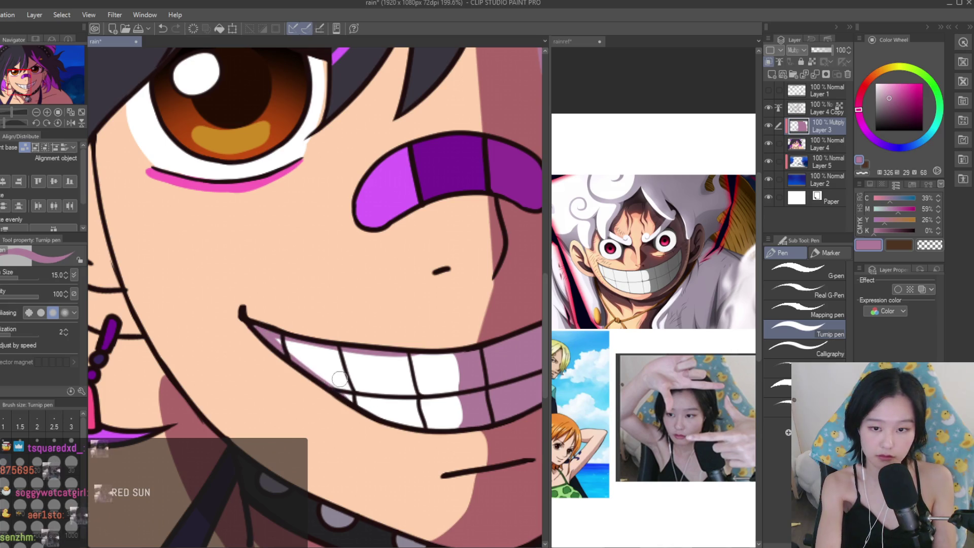
At brush size 17, extend the cheek shadow from the nose toward the mouth with thin strokes.
{"action": "key", "text": "bracketright"}
{"action": "left_click_drag", "start_coordinate": [490, 282], "coordinate": [458, 339]}
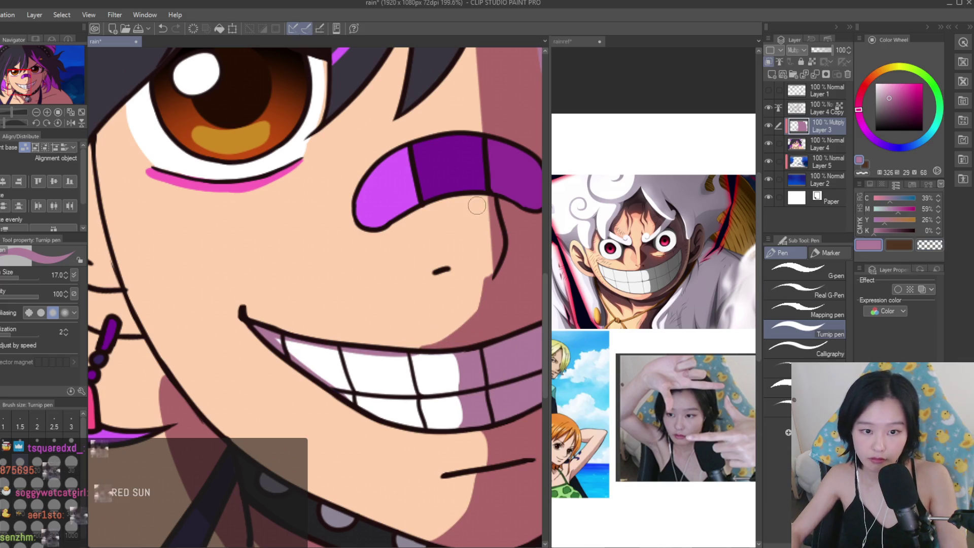
{"action": "left_click_drag", "start_coordinate": [476, 207], "coordinate": [483, 292]}
{"action": "scroll", "coordinate": [479, 295], "scroll_direction": "down", "scroll_amount": 8}
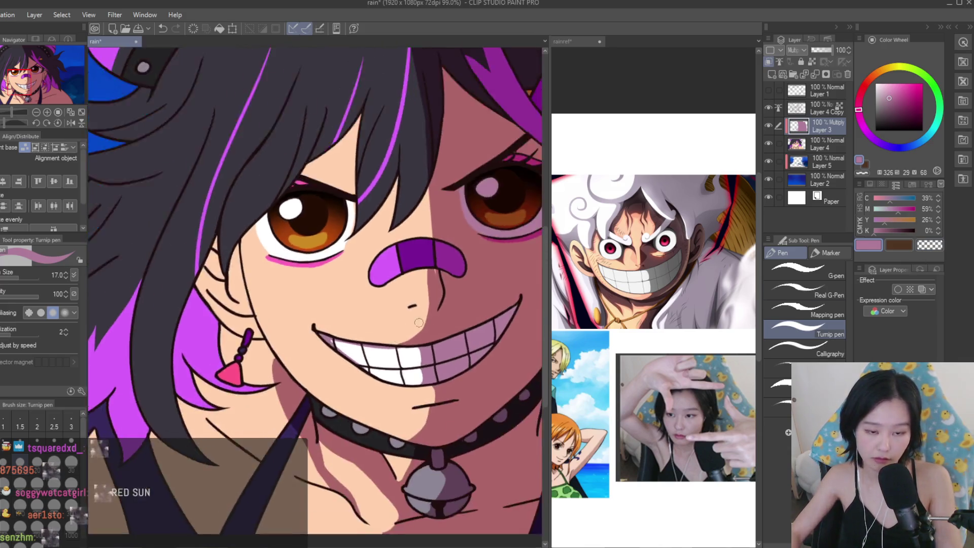
{"action": "scroll", "coordinate": [479, 295], "scroll_direction": "up", "scroll_amount": 2}
{"action": "scroll", "coordinate": [406, 272], "scroll_direction": "up", "scroll_amount": 6}
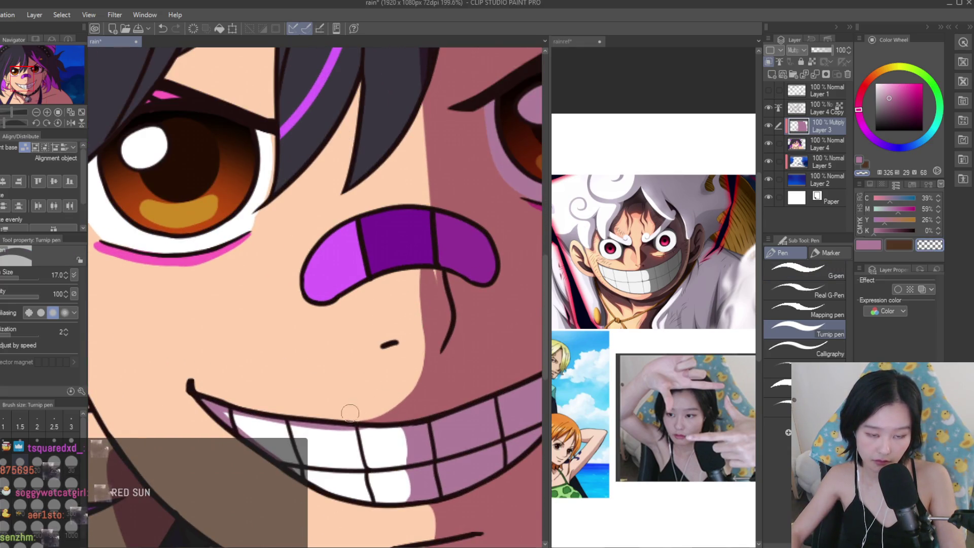
{"action": "scroll", "coordinate": [416, 363], "scroll_direction": "up", "scroll_amount": 2}
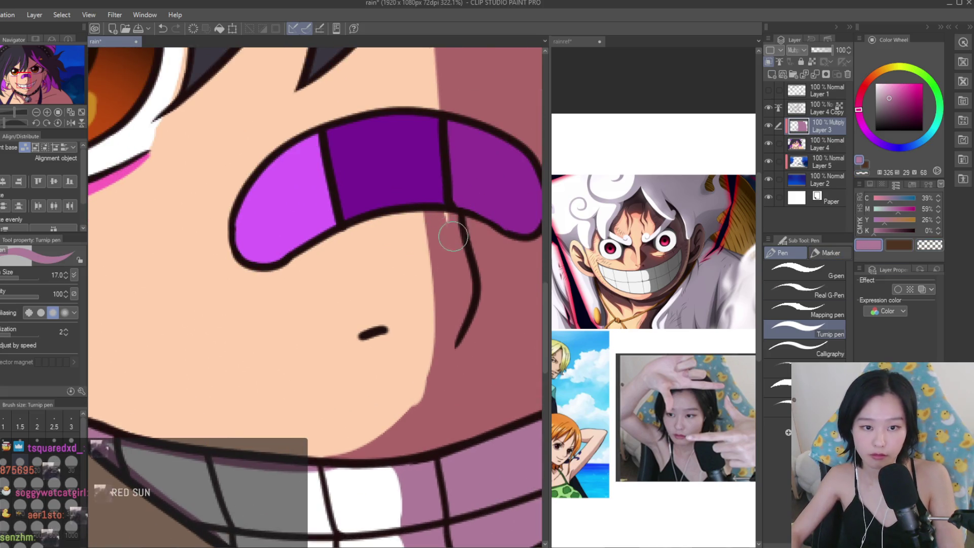
{"action": "scroll", "coordinate": [454, 234], "scroll_direction": "down", "scroll_amount": 3}
{"action": "scroll", "coordinate": [431, 304], "scroll_direction": "down", "scroll_amount": 1}
{"action": "scroll", "coordinate": [421, 294], "scroll_direction": "up", "scroll_amount": 1}
{"action": "left_click_drag", "start_coordinate": [416, 278], "coordinate": [424, 324]}
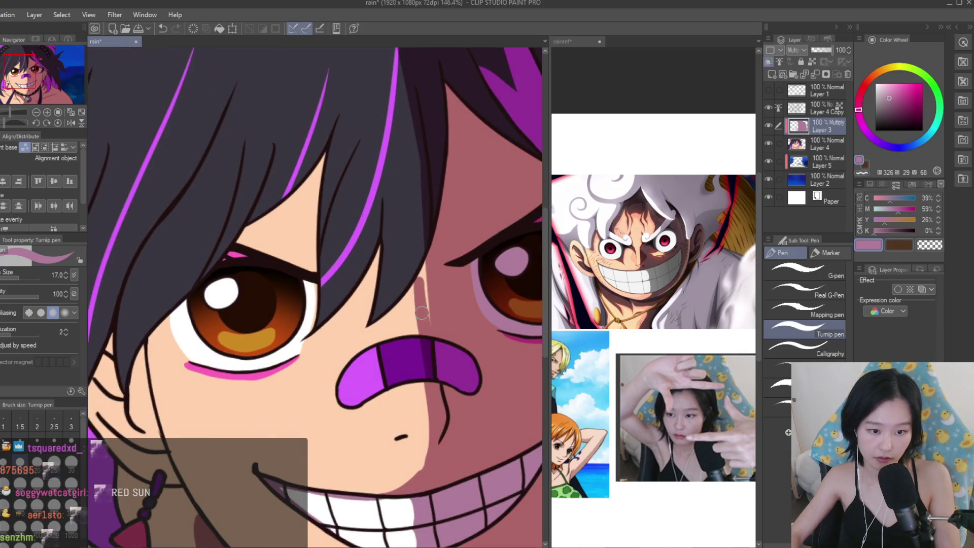
{"action": "scroll", "coordinate": [434, 276], "scroll_direction": "up", "scroll_amount": 1}
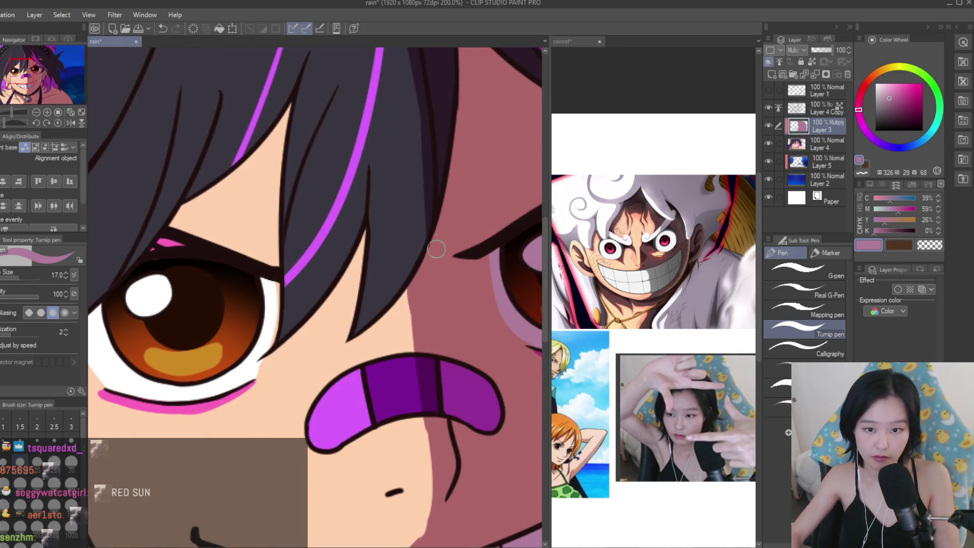
{"action": "scroll", "coordinate": [532, 241], "scroll_direction": "down", "scroll_amount": 5}
{"action": "scroll", "coordinate": [299, 343], "scroll_direction": "up", "scroll_amount": 5}
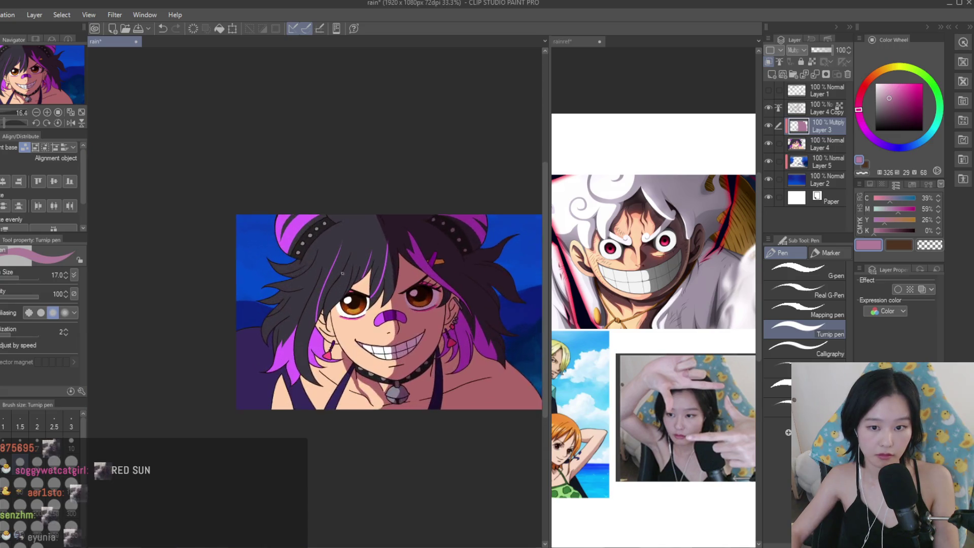
Paint pink shadow under the eye, along the upper lash line and from the hair tip toward the eye corner.
{"action": "scroll", "coordinate": [298, 343], "scroll_direction": "up", "scroll_amount": 1}
{"action": "left_click_drag", "start_coordinate": [257, 338], "coordinate": [369, 350]}
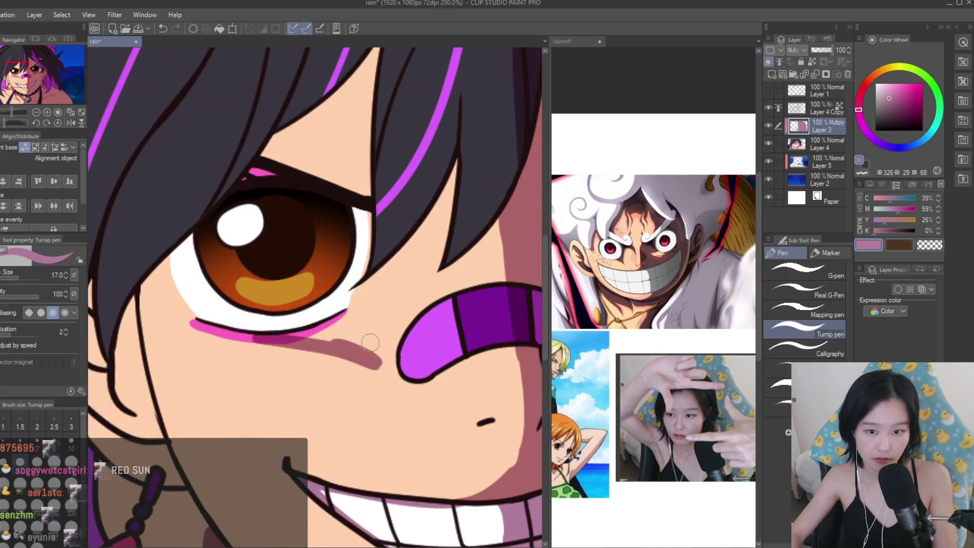
{"action": "key", "text": "bracketright"}
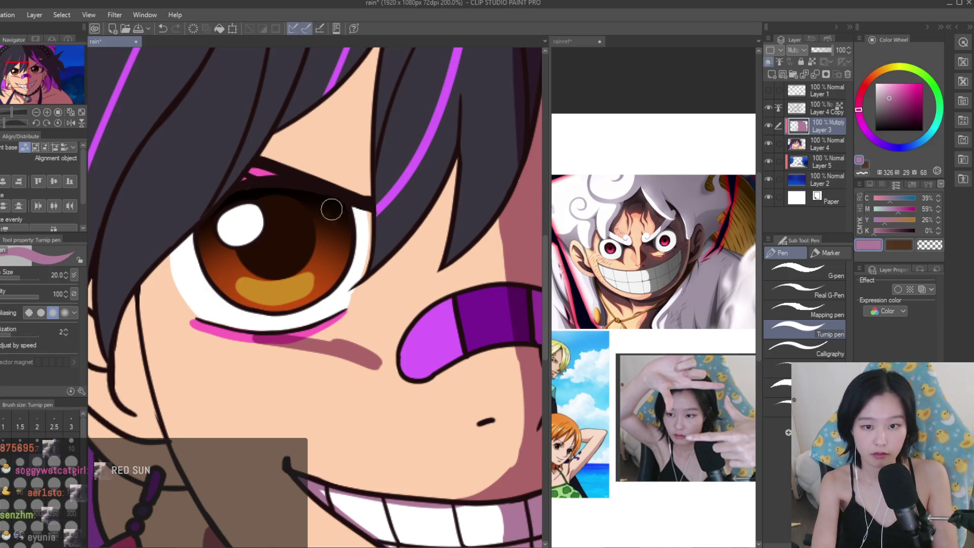
{"action": "left_click_drag", "start_coordinate": [357, 214], "coordinate": [412, 251]}
{"action": "key", "text": "bracketright"}
{"action": "left_click_drag", "start_coordinate": [465, 150], "coordinate": [394, 263]}
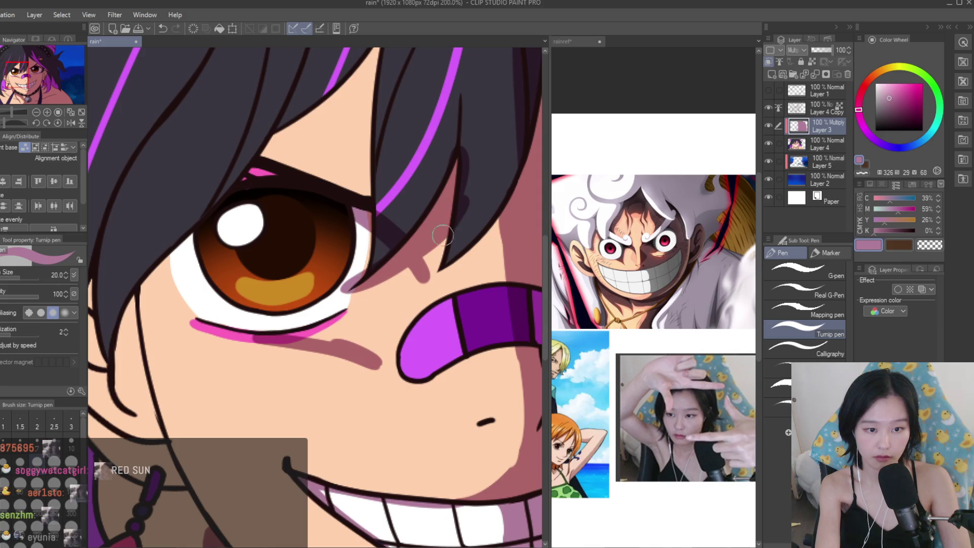
{"action": "scroll", "coordinate": [372, 251], "scroll_direction": "up", "scroll_amount": 4}
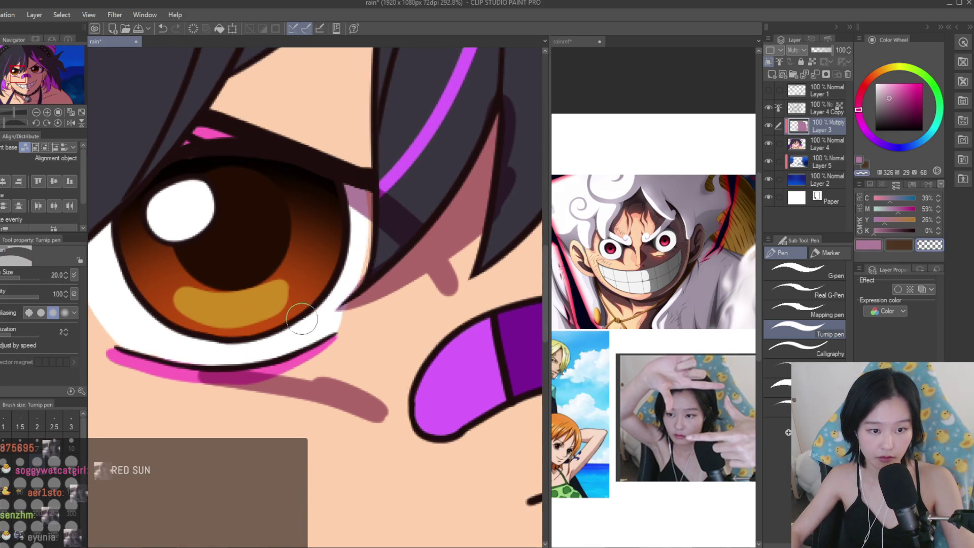
{"action": "left_click_drag", "start_coordinate": [410, 276], "coordinate": [349, 313]}
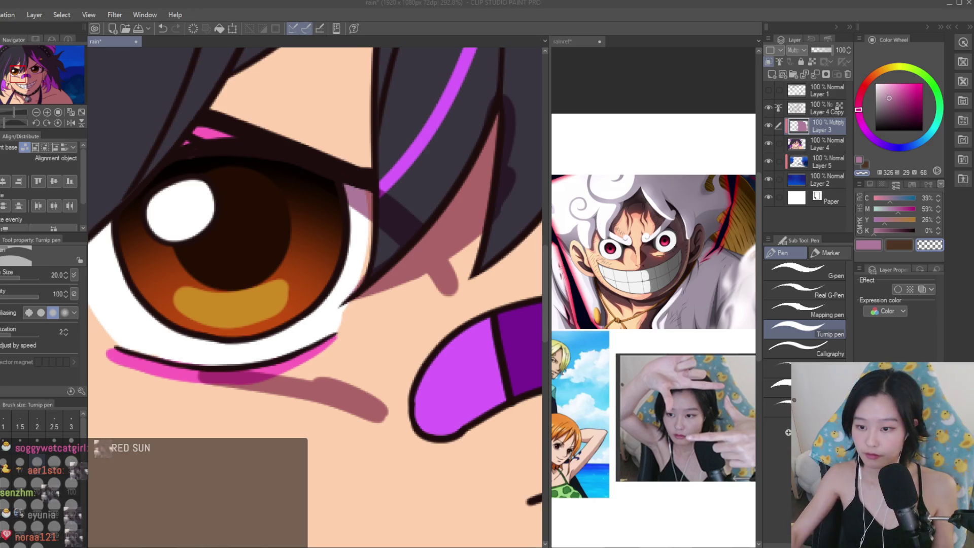
{"action": "scroll", "coordinate": [537, 292], "scroll_direction": "down", "scroll_amount": 1}
Fill mauve shadow under the hair strands, then erase the excess below the hair and at the outer eye corner.
{"action": "key", "text": "c"}
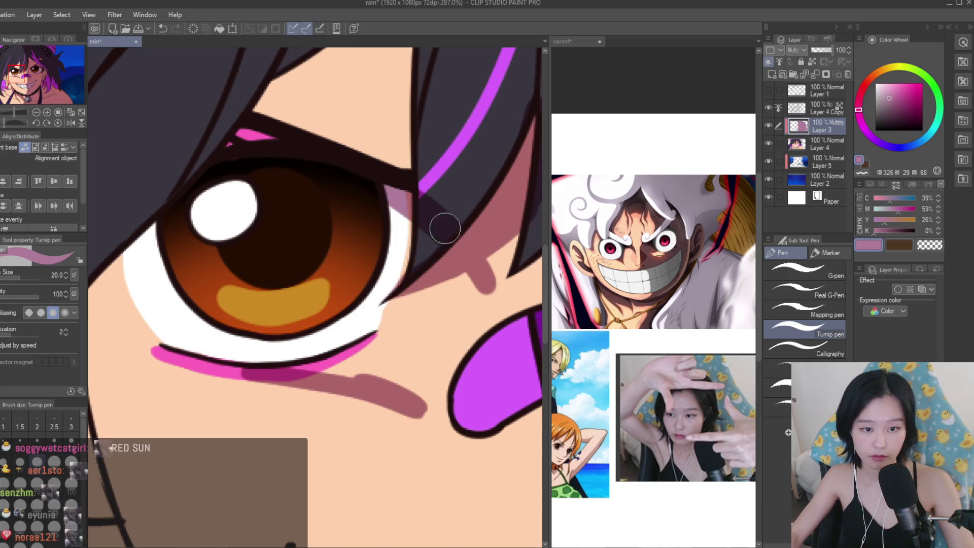
{"action": "scroll", "coordinate": [339, 355], "scroll_direction": "down", "scroll_amount": 1}
{"action": "mouse_move", "coordinate": [417, 304]}
{"action": "left_mouse_down"}
{"action": "mouse_move", "coordinate": [294, 355]}
{"action": "mouse_move", "coordinate": [375, 320]}
{"action": "mouse_move", "coordinate": [233, 365]}
{"action": "left_mouse_up"}
{"action": "scroll", "coordinate": [234, 364], "scroll_direction": "down", "scroll_amount": 3}
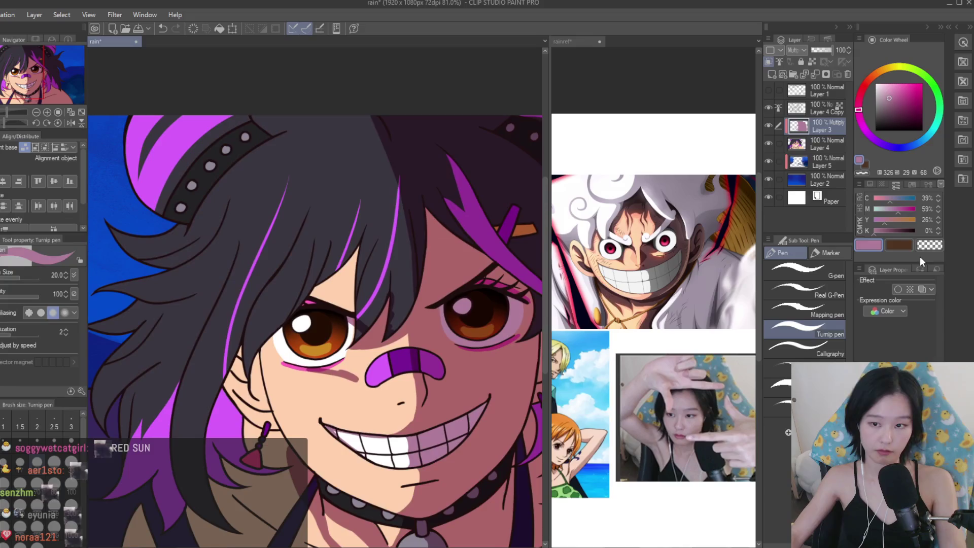
{"action": "scroll", "coordinate": [370, 327], "scroll_direction": "up", "scroll_amount": 3}
{"action": "scroll", "coordinate": [369, 327], "scroll_direction": "up", "scroll_amount": 2}
{"action": "mouse_move", "coordinate": [406, 362]}
{"action": "left_mouse_down"}
{"action": "mouse_move", "coordinate": [325, 421]}
{"action": "mouse_move", "coordinate": [416, 358]}
{"action": "left_mouse_up"}
{"action": "left_click_drag", "start_coordinate": [288, 417], "coordinate": [278, 392]}
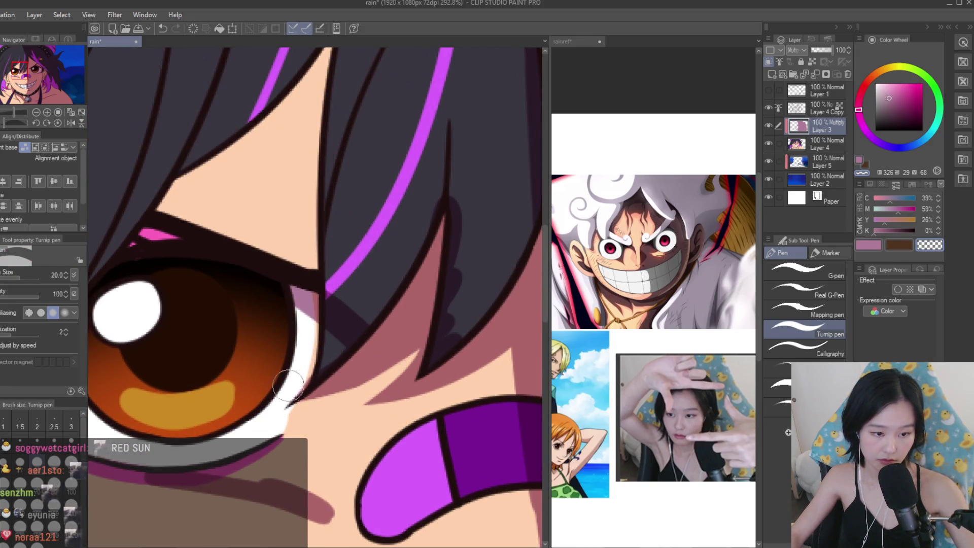
{"action": "scroll", "coordinate": [269, 400], "scroll_direction": "down", "scroll_amount": 5}
{"action": "scroll", "coordinate": [387, 295], "scroll_direction": "up", "scroll_amount": 3}
Darken the shadow under the eye's outer corner and add shadow under the hair strand near the cheek.
{"action": "key", "text": "c"}
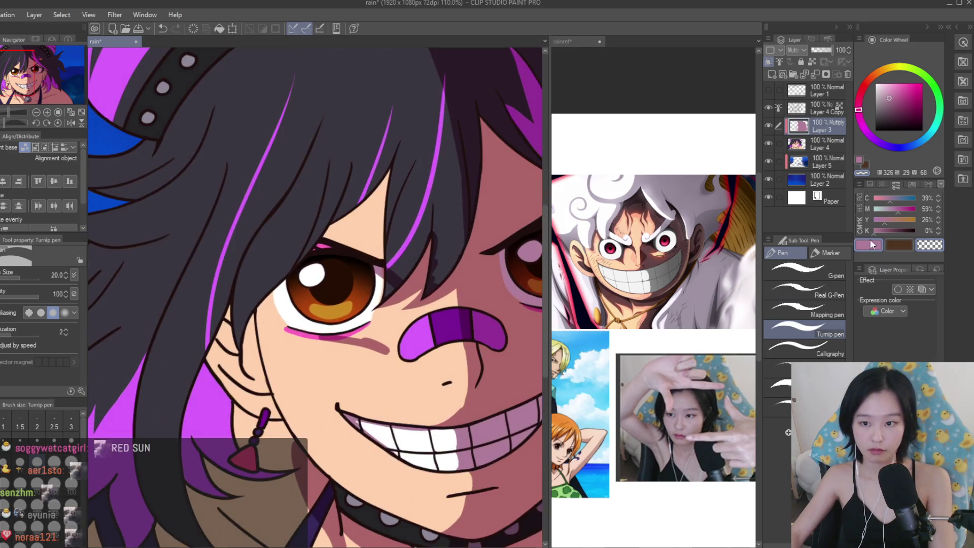
{"action": "scroll", "coordinate": [387, 296], "scroll_direction": "up", "scroll_amount": 2}
{"action": "mouse_move", "coordinate": [365, 325]}
{"action": "left_mouse_down"}
{"action": "mouse_move", "coordinate": [330, 386]}
{"action": "mouse_move", "coordinate": [391, 309]}
{"action": "mouse_move", "coordinate": [401, 413]}
{"action": "left_mouse_up"}
{"action": "scroll", "coordinate": [380, 396], "scroll_direction": "down", "scroll_amount": 3}
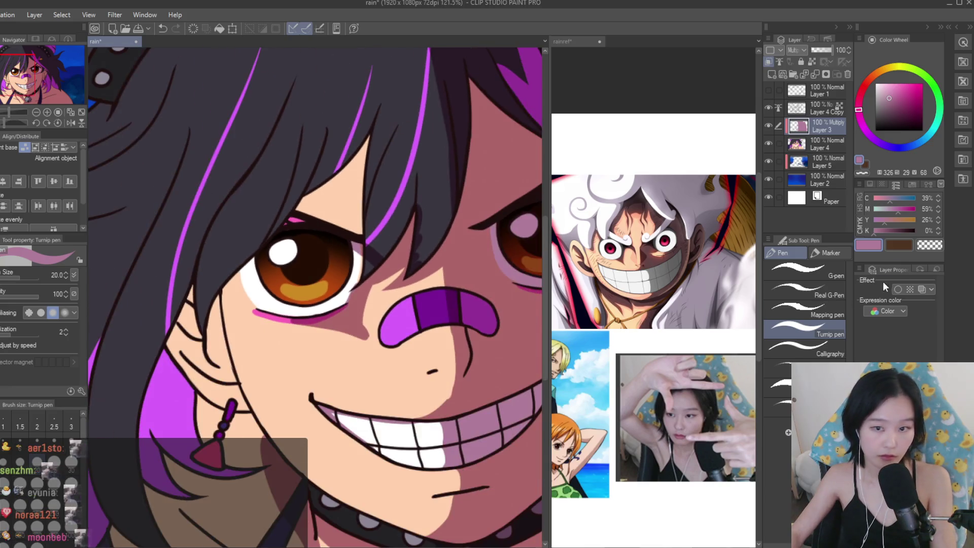
{"action": "key", "text": "c"}
{"action": "scroll", "coordinate": [351, 348], "scroll_direction": "up", "scroll_amount": 2}
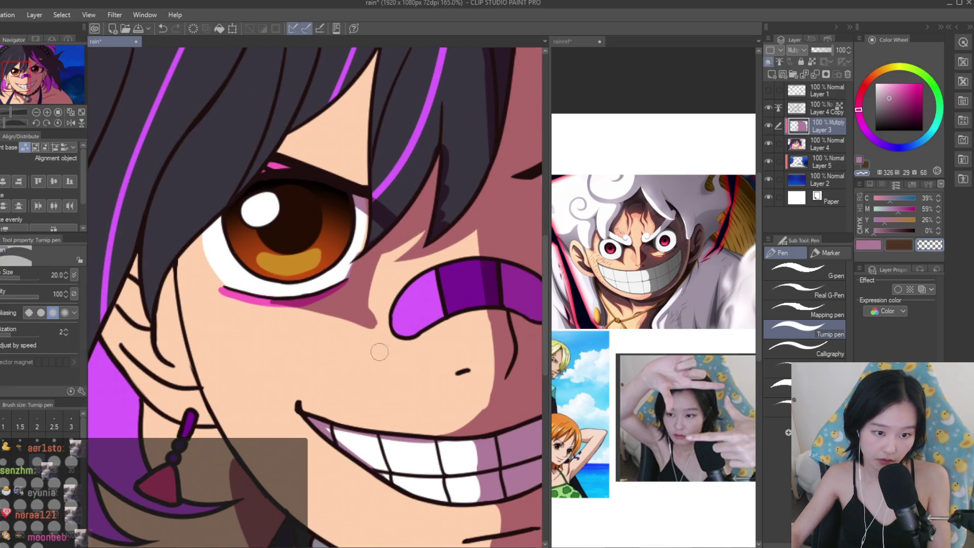
{"action": "key", "text": "c"}
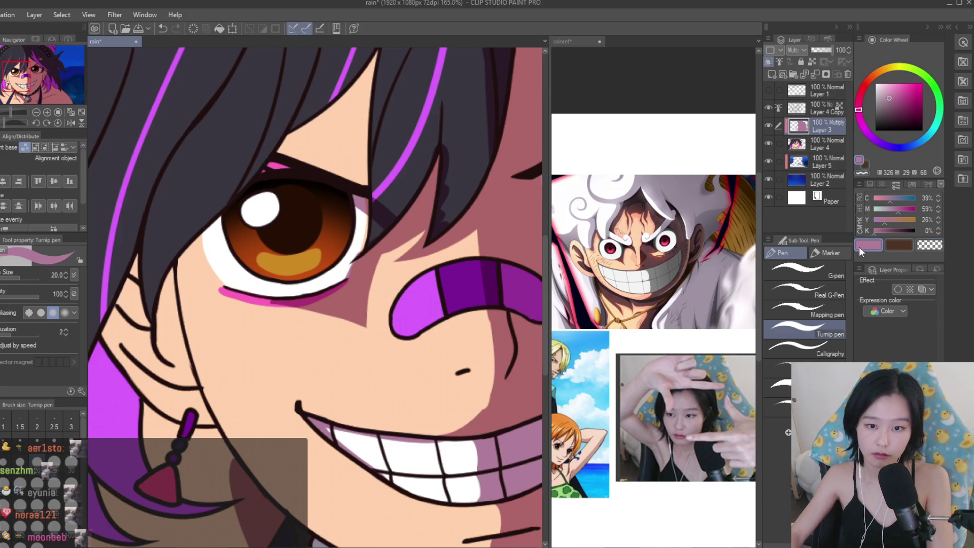
{"action": "scroll", "coordinate": [295, 289], "scroll_direction": "up", "scroll_amount": 1}
{"action": "key", "text": "c"}
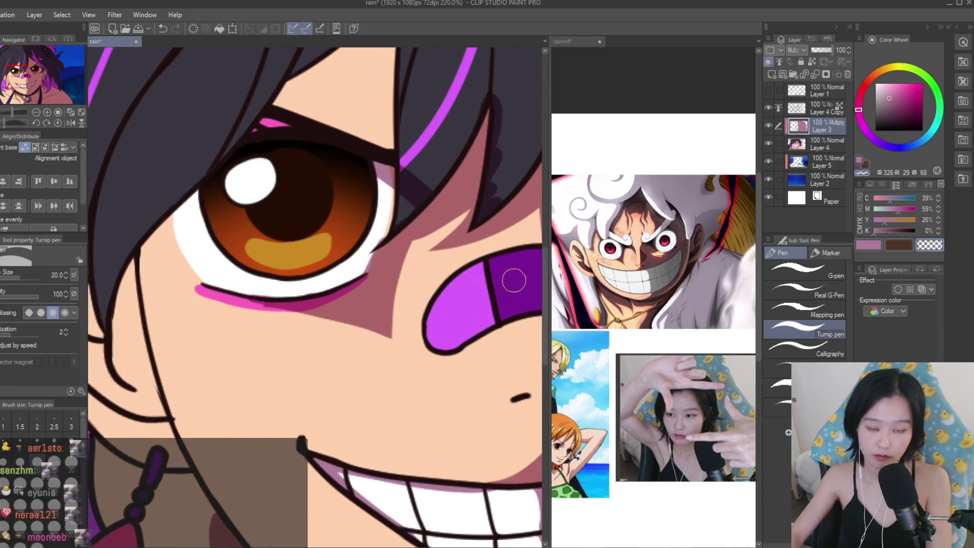
{"action": "key", "text": "c"}
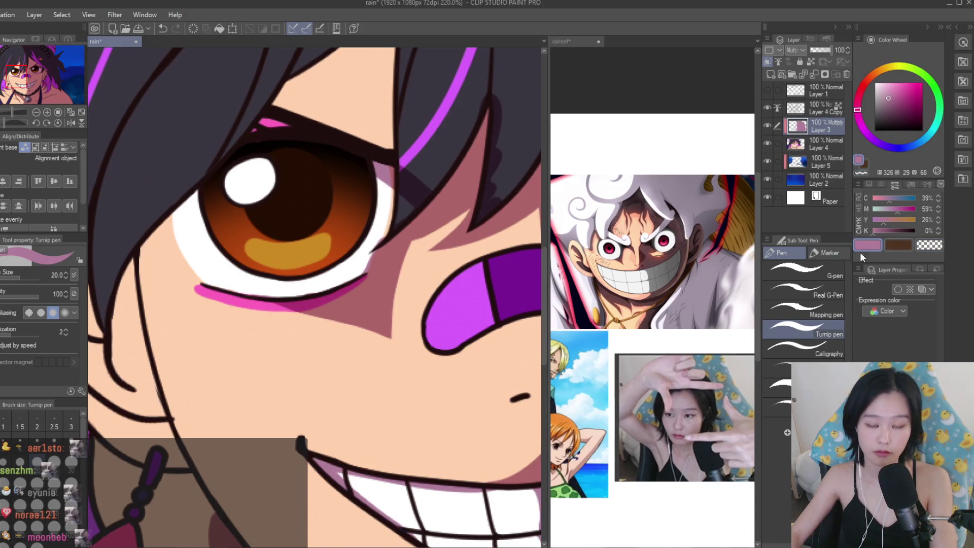
{"action": "scroll", "coordinate": [233, 231], "scroll_direction": "down", "scroll_amount": 3}
{"action": "scroll", "coordinate": [233, 231], "scroll_direction": "up", "scroll_amount": 3}
{"action": "scroll", "coordinate": [233, 230], "scroll_direction": "up", "scroll_amount": 2}
{"action": "mouse_move", "coordinate": [228, 249]}
{"action": "left_mouse_down"}
{"action": "mouse_move", "coordinate": [249, 304]}
{"action": "mouse_move", "coordinate": [218, 315]}
{"action": "mouse_move", "coordinate": [256, 325]}
{"action": "mouse_move", "coordinate": [278, 406]}
{"action": "mouse_move", "coordinate": [320, 434]}
{"action": "mouse_move", "coordinate": [303, 421]}
{"action": "left_mouse_up"}
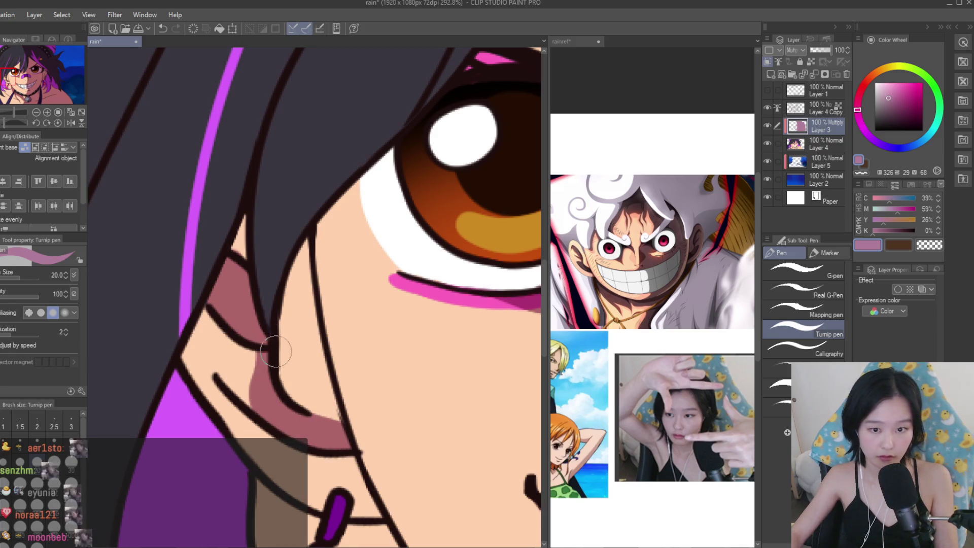
Add thin pink shadows along the cheek line, near the eye corner and darker under the eye.
{"action": "left_click_drag", "start_coordinate": [310, 308], "coordinate": [304, 237]}
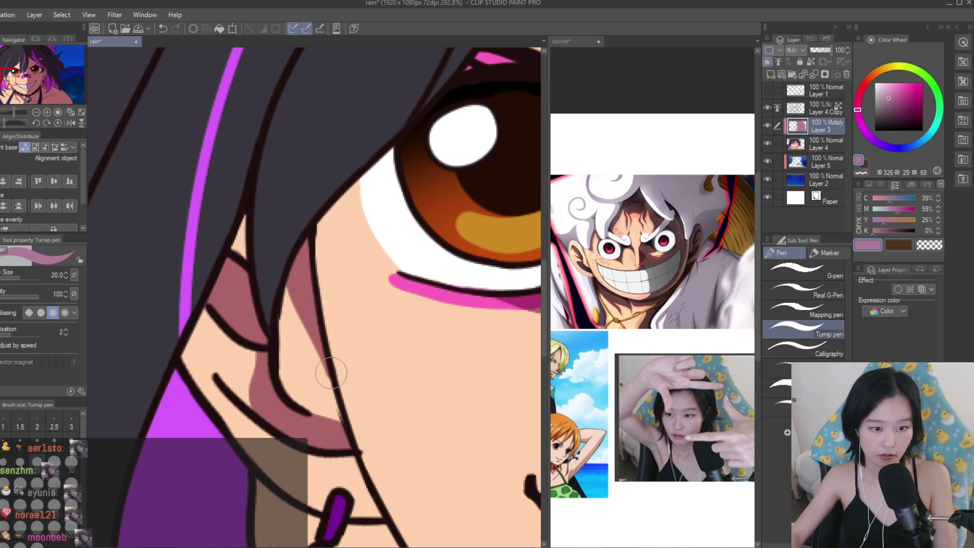
{"action": "scroll", "coordinate": [297, 284], "scroll_direction": "down", "scroll_amount": 5}
{"action": "scroll", "coordinate": [299, 306], "scroll_direction": "up", "scroll_amount": 2}
{"action": "scroll", "coordinate": [299, 306], "scroll_direction": "up", "scroll_amount": 3}
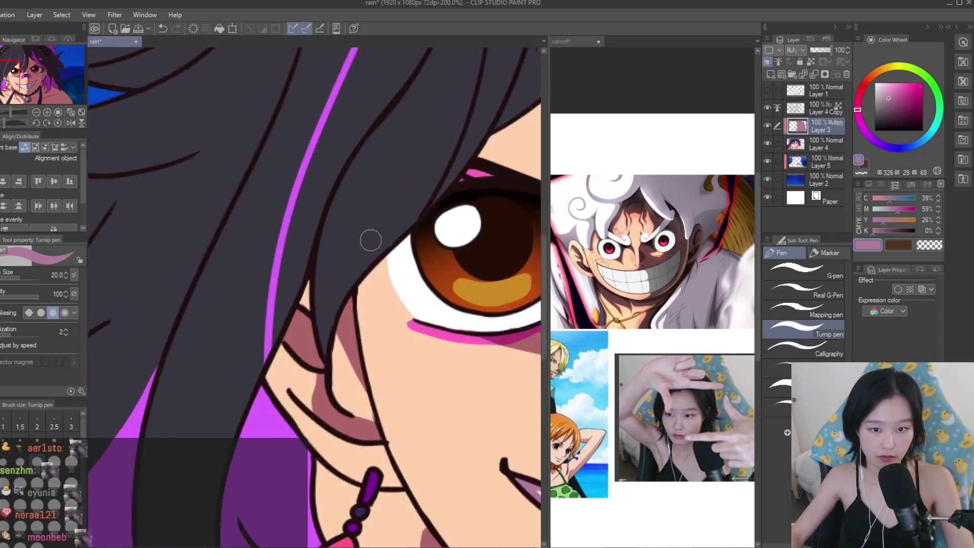
{"action": "mouse_move", "coordinate": [356, 309]}
{"action": "left_mouse_down"}
{"action": "mouse_move", "coordinate": [411, 238]}
{"action": "mouse_move", "coordinate": [407, 269]}
{"action": "left_mouse_up"}
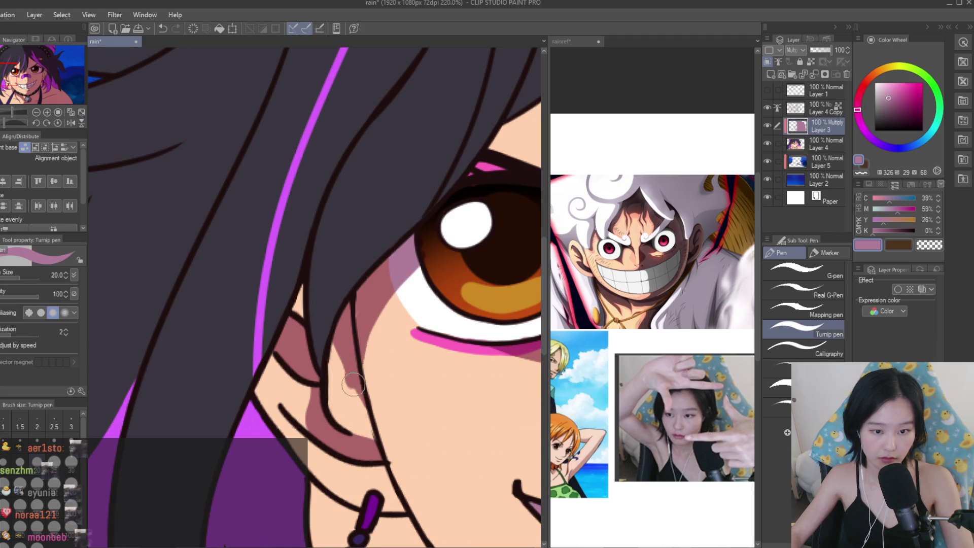
{"action": "scroll", "coordinate": [408, 269], "scroll_direction": "down", "scroll_amount": 6}
{"action": "scroll", "coordinate": [394, 307], "scroll_direction": "up", "scroll_amount": 1}
{"action": "scroll", "coordinate": [372, 298], "scroll_direction": "up", "scroll_amount": 8}
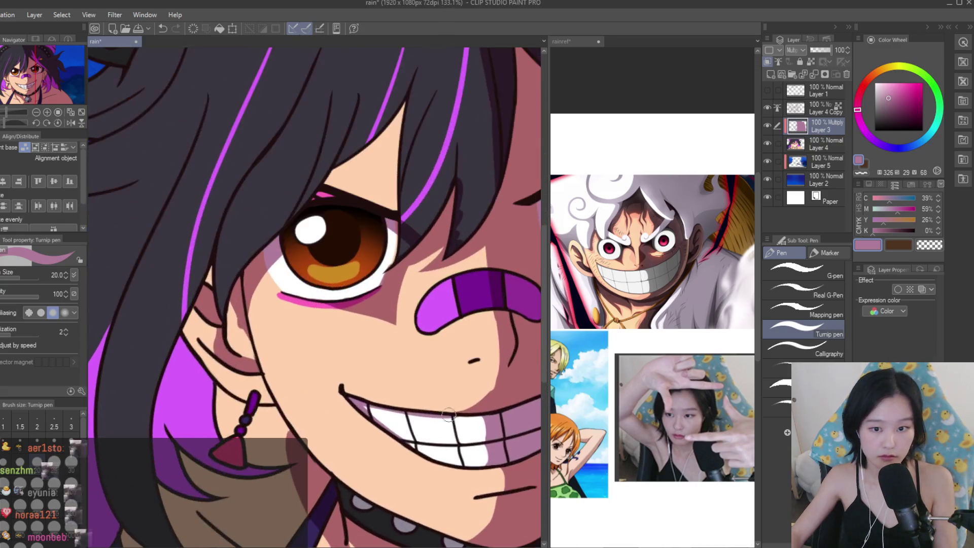
{"action": "mouse_move", "coordinate": [256, 277]}
{"action": "left_mouse_down"}
{"action": "mouse_move", "coordinate": [365, 303]}
{"action": "mouse_move", "coordinate": [386, 320]}
{"action": "left_mouse_up"}
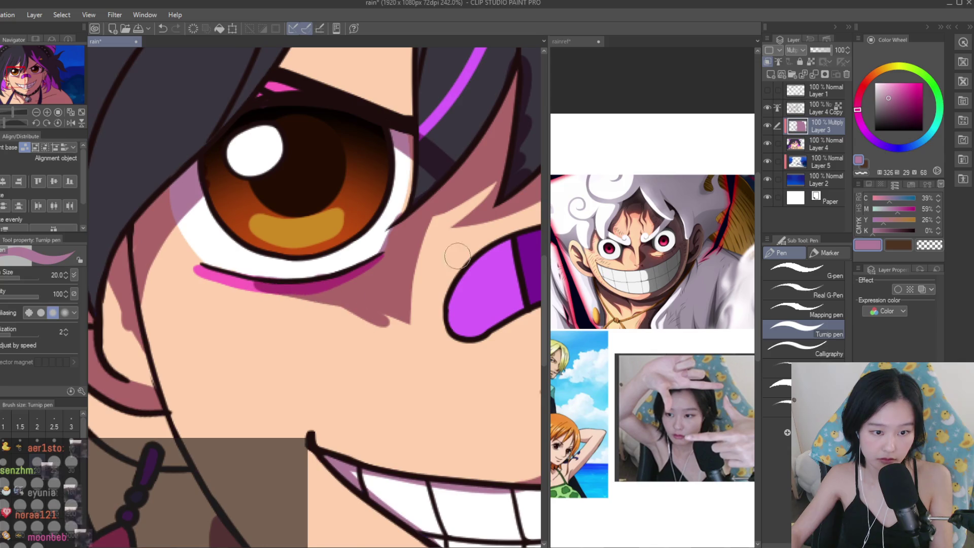
Clean up the under-eye shadow edge with the transparent colour and widen the shadow to the right.
{"action": "left_click", "coordinate": [924, 246]}
{"action": "mouse_move", "coordinate": [283, 310]}
{"action": "left_mouse_down"}
{"action": "mouse_move", "coordinate": [348, 305]}
{"action": "mouse_move", "coordinate": [403, 321]}
{"action": "left_mouse_up"}
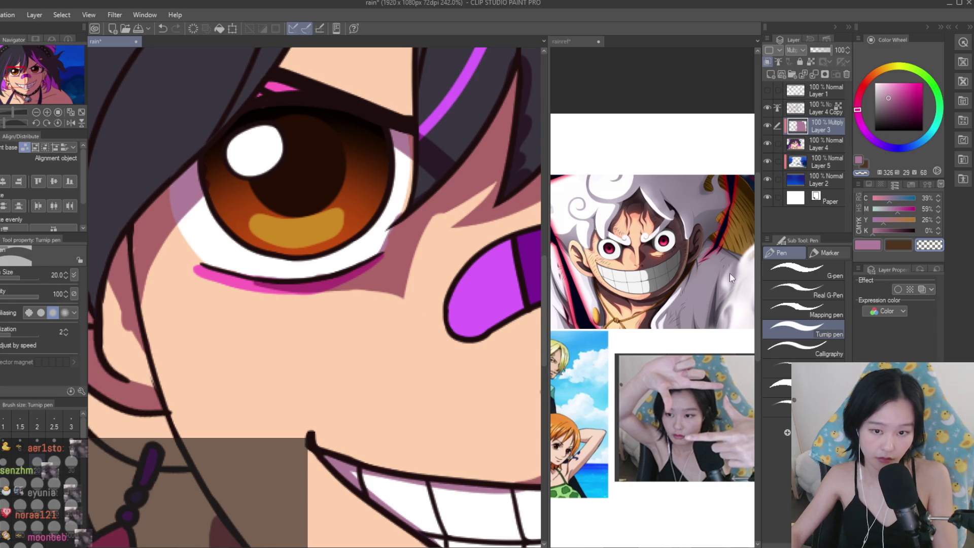
{"action": "left_click", "coordinate": [867, 246]}
{"action": "scroll", "coordinate": [363, 257], "scroll_direction": "up", "scroll_amount": 3}
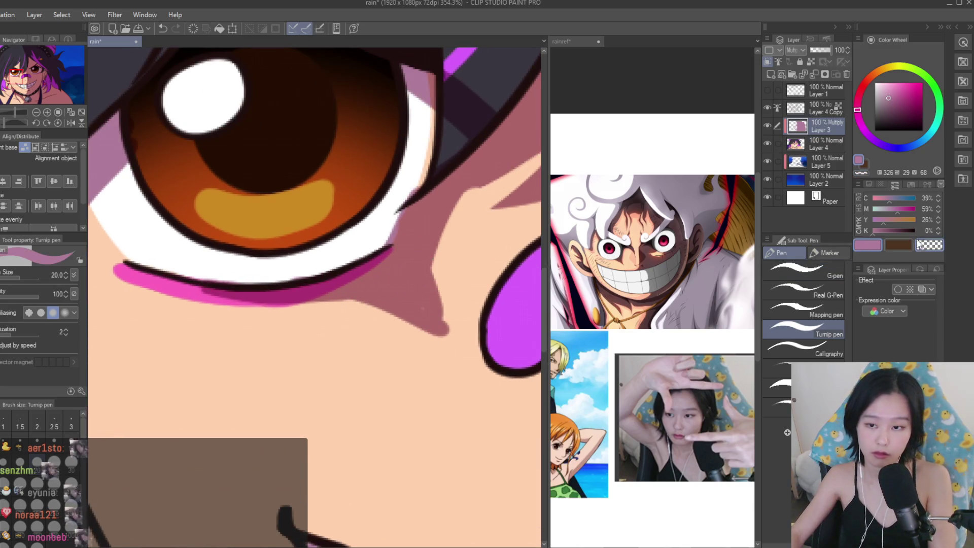
{"action": "mouse_move", "coordinate": [434, 293]}
{"action": "left_mouse_down"}
{"action": "mouse_move", "coordinate": [455, 258]}
{"action": "mouse_move", "coordinate": [467, 272]}
{"action": "mouse_move", "coordinate": [446, 283]}
{"action": "mouse_move", "coordinate": [453, 266]}
{"action": "left_mouse_up"}
{"action": "left_click", "coordinate": [929, 245]}
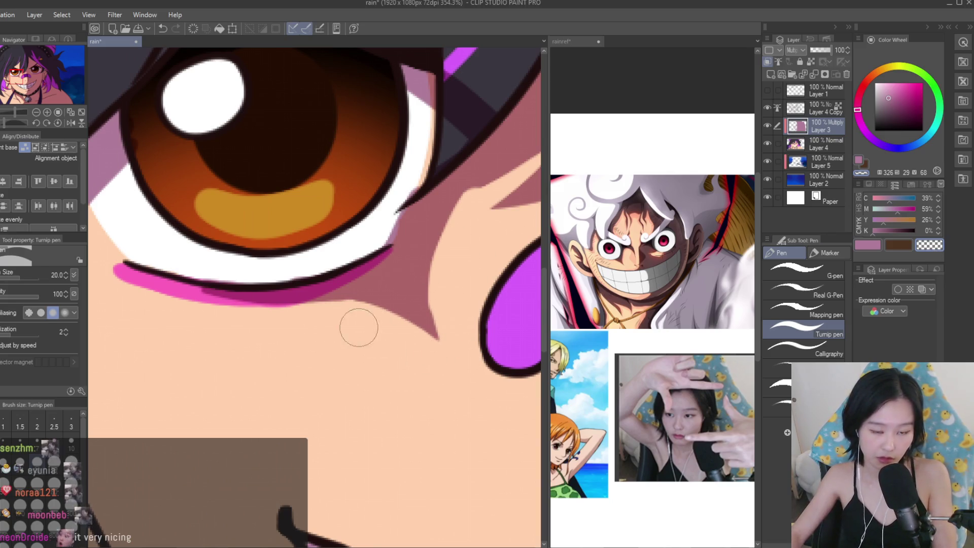
{"action": "scroll", "coordinate": [354, 326], "scroll_direction": "down", "scroll_amount": 2}
{"action": "scroll", "coordinate": [341, 370], "scroll_direction": "up", "scroll_amount": 2}
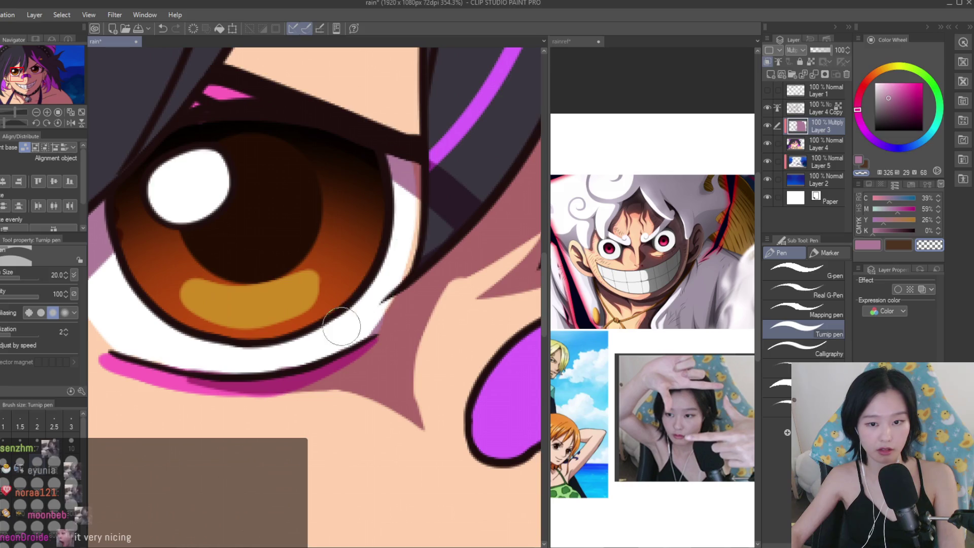
{"action": "scroll", "coordinate": [345, 323], "scroll_direction": "down", "scroll_amount": 3}
Paint mauve shadow along the fringe's edge over the skin, widening and extending it downward.
{"action": "left_click", "coordinate": [868, 245]}
{"action": "scroll", "coordinate": [414, 225], "scroll_direction": "up", "scroll_amount": 2}
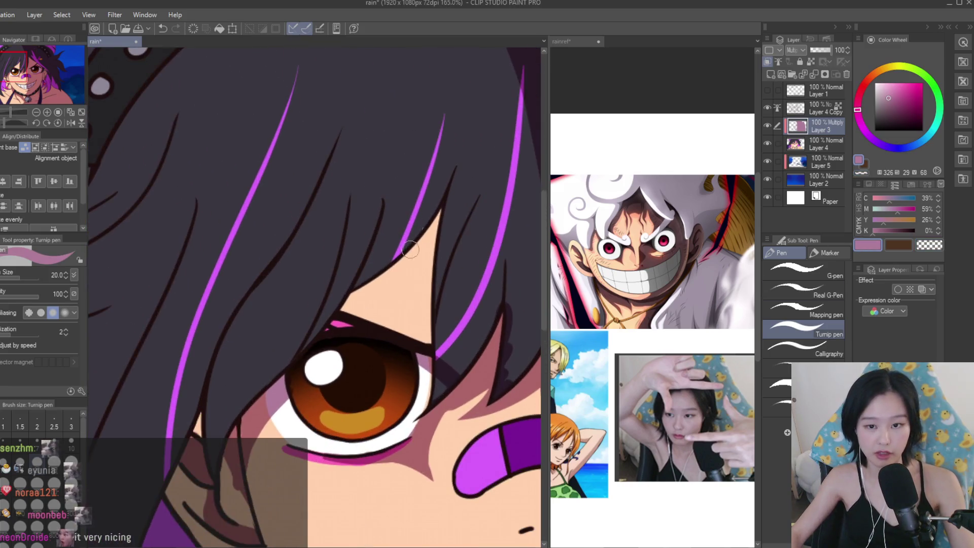
{"action": "left_click_drag", "start_coordinate": [440, 202], "coordinate": [340, 314]}
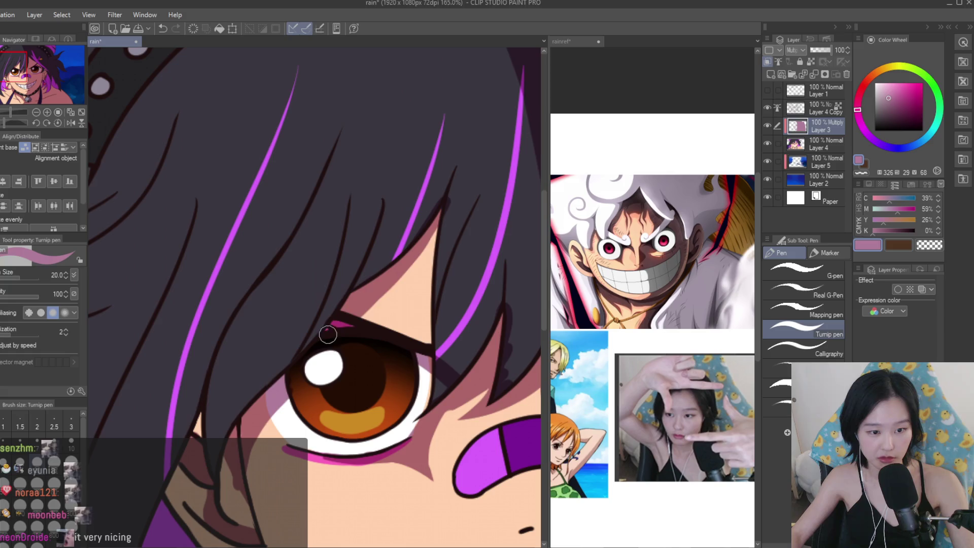
{"action": "left_click_drag", "start_coordinate": [435, 231], "coordinate": [386, 306]}
{"action": "left_click_drag", "start_coordinate": [434, 233], "coordinate": [431, 350]}
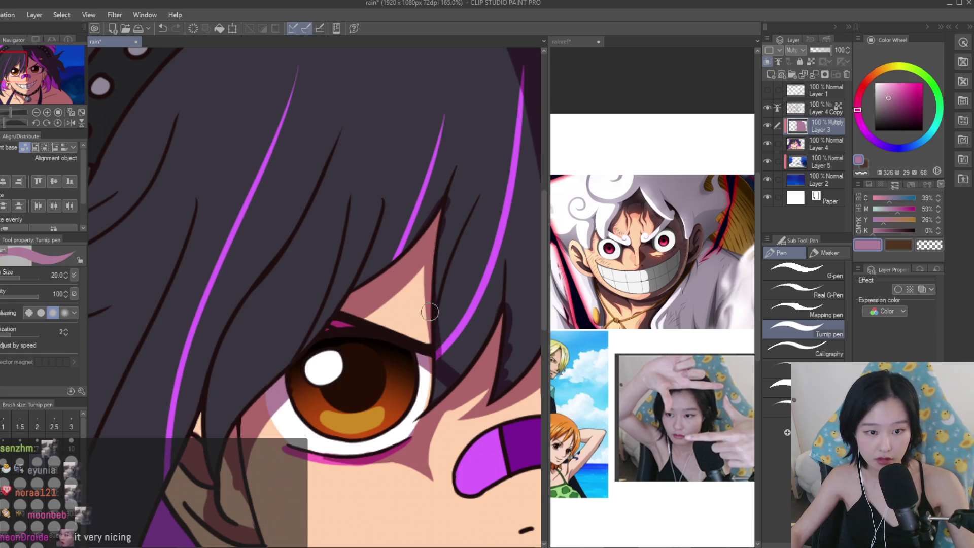
{"action": "scroll", "coordinate": [470, 324], "scroll_direction": "down", "scroll_amount": 4}
Erase with the transparent colour to refine the shadow edges along two hair strands.
{"action": "left_click", "coordinate": [929, 245]}
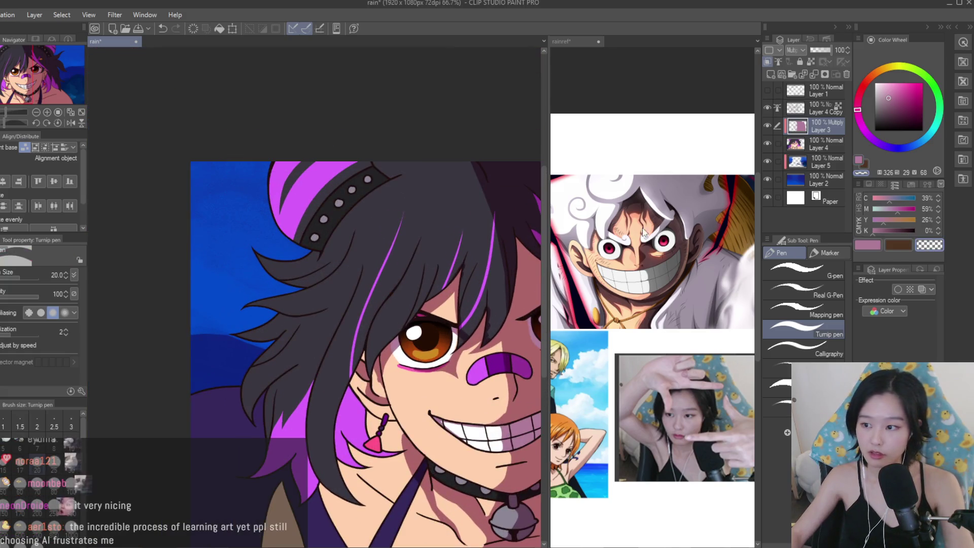
{"action": "scroll", "coordinate": [493, 205], "scroll_direction": "up", "scroll_amount": 3}
{"action": "scroll", "coordinate": [416, 351], "scroll_direction": "up", "scroll_amount": 5}
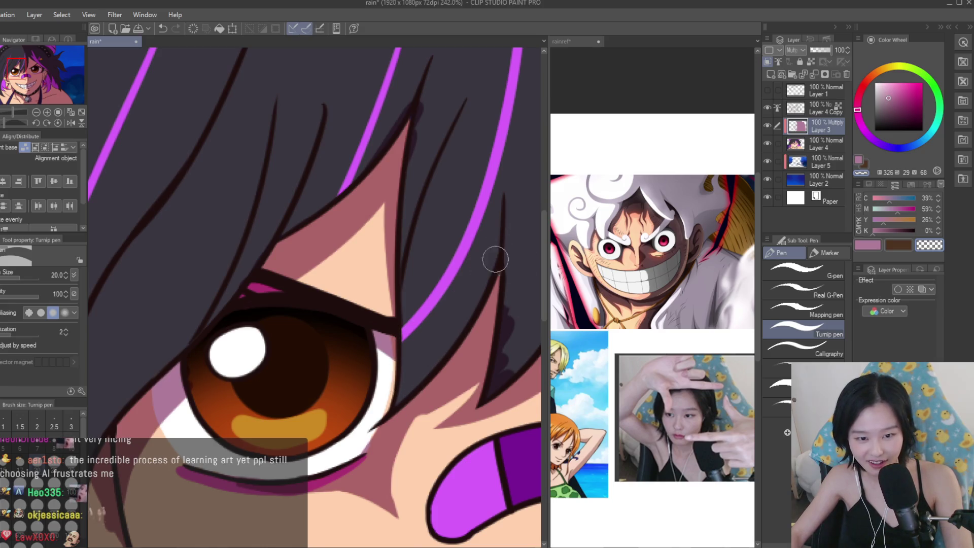
{"action": "scroll", "coordinate": [515, 369], "scroll_direction": "down", "scroll_amount": 2}
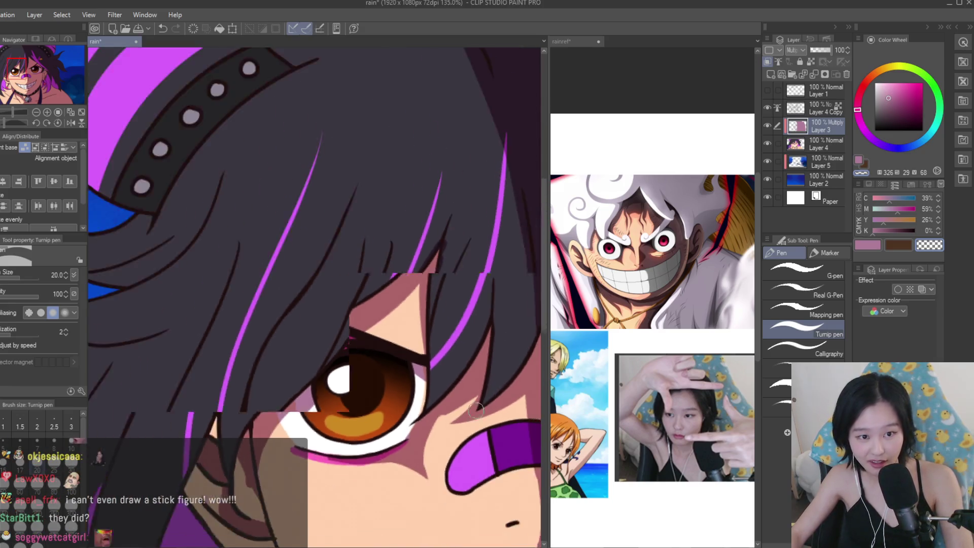
{"action": "scroll", "coordinate": [430, 231], "scroll_direction": "down", "scroll_amount": 5}
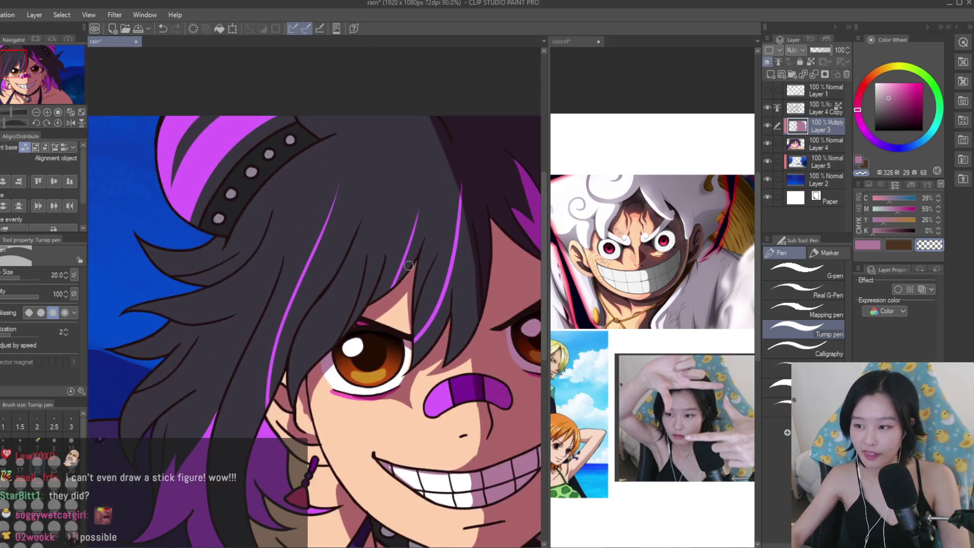
{"action": "scroll", "coordinate": [401, 228], "scroll_direction": "up", "scroll_amount": 4}
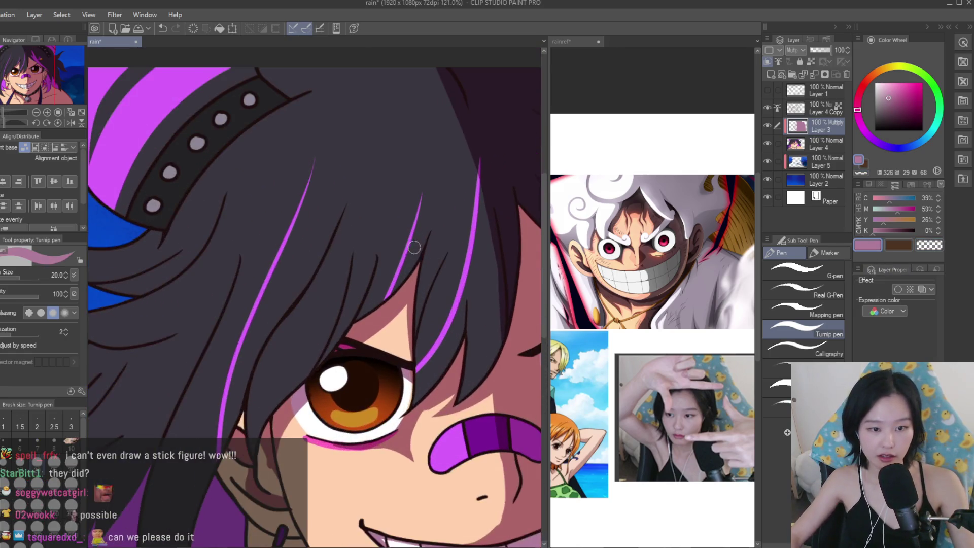
{"action": "left_click_drag", "start_coordinate": [375, 257], "coordinate": [271, 401]}
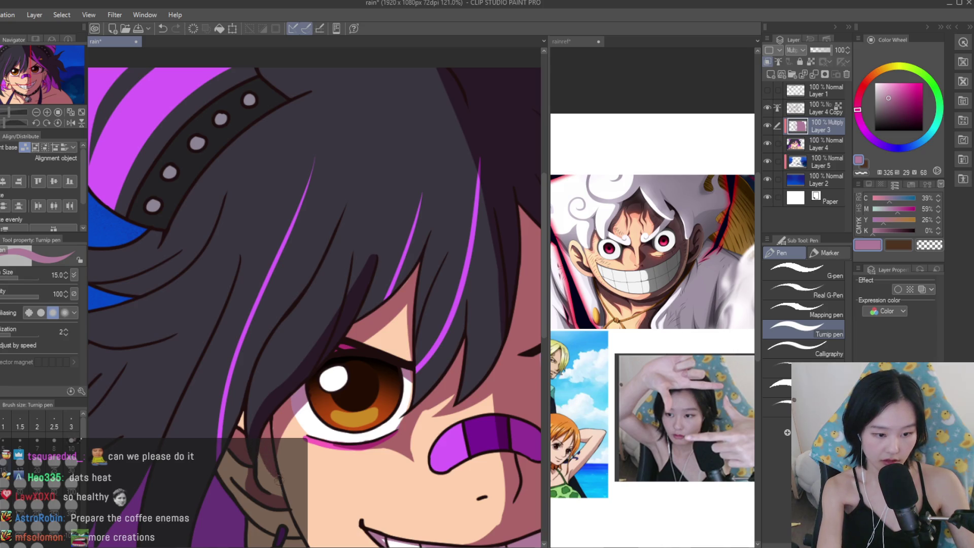
{"action": "scroll", "coordinate": [285, 435], "scroll_direction": "down", "scroll_amount": 4}
{"action": "scroll", "coordinate": [360, 324], "scroll_direction": "up", "scroll_amount": 2}
{"action": "scroll", "coordinate": [360, 324], "scroll_direction": "down", "scroll_amount": 1}
{"action": "scroll", "coordinate": [366, 304], "scroll_direction": "up", "scroll_amount": 4}
{"action": "scroll", "coordinate": [370, 281], "scroll_direction": "up", "scroll_amount": 1}
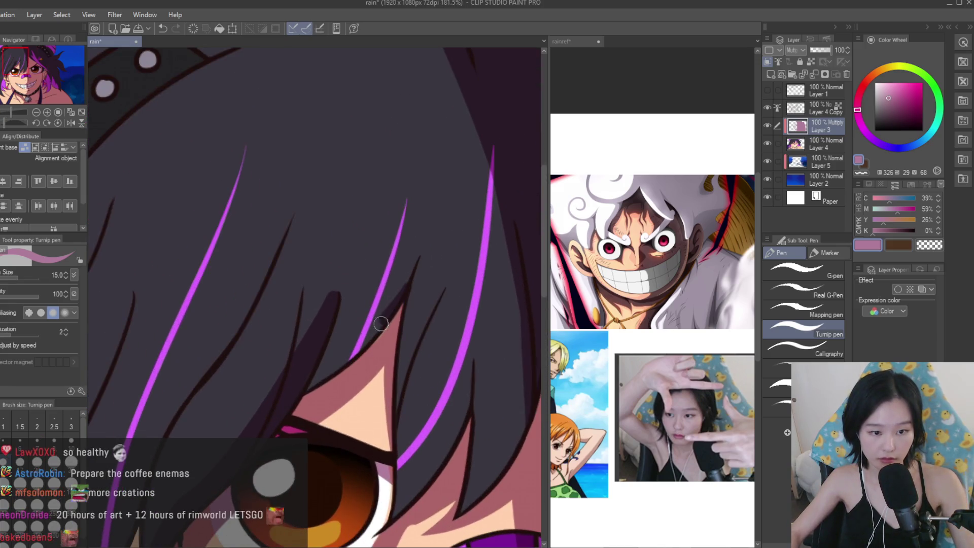
{"action": "left_click_drag", "start_coordinate": [339, 256], "coordinate": [329, 305]}
{"action": "scroll", "coordinate": [327, 335], "scroll_direction": "down", "scroll_amount": 12}
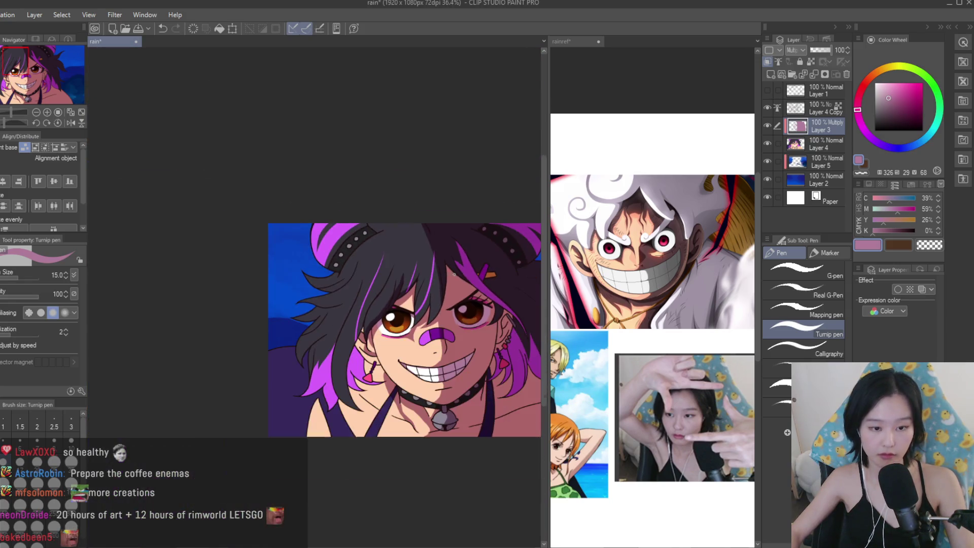
Erase a lit V-shaped patch out of the shadow under the eye.
{"action": "scroll", "coordinate": [327, 335], "scroll_direction": "up", "scroll_amount": 3}
{"action": "scroll", "coordinate": [476, 369], "scroll_direction": "up", "scroll_amount": 2}
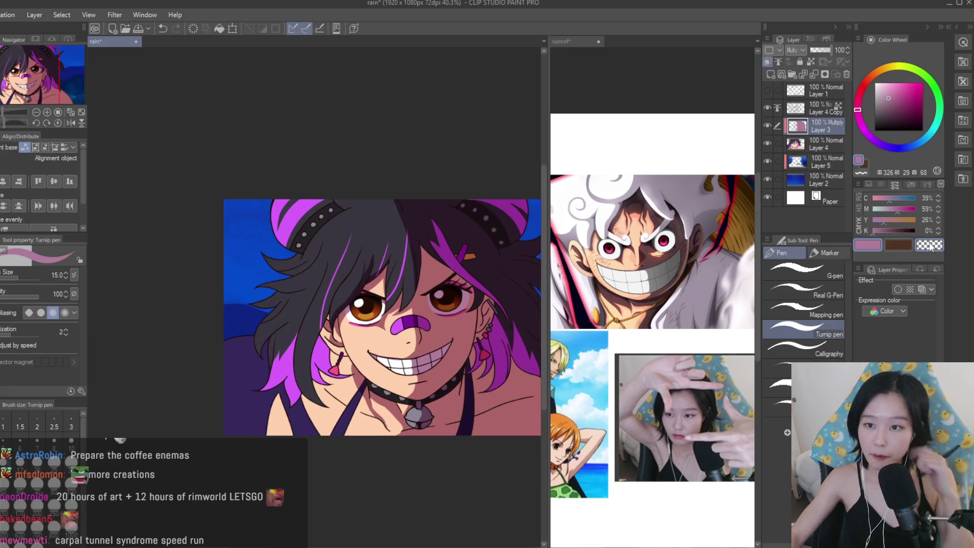
{"action": "scroll", "coordinate": [475, 369], "scroll_direction": "up", "scroll_amount": 4}
{"action": "scroll", "coordinate": [476, 369], "scroll_direction": "up", "scroll_amount": 4}
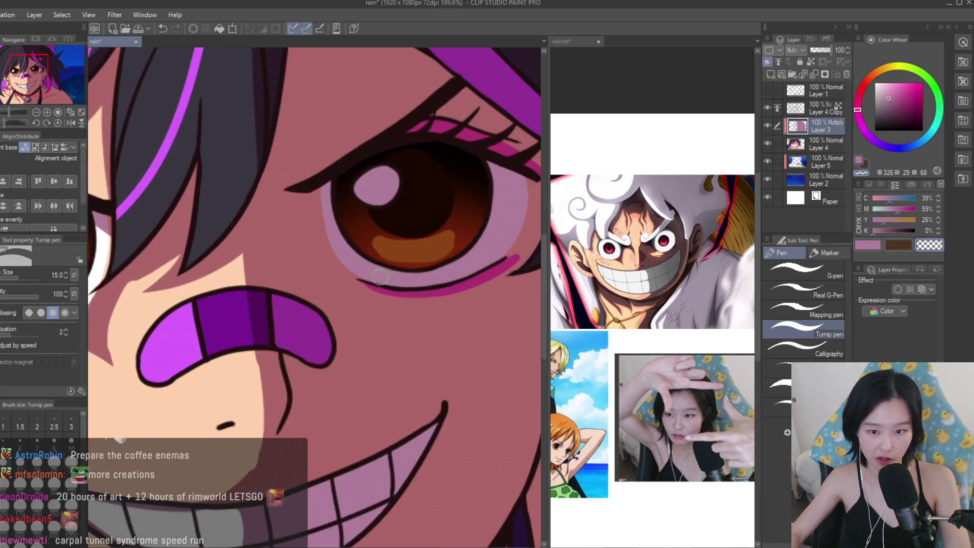
{"action": "mouse_move", "coordinate": [350, 298]}
{"action": "left_mouse_down"}
{"action": "mouse_move", "coordinate": [284, 305]}
{"action": "mouse_move", "coordinate": [426, 303]}
{"action": "mouse_move", "coordinate": [337, 315]}
{"action": "mouse_move", "coordinate": [390, 305]}
{"action": "left_mouse_up"}
Clear and enlarge a lit peach patch in the shadow beside the eyebrow.
{"action": "scroll", "coordinate": [416, 299], "scroll_direction": "down", "scroll_amount": 4}
{"action": "scroll", "coordinate": [351, 325], "scroll_direction": "up", "scroll_amount": 3}
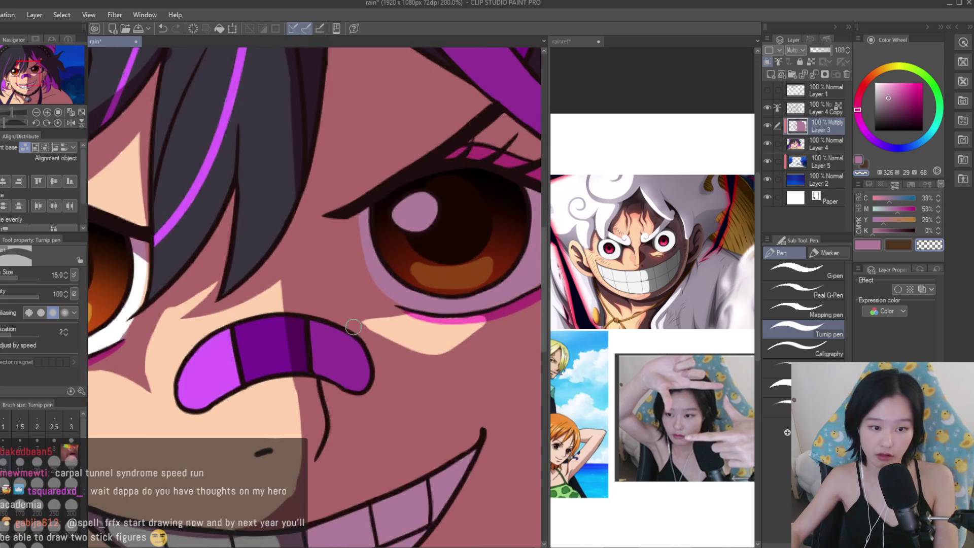
{"action": "scroll", "coordinate": [435, 347], "scroll_direction": "down", "scroll_amount": 3}
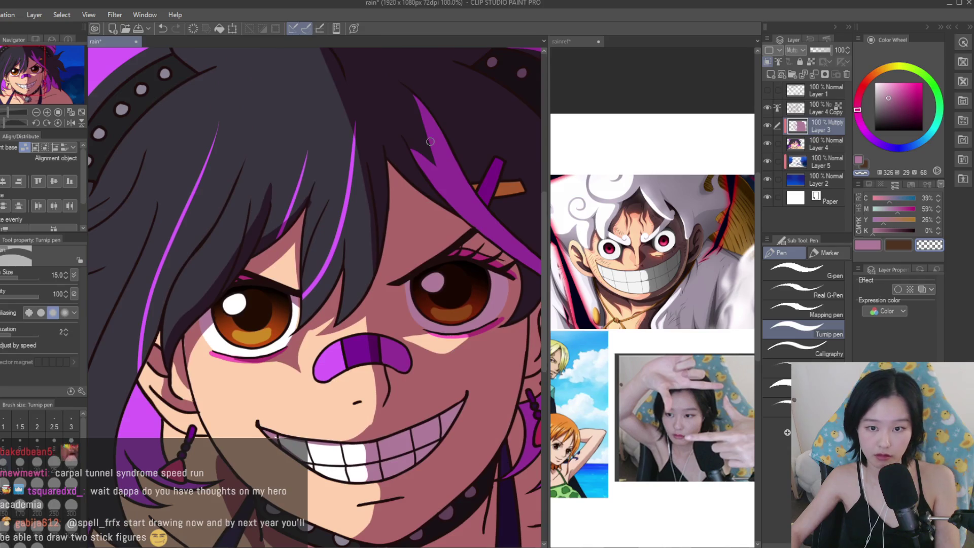
{"action": "scroll", "coordinate": [376, 274], "scroll_direction": "up", "scroll_amount": 2}
{"action": "left_click_drag", "start_coordinate": [388, 248], "coordinate": [355, 320]}
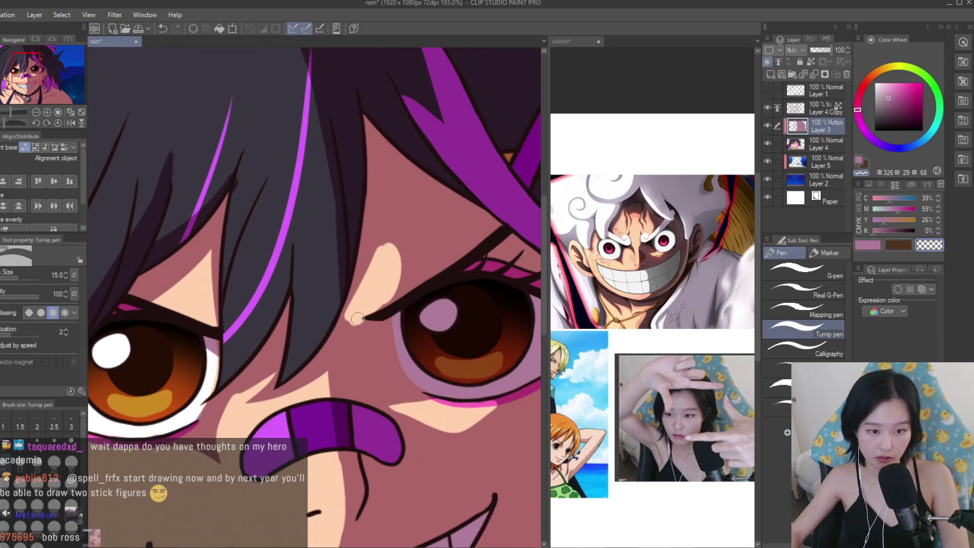
{"action": "left_click_drag", "start_coordinate": [396, 241], "coordinate": [378, 289]}
{"action": "scroll", "coordinate": [376, 287], "scroll_direction": "down", "scroll_amount": 10}
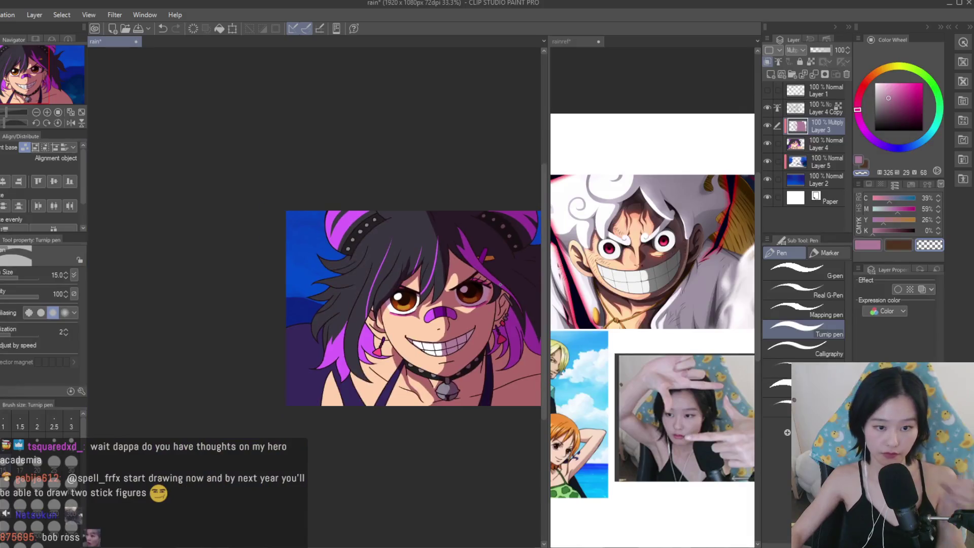
{"action": "scroll", "coordinate": [420, 269], "scroll_direction": "up", "scroll_amount": 8}
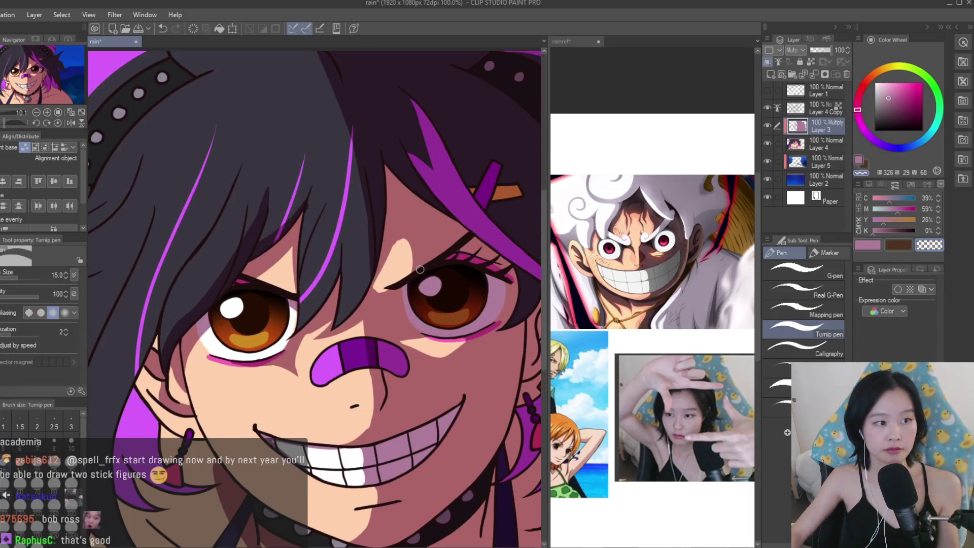
{"action": "scroll", "coordinate": [423, 263], "scroll_direction": "up", "scroll_amount": 2}
{"action": "scroll", "coordinate": [401, 406], "scroll_direction": "up", "scroll_amount": 2}
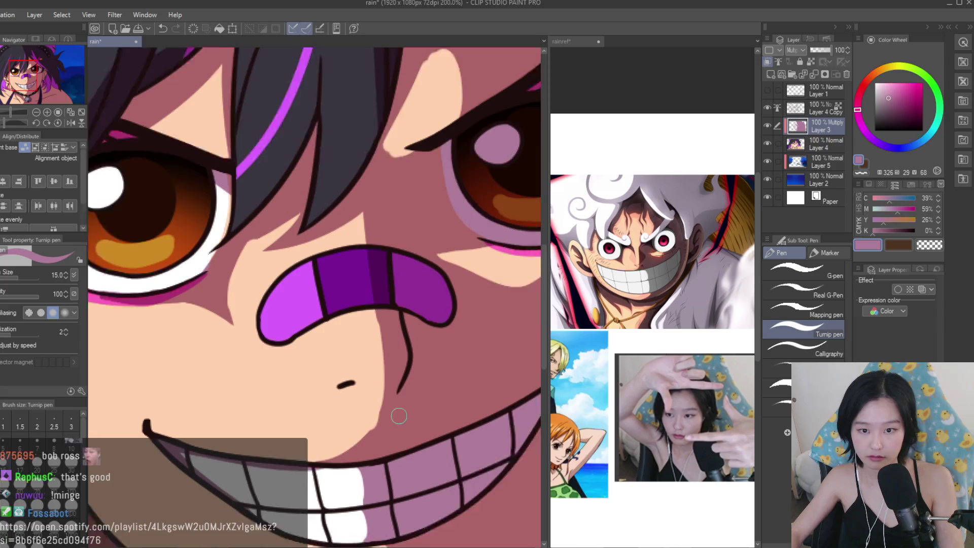
{"action": "scroll", "coordinate": [368, 443], "scroll_direction": "down", "scroll_amount": 4}
{"action": "scroll", "coordinate": [368, 443], "scroll_direction": "up", "scroll_amount": 1}
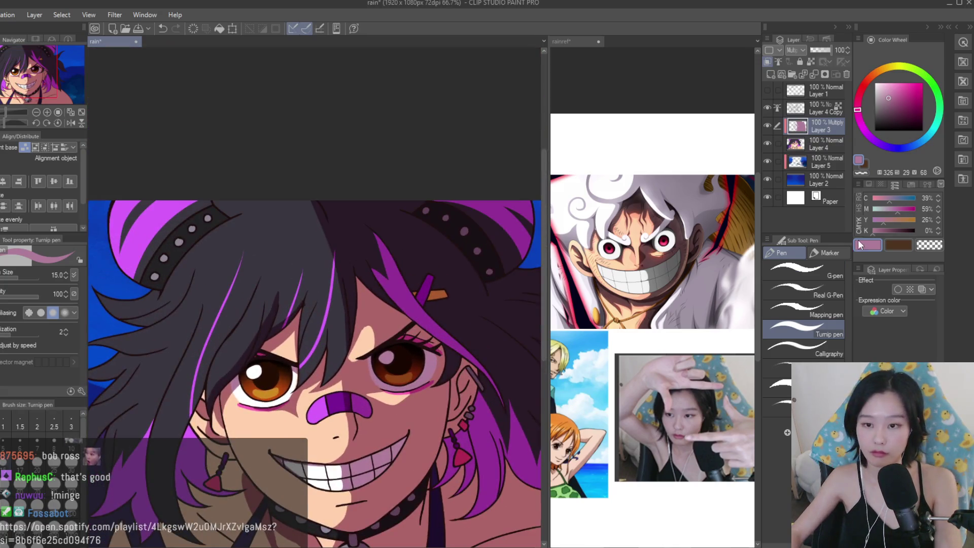
{"action": "scroll", "coordinate": [333, 213], "scroll_direction": "down", "scroll_amount": 1}
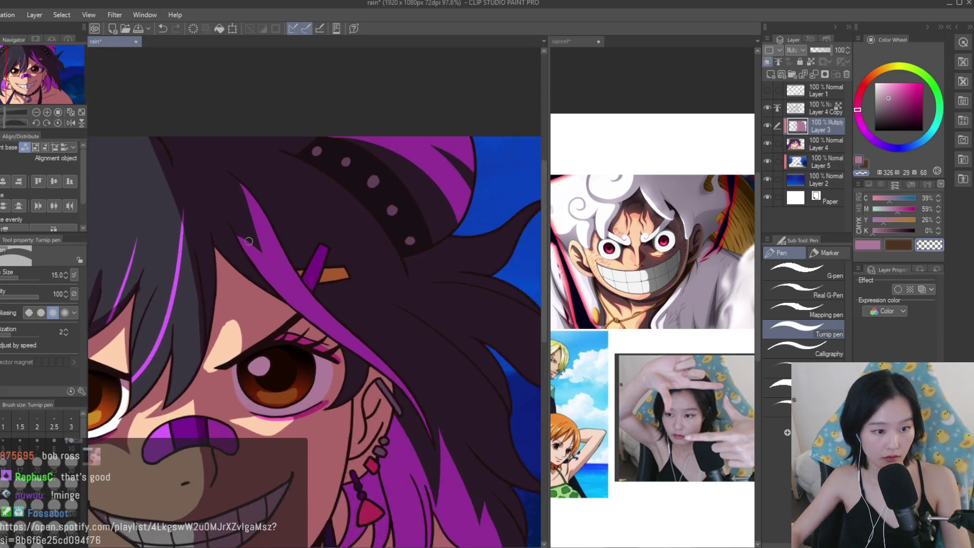
Erase along the purple hair strand to reveal a long bright highlight.
{"action": "scroll", "coordinate": [185, 224], "scroll_direction": "up", "scroll_amount": 4}
{"action": "mouse_move", "coordinate": [186, 224]}
{"action": "left_mouse_down"}
{"action": "mouse_move", "coordinate": [287, 312]}
{"action": "mouse_move", "coordinate": [329, 334]}
{"action": "left_mouse_up"}
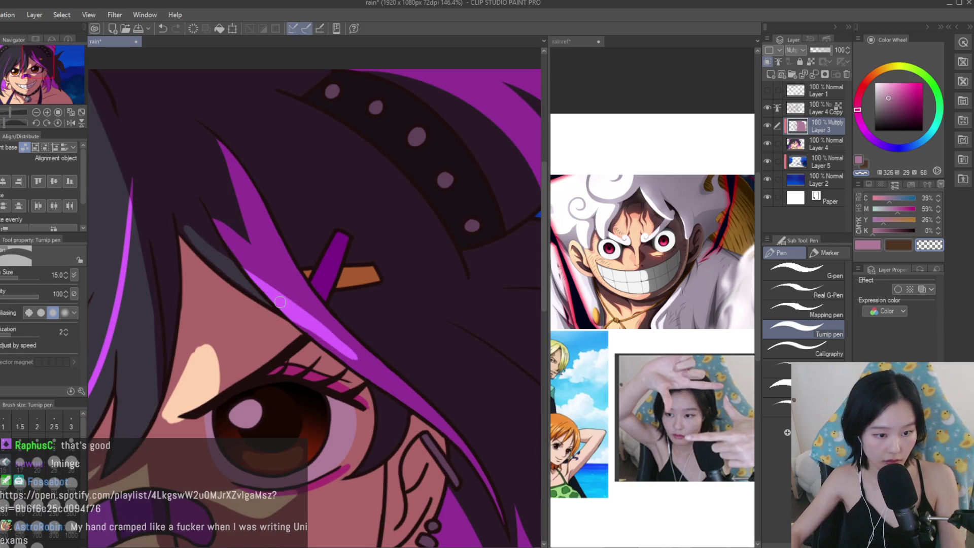
{"action": "left_click_drag", "start_coordinate": [283, 303], "coordinate": [398, 390]}
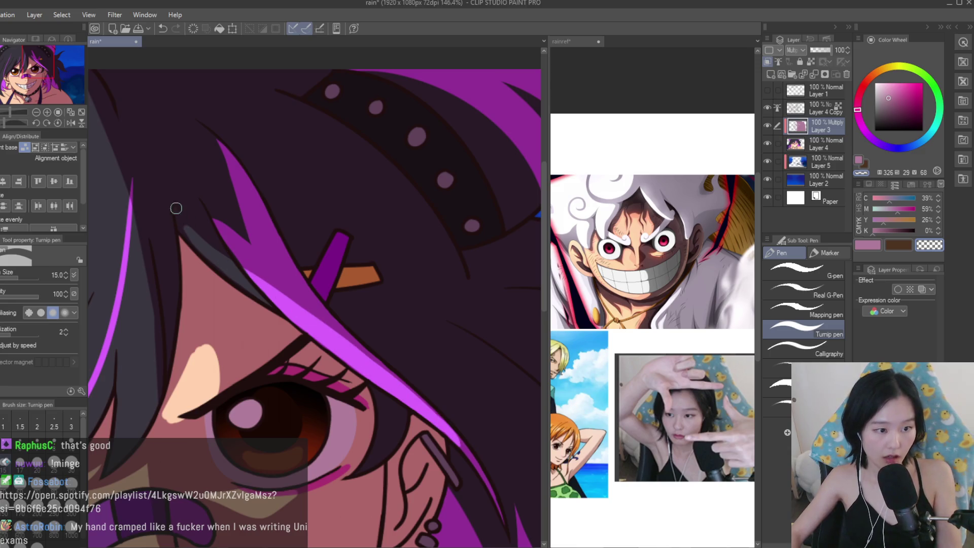
{"action": "left_click_drag", "start_coordinate": [177, 211], "coordinate": [314, 318]}
Try a mauve line along the eyelid, undo it, and select the dark brown sub-colour.
{"action": "left_click", "coordinate": [868, 244]}
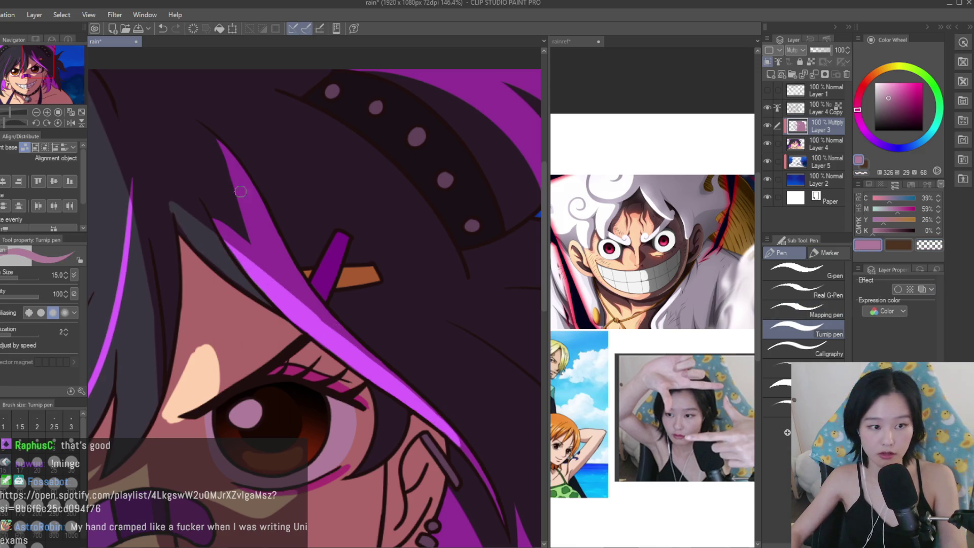
{"action": "scroll", "coordinate": [270, 189], "scroll_direction": "down", "scroll_amount": 5}
{"action": "scroll", "coordinate": [313, 295], "scroll_direction": "up", "scroll_amount": 5}
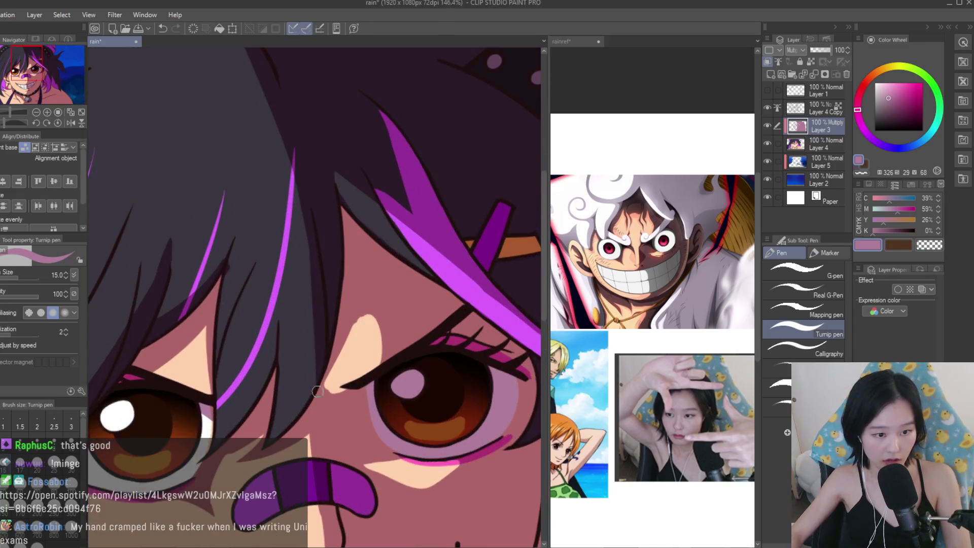
{"action": "scroll", "coordinate": [325, 382], "scroll_direction": "up", "scroll_amount": 3}
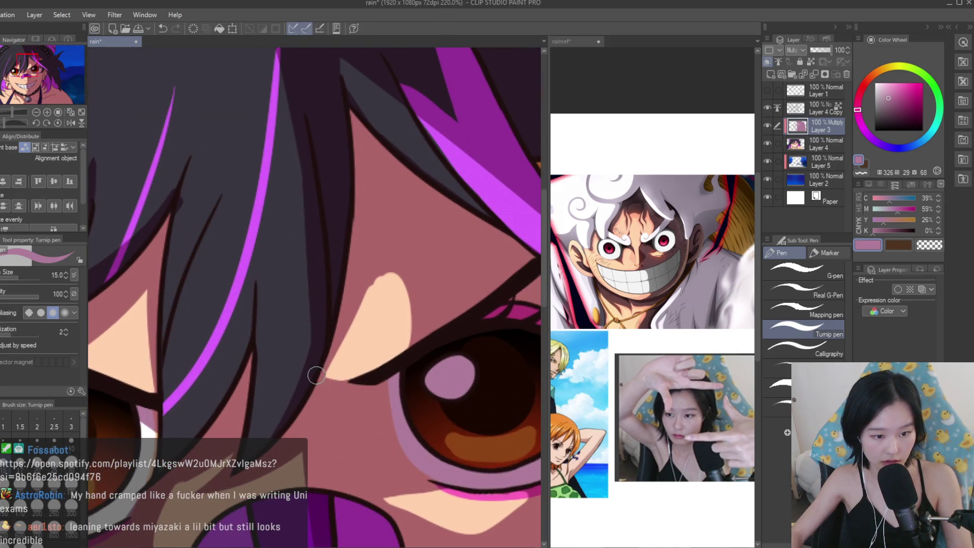
{"action": "left_click_drag", "start_coordinate": [316, 375], "coordinate": [426, 344]}
{"action": "key", "text": "ctrl+z"}
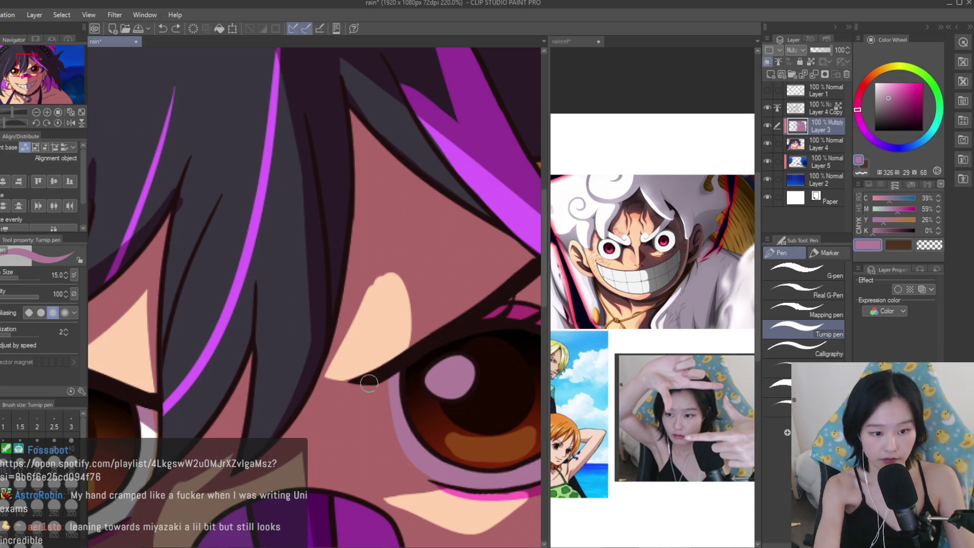
{"action": "scroll", "coordinate": [336, 393], "scroll_direction": "down", "scroll_amount": 2}
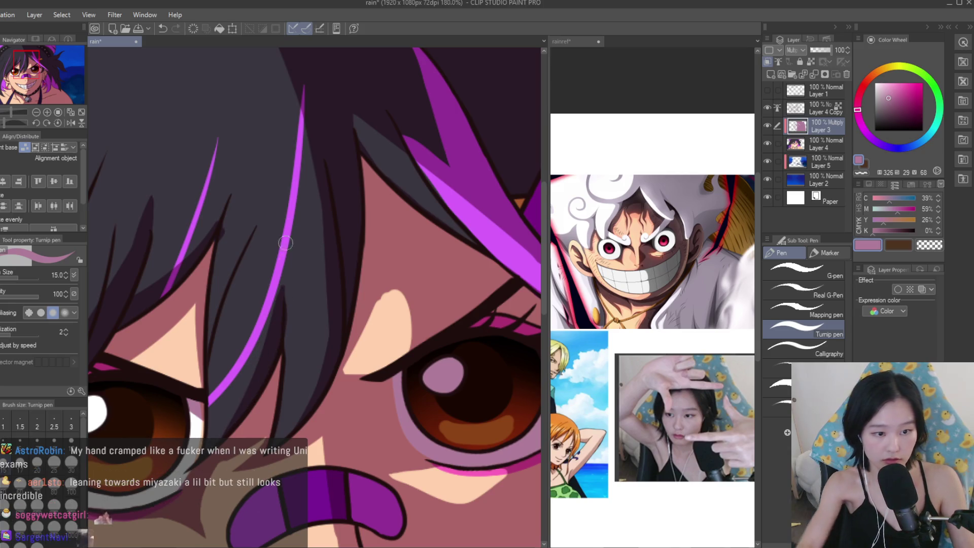
{"action": "left_click", "coordinate": [898, 247]}
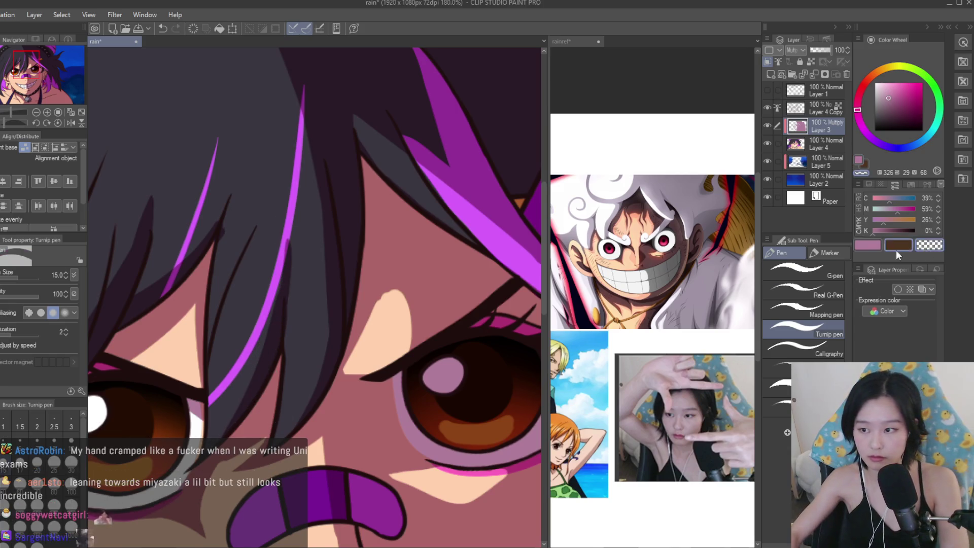
{"action": "scroll", "coordinate": [206, 213], "scroll_direction": "up", "scroll_amount": 3}
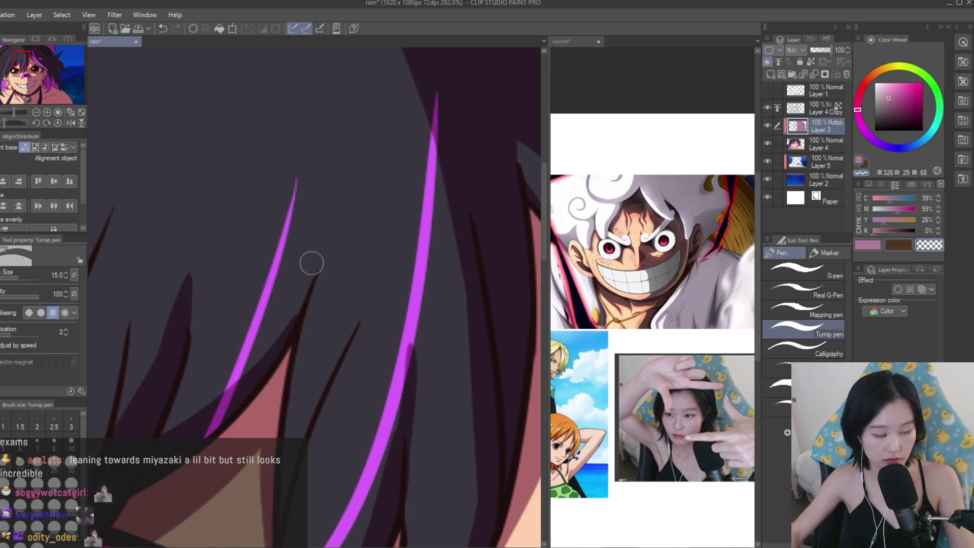
Set the brush size to 15, undo the last stroke and redraw the hair strand near the band.
{"action": "scroll", "coordinate": [312, 270], "scroll_direction": "down", "scroll_amount": 3}
{"action": "scroll", "coordinate": [327, 442], "scroll_direction": "down", "scroll_amount": 5}
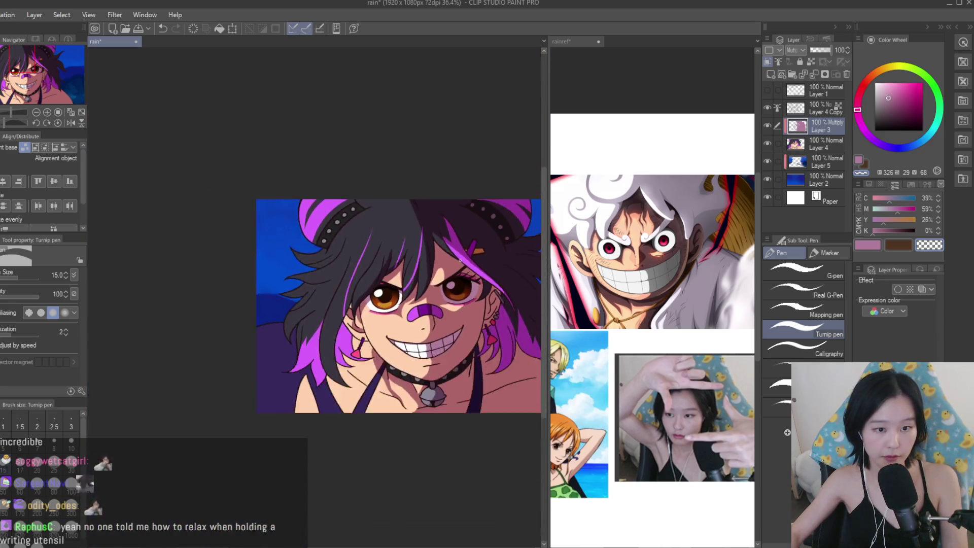
{"action": "scroll", "coordinate": [345, 284], "scroll_direction": "up", "scroll_amount": 2}
{"action": "scroll", "coordinate": [360, 154], "scroll_direction": "up", "scroll_amount": 3}
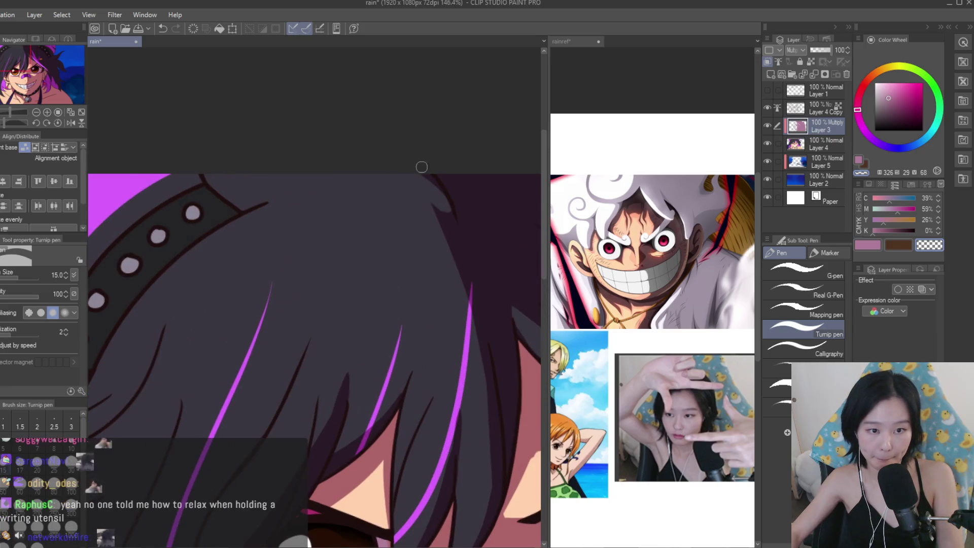
{"action": "left_click", "coordinate": [872, 244]}
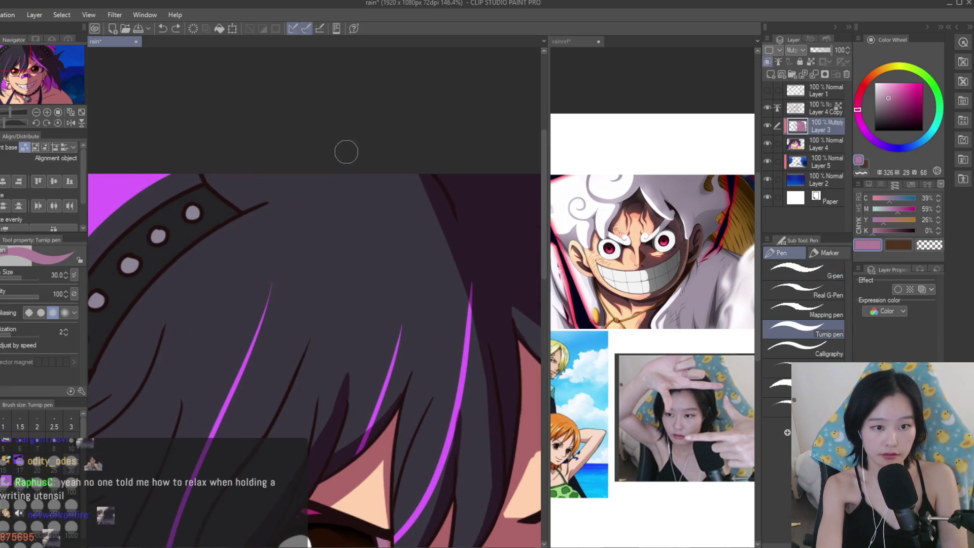
{"action": "scroll", "coordinate": [480, 252], "scroll_direction": "down", "scroll_amount": 2}
{"action": "scroll", "coordinate": [357, 223], "scroll_direction": "up", "scroll_amount": 4}
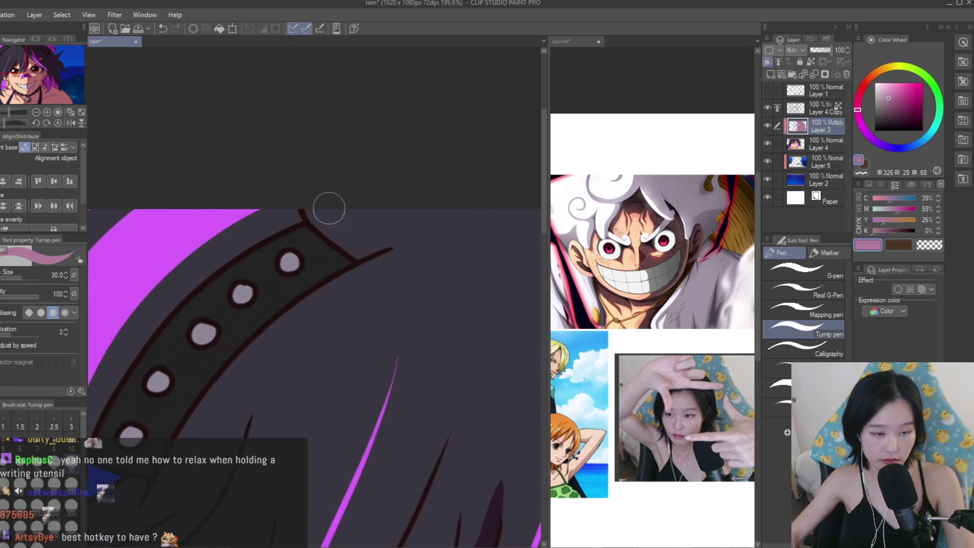
{"action": "scroll", "coordinate": [340, 201], "scroll_direction": "down", "scroll_amount": 2}
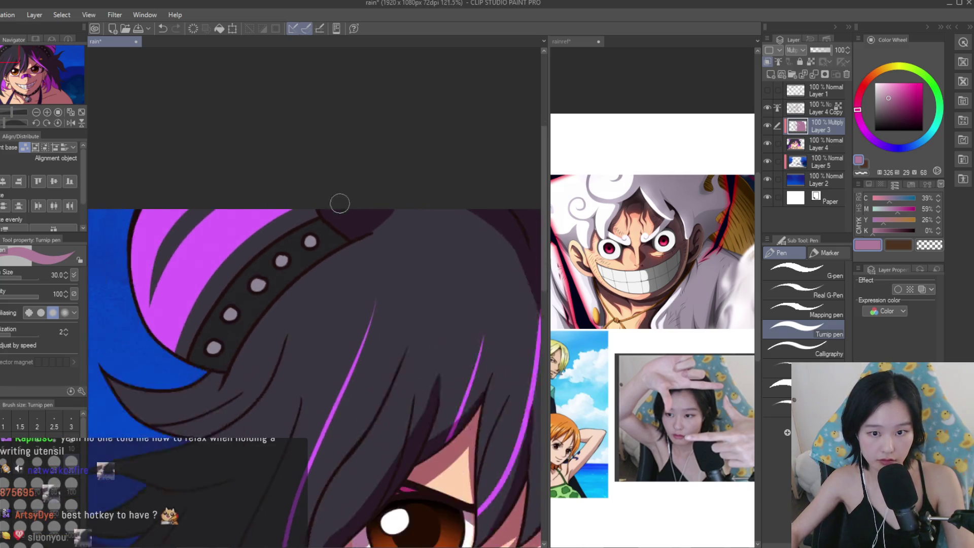
{"action": "scroll", "coordinate": [340, 201], "scroll_direction": "up", "scroll_amount": 1}
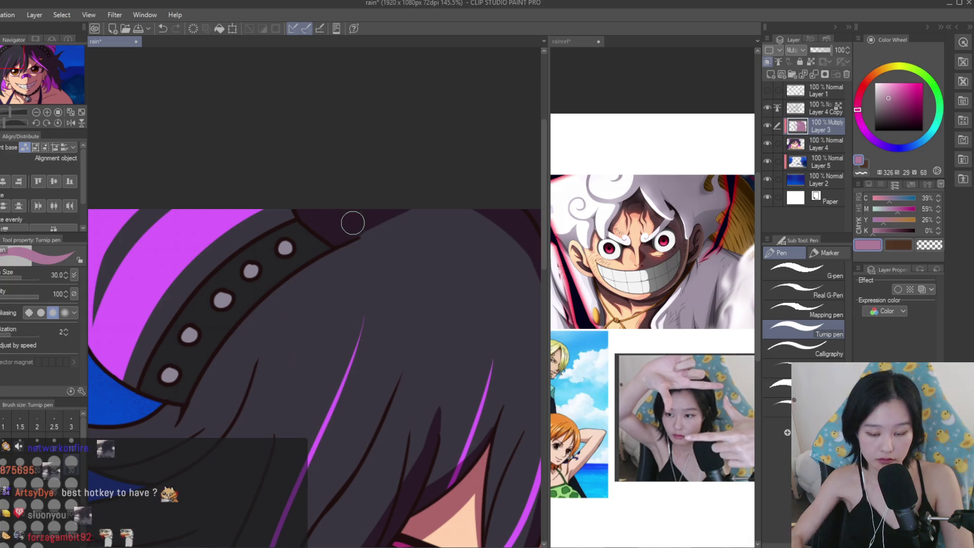
{"action": "key", "text": "bracketleft"}
{"action": "key", "text": "bracketleft"}
{"action": "key", "text": "bracketleft"}
{"action": "key", "text": "ctrl+z"}
{"action": "left_click_drag", "start_coordinate": [411, 221], "coordinate": [345, 234]}
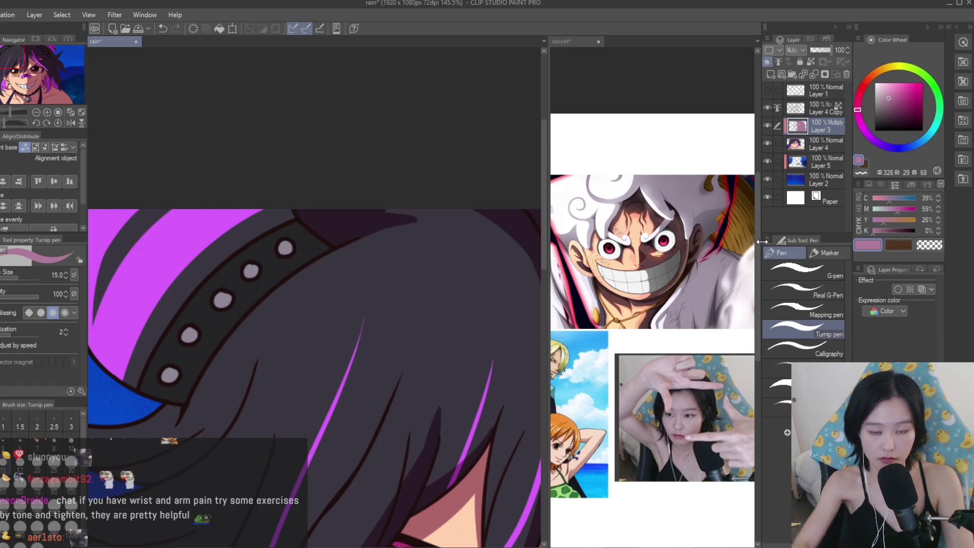
With a size 40 brush, shade the hair band and the hair's upper left edge darker pink.
{"action": "scroll", "coordinate": [456, 227], "scroll_direction": "up", "scroll_amount": 2}
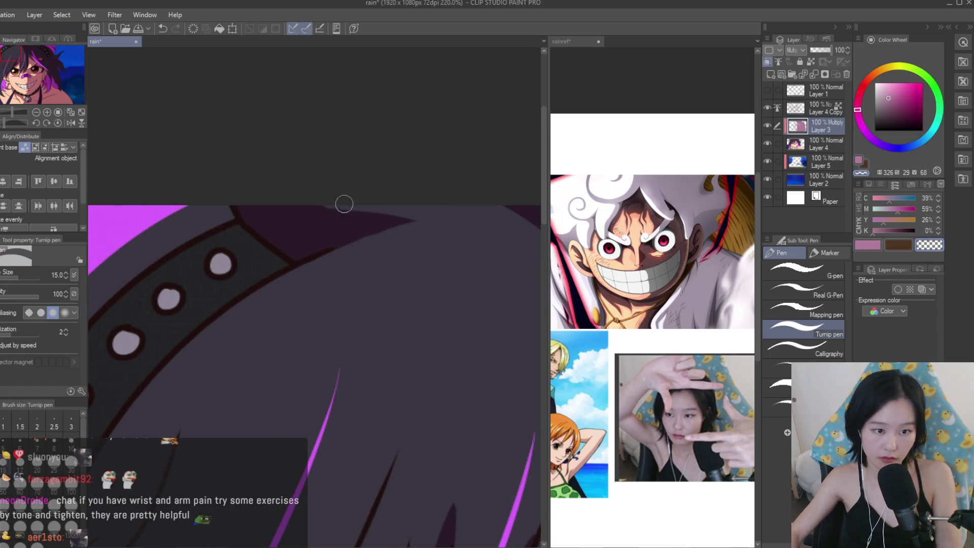
{"action": "key", "text": "x"}
{"action": "key", "text": "bracketright"}
{"action": "scroll", "coordinate": [428, 159], "scroll_direction": "down", "scroll_amount": 4}
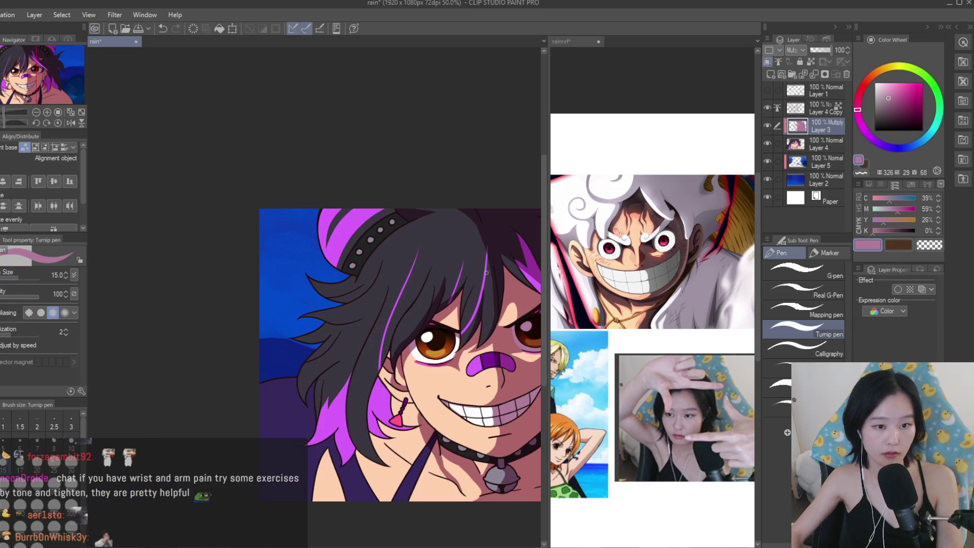
{"action": "scroll", "coordinate": [441, 148], "scroll_direction": "up", "scroll_amount": 1}
{"action": "key", "text": "bracketright"}
{"action": "key", "text": "bracketright"}
{"action": "key", "text": "bracketright"}
{"action": "mouse_move", "coordinate": [348, 199]}
{"action": "left_mouse_down"}
{"action": "mouse_move", "coordinate": [355, 244]}
{"action": "mouse_move", "coordinate": [396, 211]}
{"action": "mouse_move", "coordinate": [401, 226]}
{"action": "left_mouse_up"}
{"action": "left_click_drag", "start_coordinate": [333, 202], "coordinate": [344, 252]}
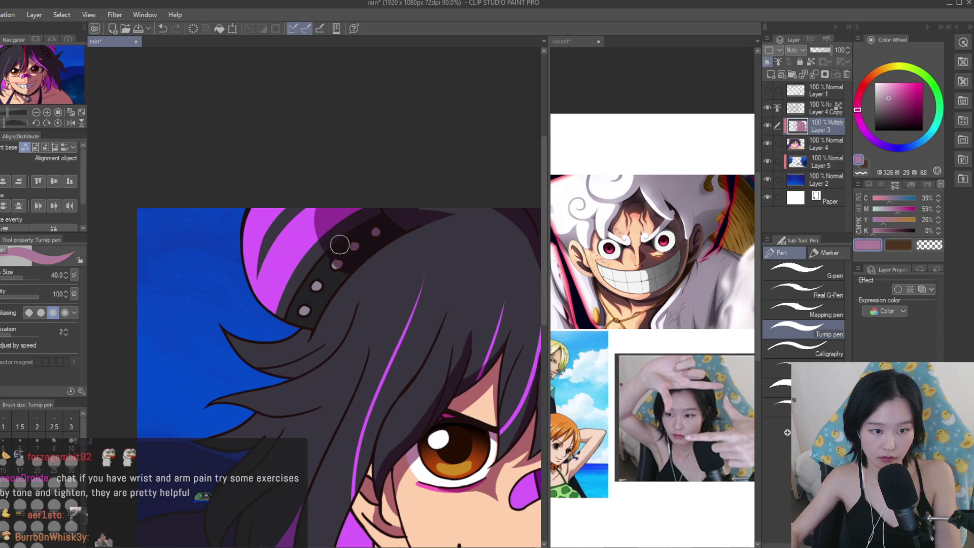
{"action": "left_click_drag", "start_coordinate": [310, 197], "coordinate": [343, 271]}
{"action": "scroll", "coordinate": [338, 253], "scroll_direction": "down", "scroll_amount": 5}
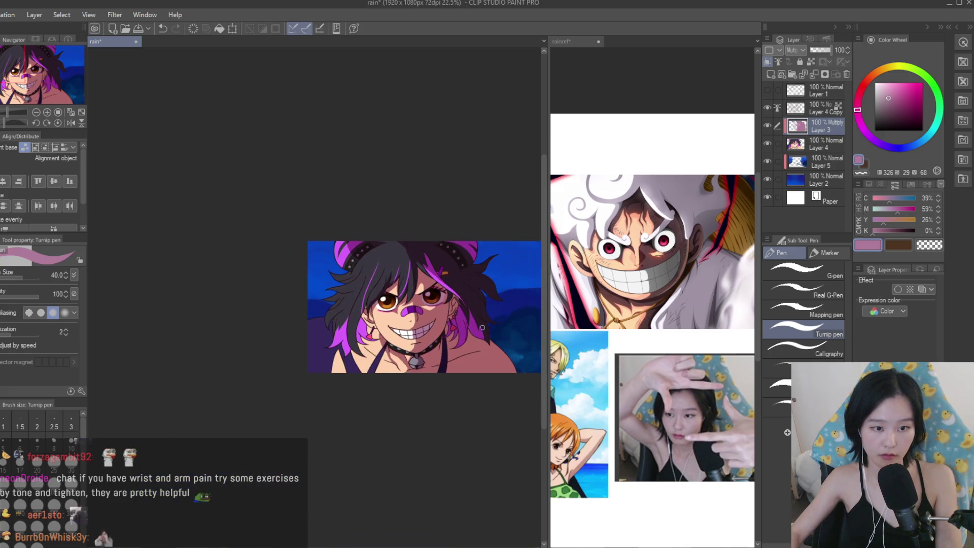
{"action": "scroll", "coordinate": [483, 269], "scroll_direction": "up", "scroll_amount": 8}
Lighten part of the hair band shading with the transparent colour.
{"action": "left_click", "coordinate": [928, 246]}
{"action": "scroll", "coordinate": [372, 219], "scroll_direction": "up", "scroll_amount": 3}
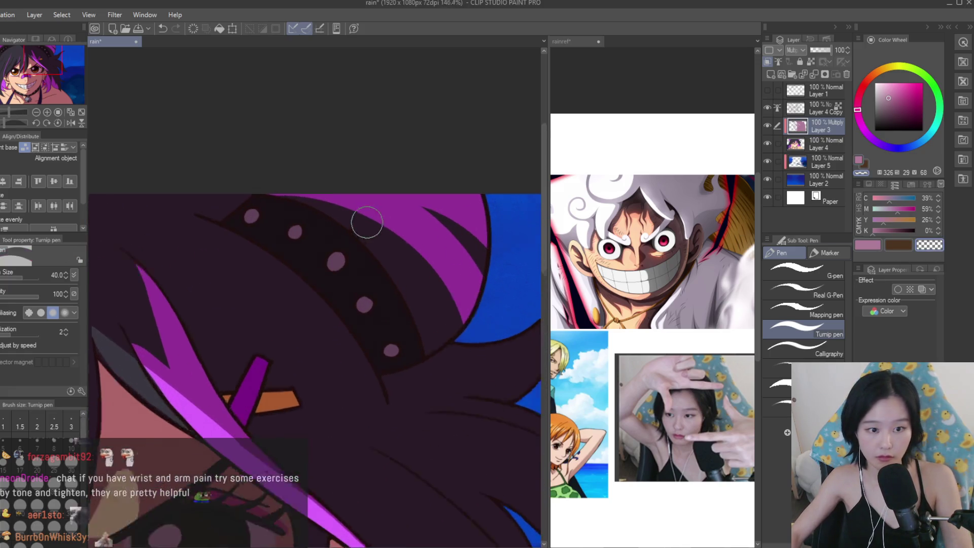
{"action": "mouse_move", "coordinate": [292, 250]}
{"action": "left_mouse_down"}
{"action": "mouse_move", "coordinate": [239, 217]}
{"action": "mouse_move", "coordinate": [209, 221]}
{"action": "mouse_move", "coordinate": [348, 233]}
{"action": "mouse_move", "coordinate": [335, 270]}
{"action": "mouse_move", "coordinate": [264, 241]}
{"action": "left_mouse_up"}
{"action": "scroll", "coordinate": [397, 157], "scroll_direction": "down", "scroll_amount": 10}
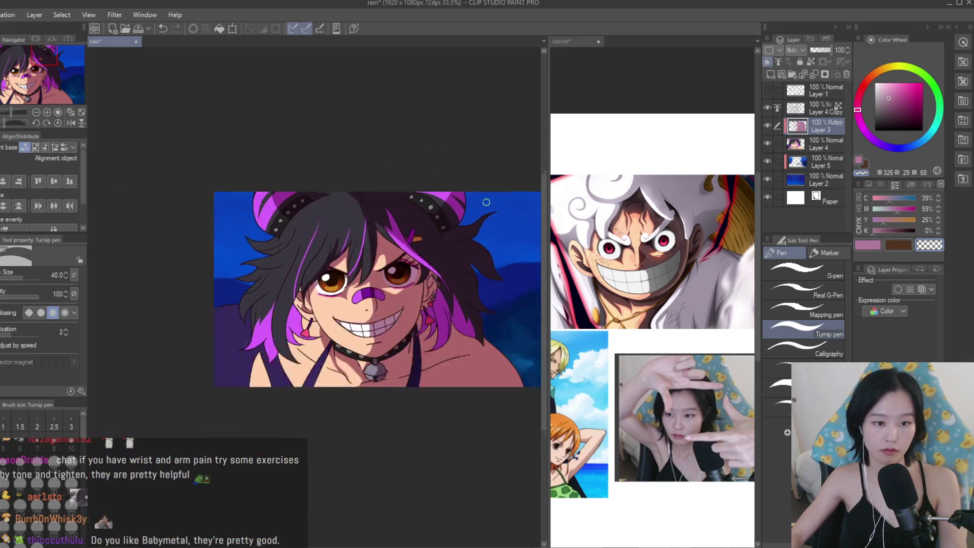
Save the rain illustration, zoom in, and switch to the rainref reference document.
{"action": "key", "text": "ctrl+s"}
{"action": "key", "text": "ctrl+plus"}
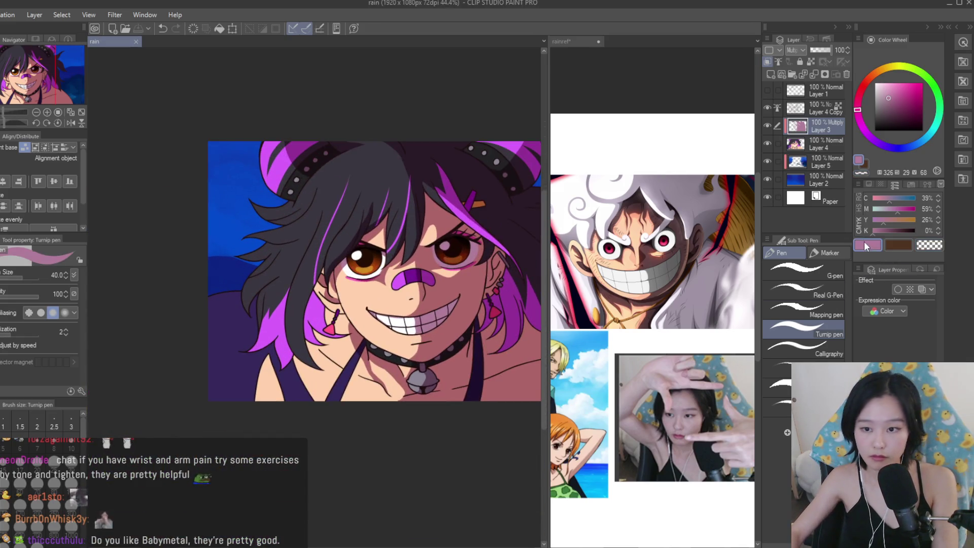
{"action": "key", "text": "ctrl+plus"}
{"action": "left_click", "coordinate": [660, 319]}
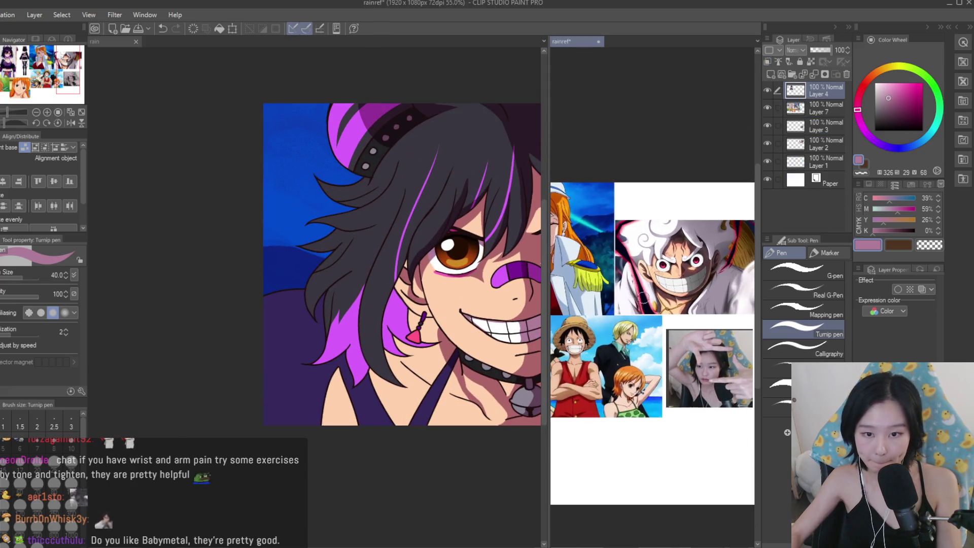
Back in the rain illustration, darken the shading at its left edge and compare with the rainref reference.
{"action": "scroll", "coordinate": [643, 264], "scroll_direction": "up", "scroll_amount": 3}
{"action": "scroll", "coordinate": [643, 265], "scroll_direction": "up", "scroll_amount": 1}
{"action": "left_click", "coordinate": [240, 298]}
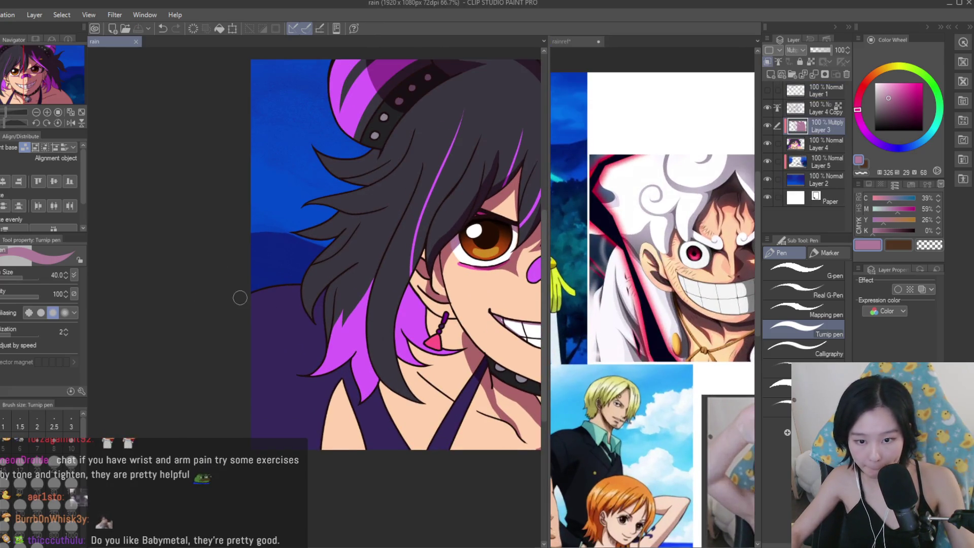
{"action": "left_click_drag", "start_coordinate": [278, 288], "coordinate": [225, 344]}
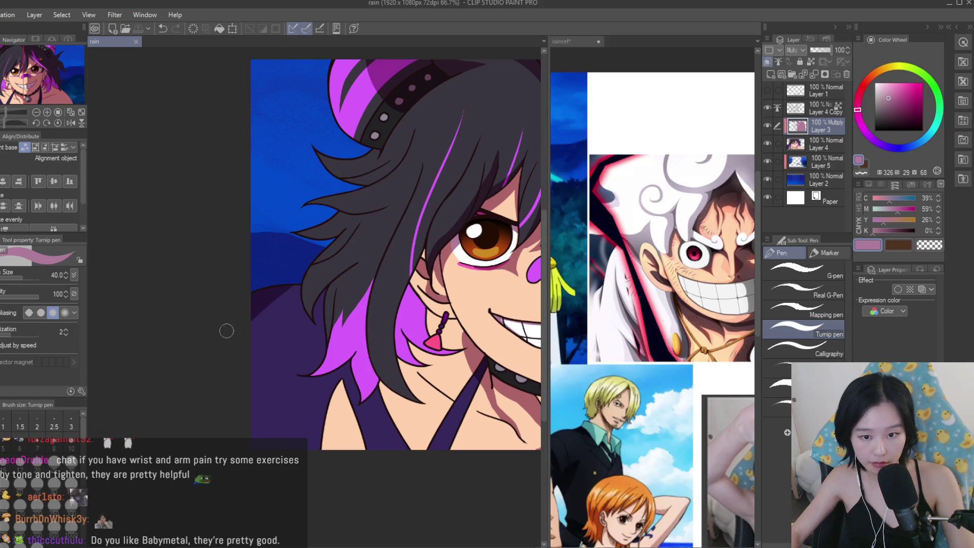
{"action": "scroll", "coordinate": [224, 339], "scroll_direction": "down", "scroll_amount": 3}
{"action": "left_click", "coordinate": [639, 316]}
{"action": "scroll", "coordinate": [639, 317], "scroll_direction": "down", "scroll_amount": 3}
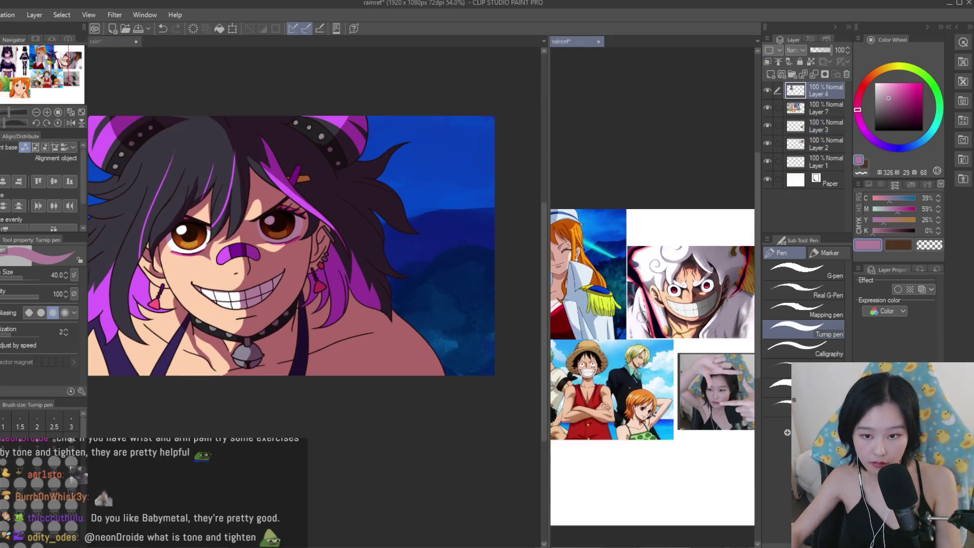
{"action": "scroll", "coordinate": [641, 316], "scroll_direction": "up", "scroll_amount": 1}
{"action": "scroll", "coordinate": [266, 327], "scroll_direction": "up", "scroll_amount": 5}
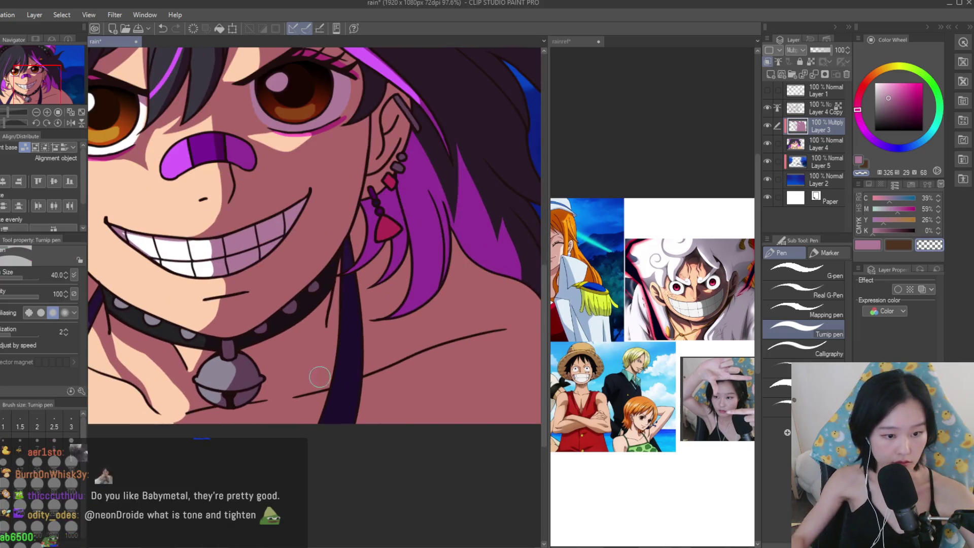
Undo the misplaced pale streaks by the neck and under the bell, and shrink the brush.
{"action": "left_click_drag", "start_coordinate": [327, 398], "coordinate": [201, 421]}
{"action": "key", "text": "ctrl+z"}
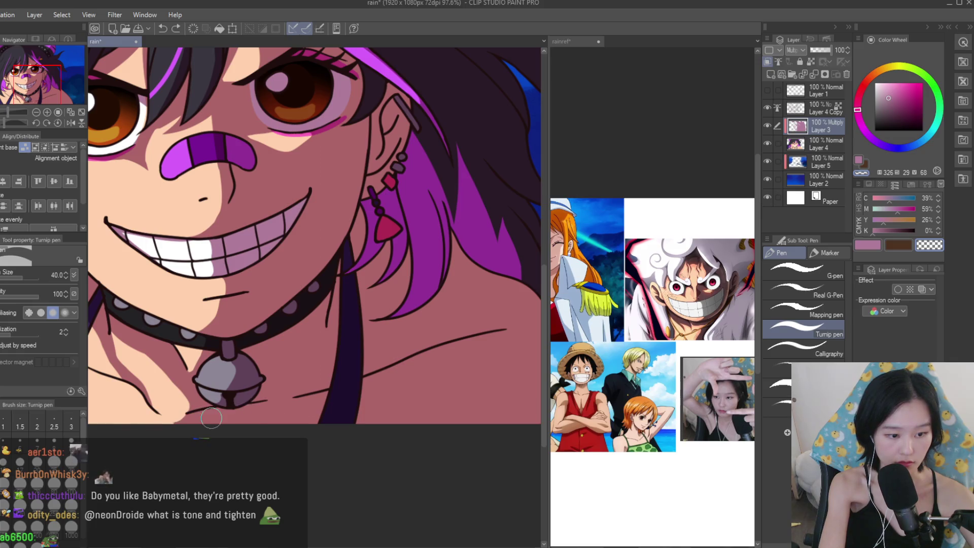
{"action": "key", "text": "ctrl+z"}
{"action": "key", "text": "bracketleft"}
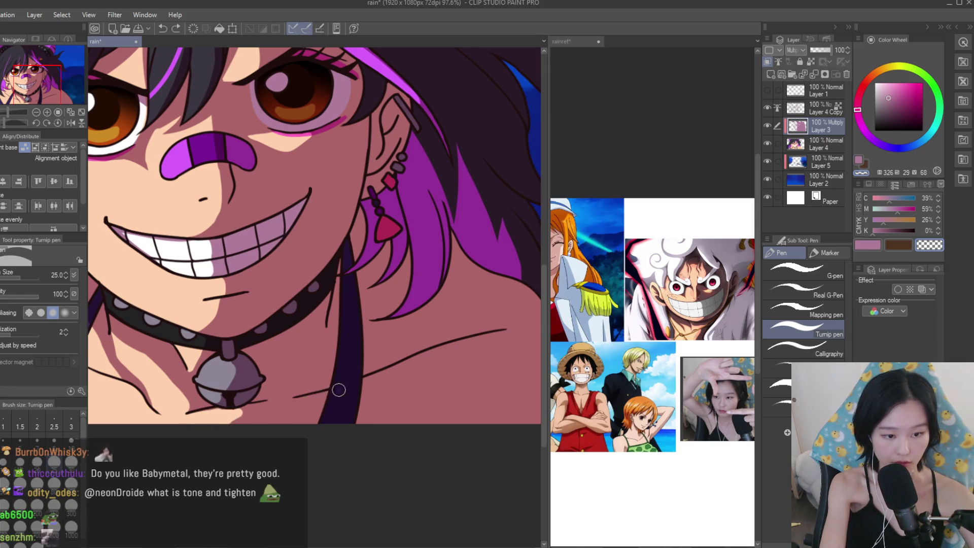
Paint pale highlights across the shoulder, under the collar bell and along the collarbone.
{"action": "left_click_drag", "start_coordinate": [373, 386], "coordinate": [440, 350]}
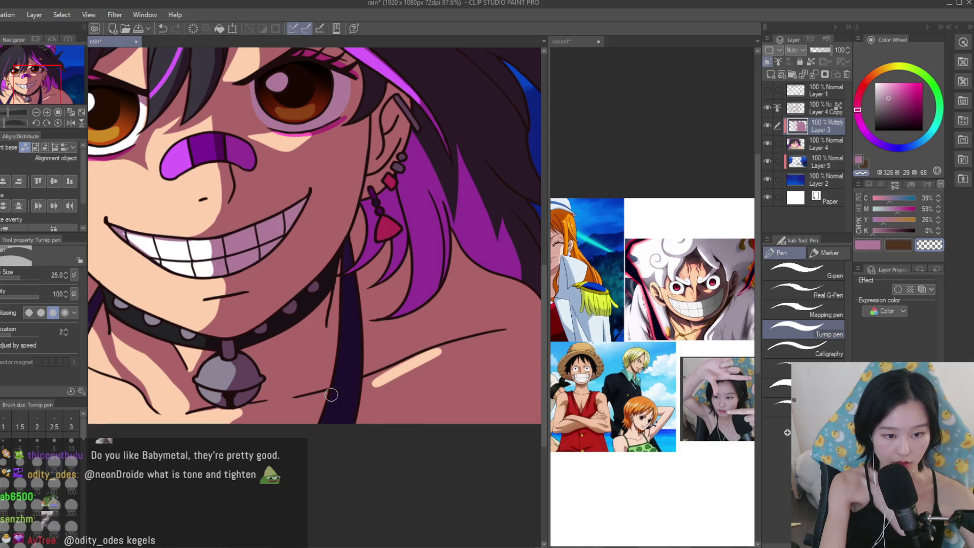
{"action": "left_click_drag", "start_coordinate": [275, 410], "coordinate": [330, 396]}
{"action": "scroll", "coordinate": [278, 408], "scroll_direction": "down", "scroll_amount": 5}
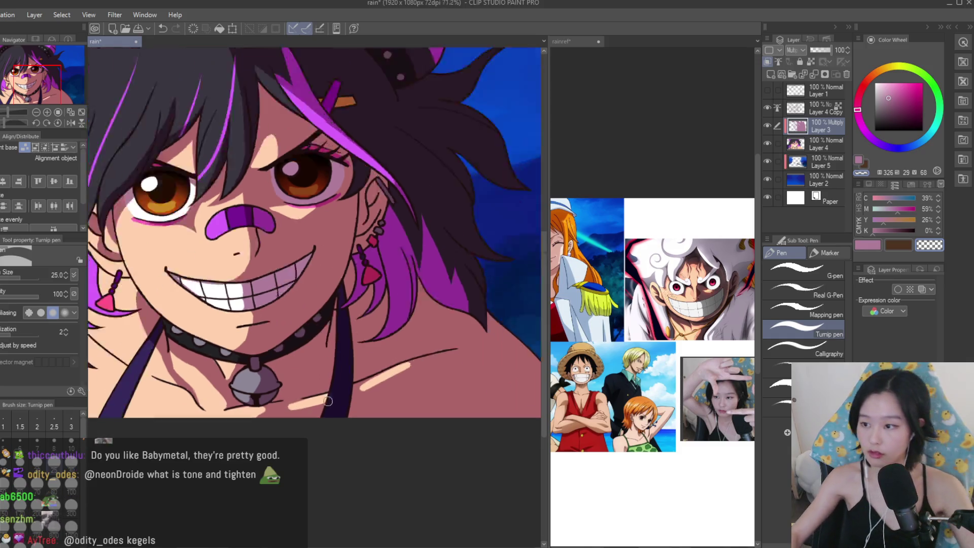
{"action": "scroll", "coordinate": [407, 388], "scroll_direction": "up", "scroll_amount": 2}
{"action": "left_click_drag", "start_coordinate": [467, 350], "coordinate": [353, 404]}
{"action": "left_click_drag", "start_coordinate": [446, 364], "coordinate": [345, 414]}
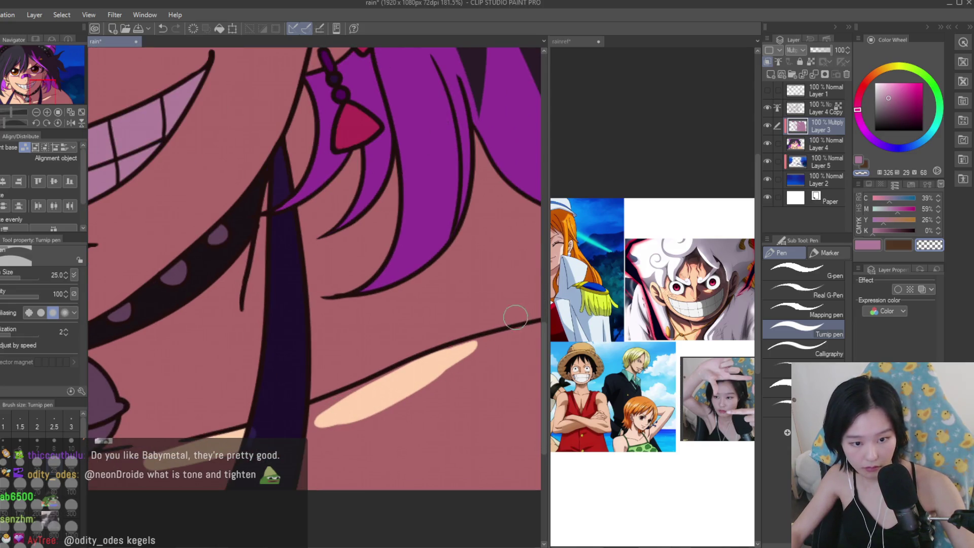
Switch back to the pink drawing colour.
{"action": "left_click", "coordinate": [867, 246]}
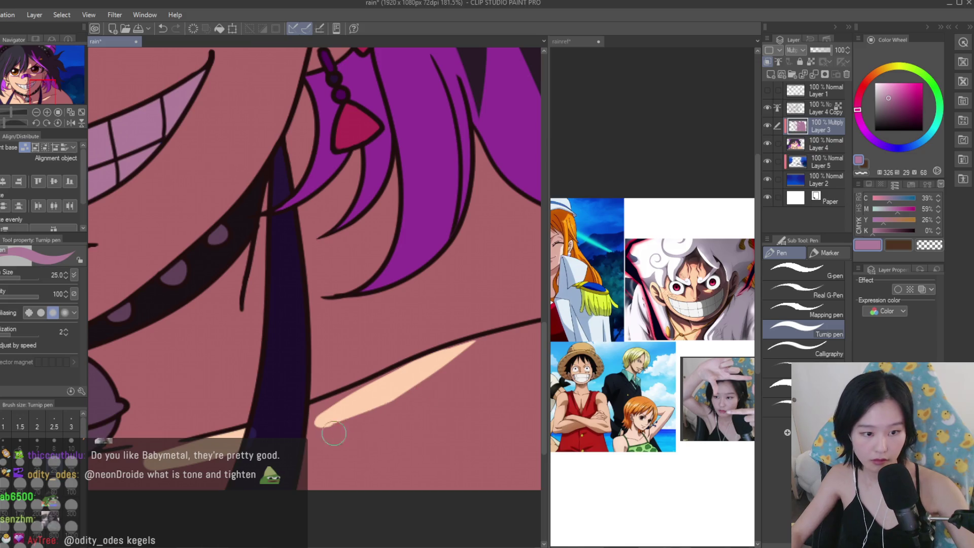
{"action": "scroll", "coordinate": [354, 425], "scroll_direction": "down", "scroll_amount": 5}
{"action": "scroll", "coordinate": [200, 358], "scroll_direction": "up", "scroll_amount": 2}
{"action": "scroll", "coordinate": [236, 332], "scroll_direction": "up", "scroll_amount": 1}
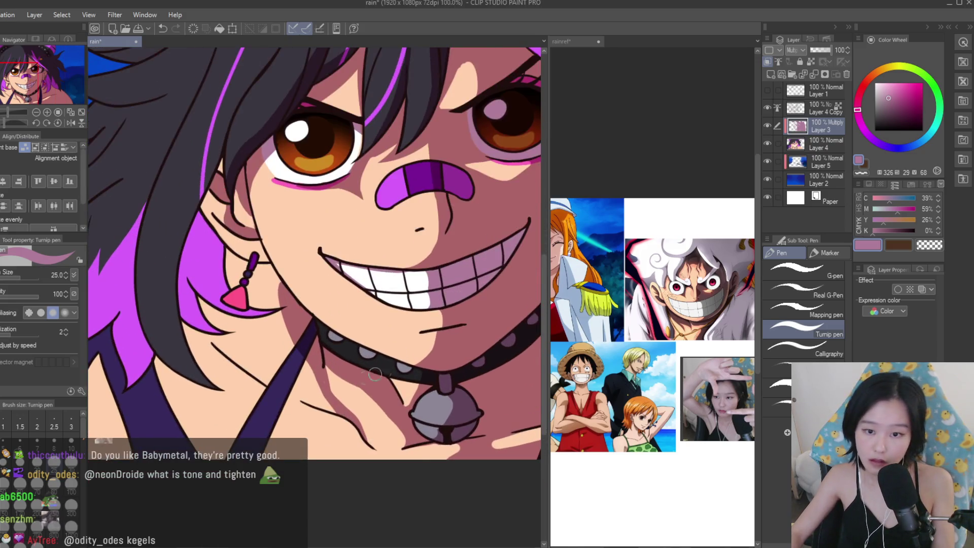
{"action": "scroll", "coordinate": [284, 329], "scroll_direction": "down", "scroll_amount": 4}
{"action": "scroll", "coordinate": [359, 329], "scroll_direction": "up", "scroll_amount": 6}
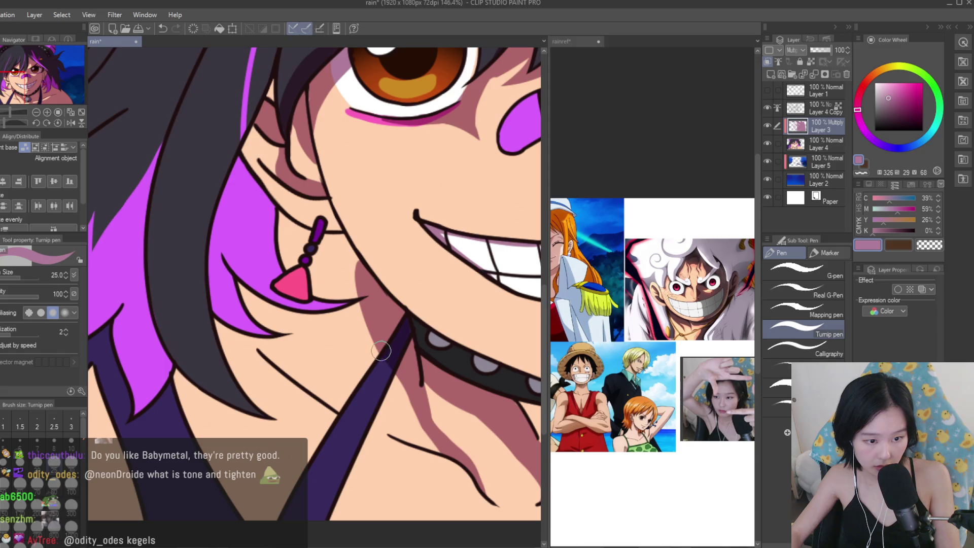
Paint pink shadows along the jaw under the hair and on the skin around the earring.
{"action": "left_click_drag", "start_coordinate": [222, 329], "coordinate": [355, 333]}
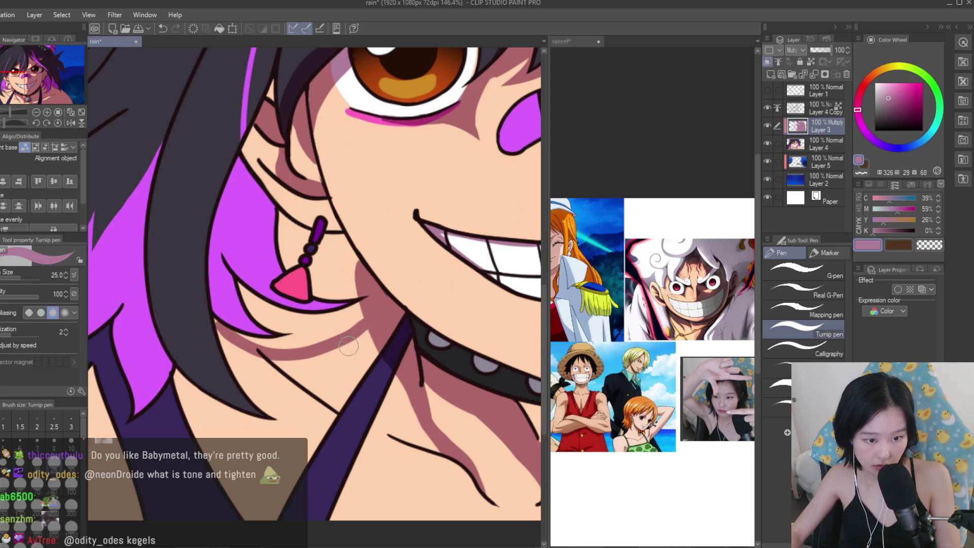
{"action": "scroll", "coordinate": [225, 329], "scroll_direction": "up", "scroll_amount": 2}
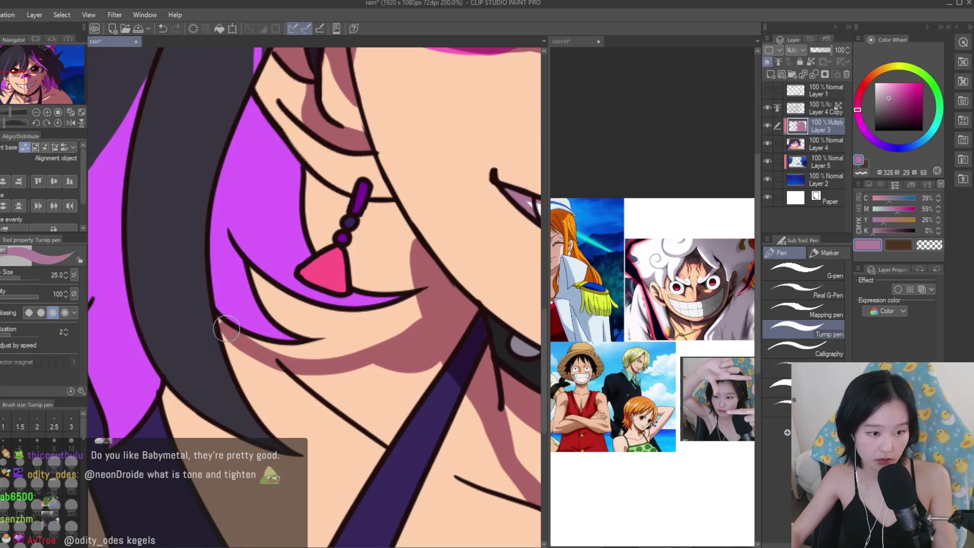
{"action": "left_click_drag", "start_coordinate": [233, 325], "coordinate": [348, 341]}
{"action": "mouse_move", "coordinate": [260, 278]}
{"action": "left_mouse_down"}
{"action": "mouse_move", "coordinate": [314, 335]}
{"action": "mouse_move", "coordinate": [418, 306]}
{"action": "left_mouse_up"}
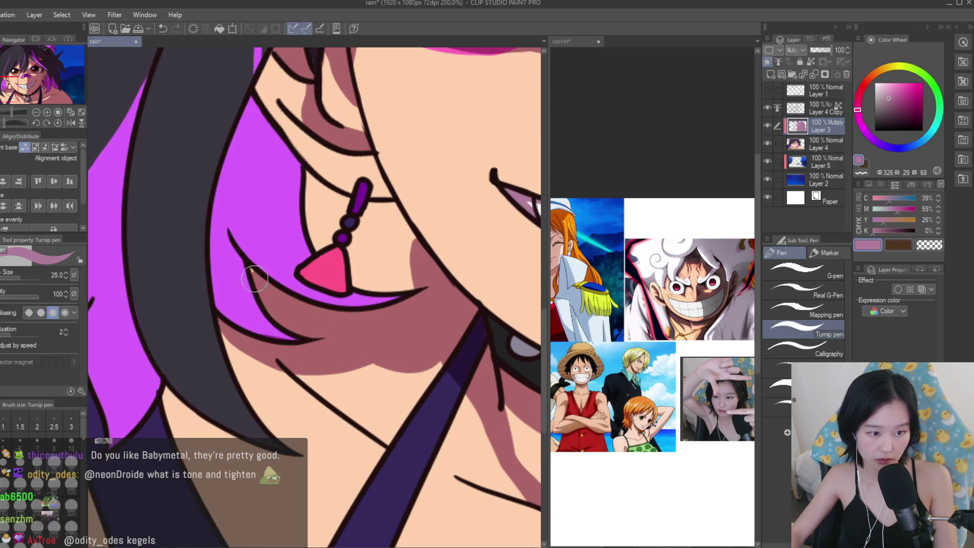
{"action": "scroll", "coordinate": [358, 178], "scroll_direction": "up", "scroll_amount": 2}
{"action": "mouse_move", "coordinate": [312, 167]}
{"action": "left_mouse_down"}
{"action": "mouse_move", "coordinate": [297, 229]}
{"action": "mouse_move", "coordinate": [304, 266]}
{"action": "mouse_move", "coordinate": [319, 259]}
{"action": "left_mouse_up"}
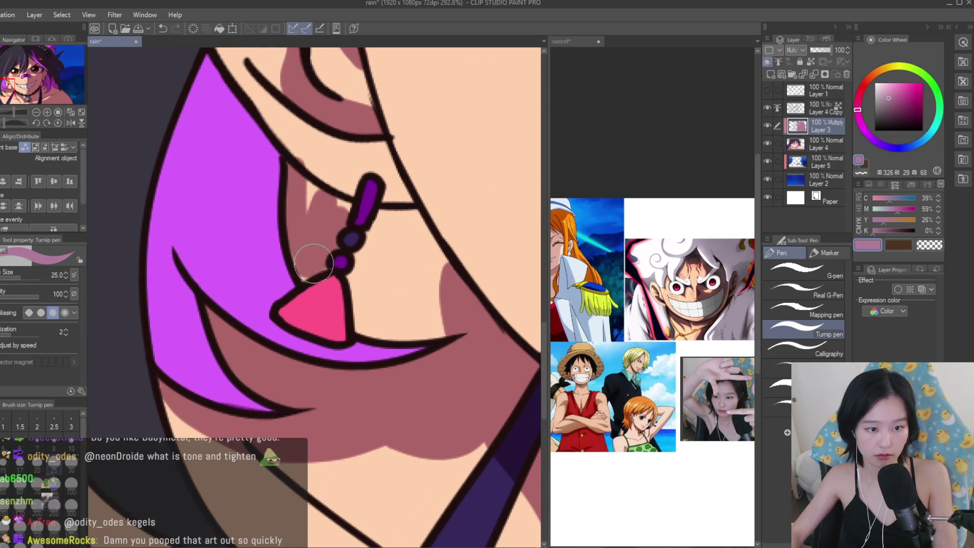
{"action": "mouse_move", "coordinate": [319, 215]}
{"action": "left_mouse_down"}
{"action": "mouse_move", "coordinate": [391, 226]}
{"action": "mouse_move", "coordinate": [369, 257]}
{"action": "mouse_move", "coordinate": [358, 312]}
{"action": "mouse_move", "coordinate": [449, 331]}
{"action": "mouse_move", "coordinate": [435, 261]}
{"action": "mouse_move", "coordinate": [442, 230]}
{"action": "left_mouse_up"}
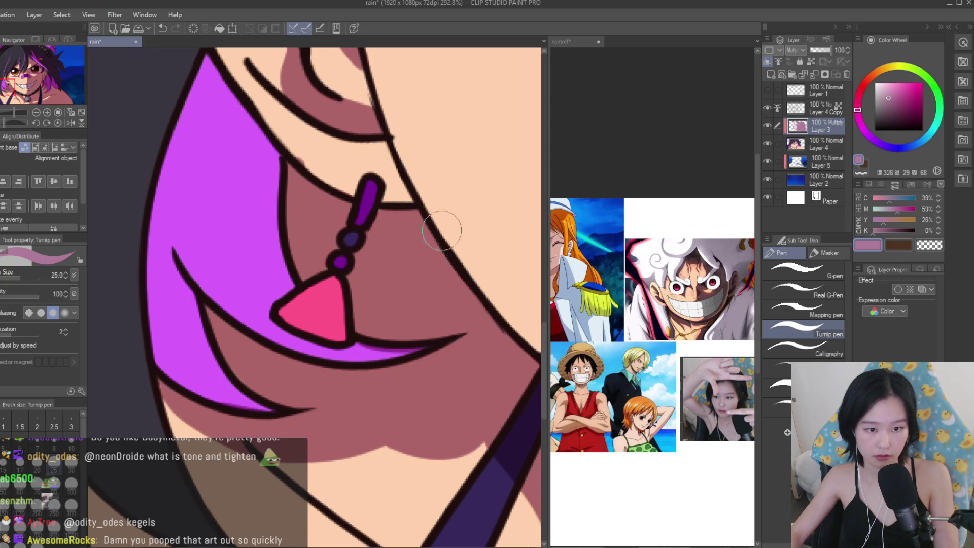
Darken the hair strand around the earring and the pink earring triangle.
{"action": "left_click", "coordinate": [921, 250]}
{"action": "scroll", "coordinate": [426, 348], "scroll_direction": "down", "scroll_amount": 3}
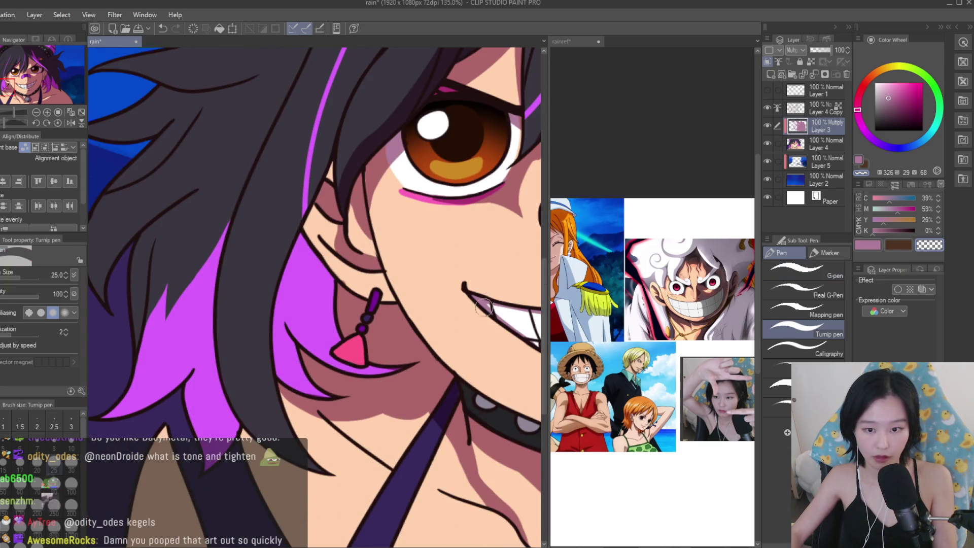
{"action": "left_click", "coordinate": [859, 246]}
{"action": "scroll", "coordinate": [314, 263], "scroll_direction": "up", "scroll_amount": 1}
{"action": "left_click_drag", "start_coordinate": [314, 249], "coordinate": [386, 394]}
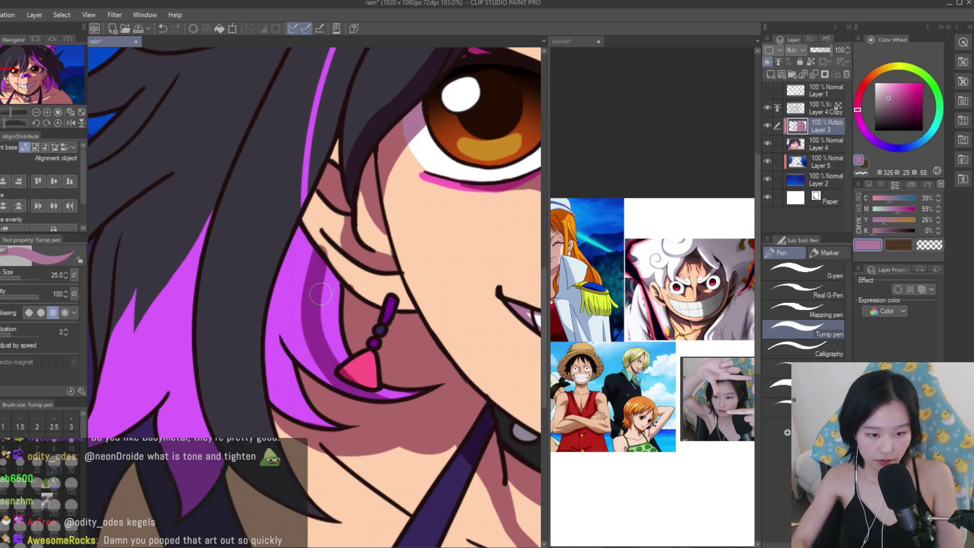
{"action": "left_click_drag", "start_coordinate": [322, 294], "coordinate": [386, 393]}
{"action": "left_click_drag", "start_coordinate": [355, 355], "coordinate": [428, 390]}
{"action": "left_click_drag", "start_coordinate": [319, 274], "coordinate": [365, 325]}
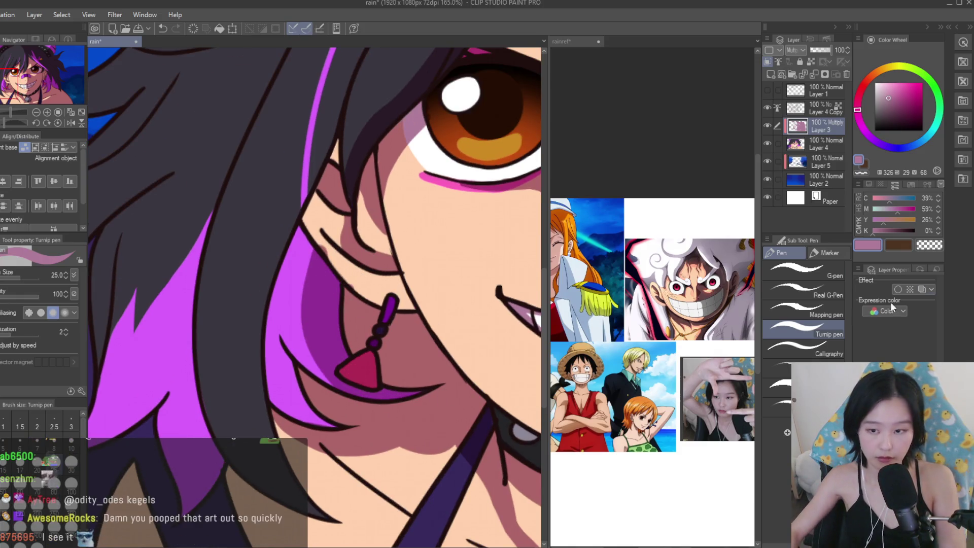
Deepen the hair edge near the ear down to the earring and the purple strand in darker magenta.
{"action": "left_click", "coordinate": [928, 246]}
{"action": "left_click", "coordinate": [867, 245]}
{"action": "scroll", "coordinate": [315, 219], "scroll_direction": "up", "scroll_amount": 1}
{"action": "mouse_move", "coordinate": [335, 196]}
{"action": "left_mouse_down"}
{"action": "mouse_move", "coordinate": [325, 261]}
{"action": "mouse_move", "coordinate": [315, 219]}
{"action": "mouse_move", "coordinate": [305, 259]}
{"action": "mouse_move", "coordinate": [350, 218]}
{"action": "mouse_move", "coordinate": [348, 287]}
{"action": "left_mouse_up"}
{"action": "mouse_move", "coordinate": [312, 241]}
{"action": "left_mouse_down"}
{"action": "mouse_move", "coordinate": [304, 355]}
{"action": "mouse_move", "coordinate": [345, 421]}
{"action": "left_mouse_up"}
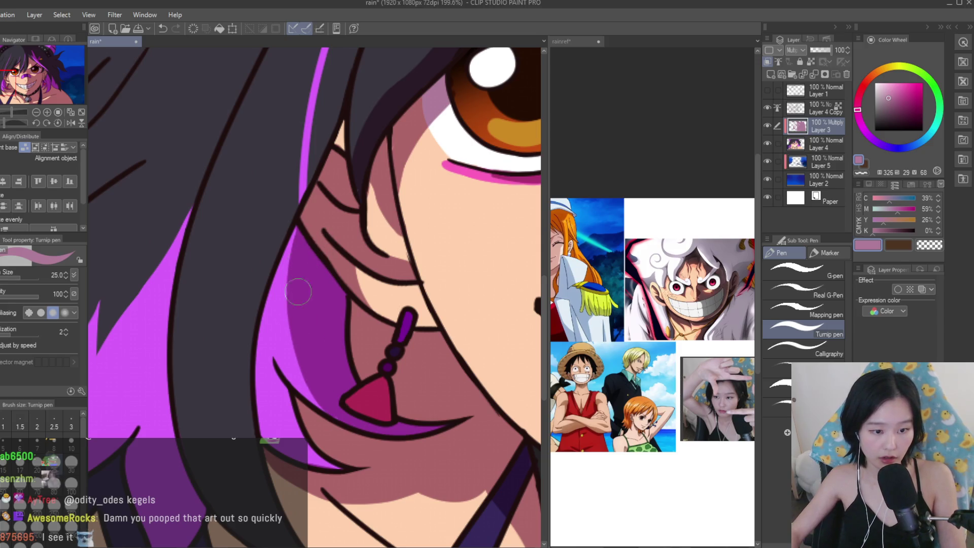
{"action": "scroll", "coordinate": [345, 422], "scroll_direction": "down", "scroll_amount": 5}
{"action": "scroll", "coordinate": [445, 383], "scroll_direction": "down", "scroll_amount": 1}
{"action": "scroll", "coordinate": [289, 357], "scroll_direction": "up", "scroll_amount": 5}
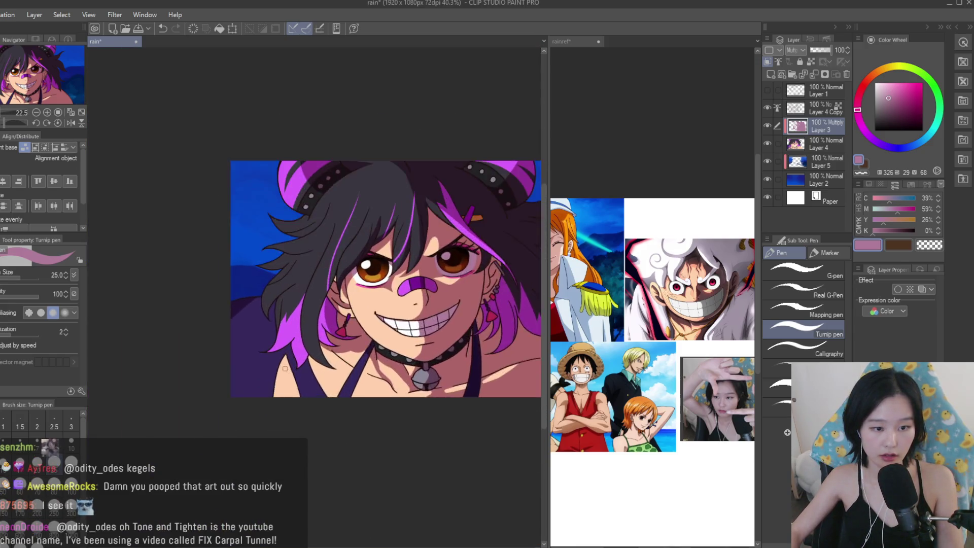
{"action": "left_click_drag", "start_coordinate": [286, 290], "coordinate": [293, 355]}
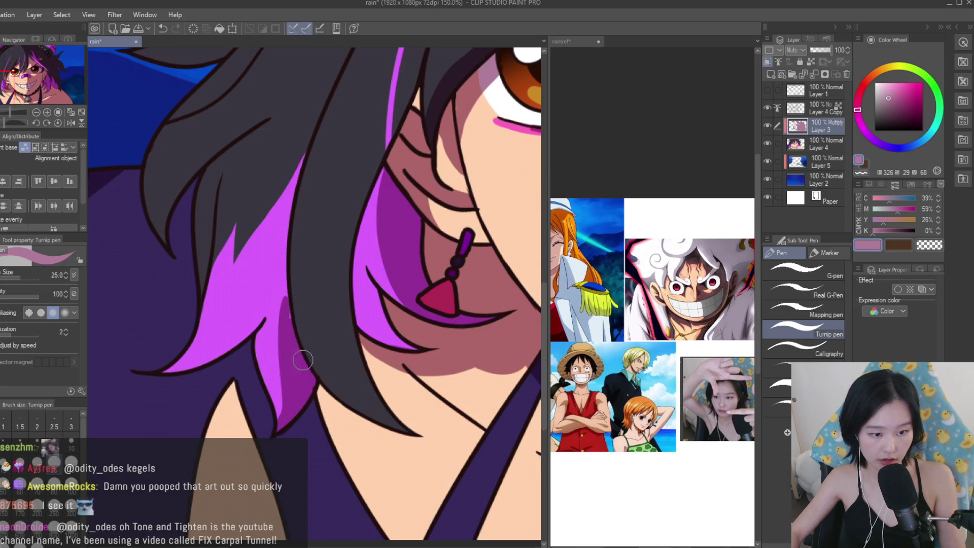
Paint a diagonal shadow from the hair tip down the chest strap and the skin beneath it.
{"action": "left_click", "coordinate": [929, 245]}
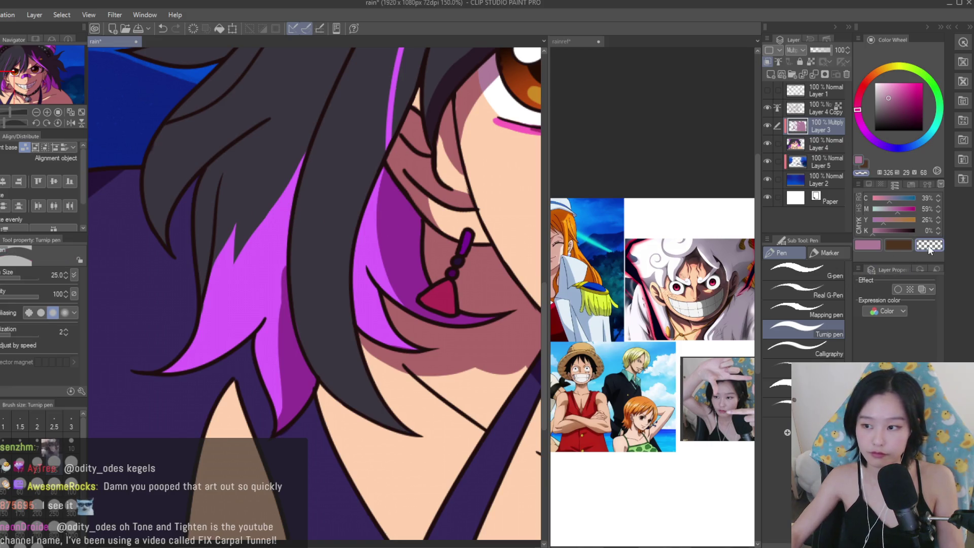
{"action": "scroll", "coordinate": [319, 277], "scroll_direction": "up", "scroll_amount": 1}
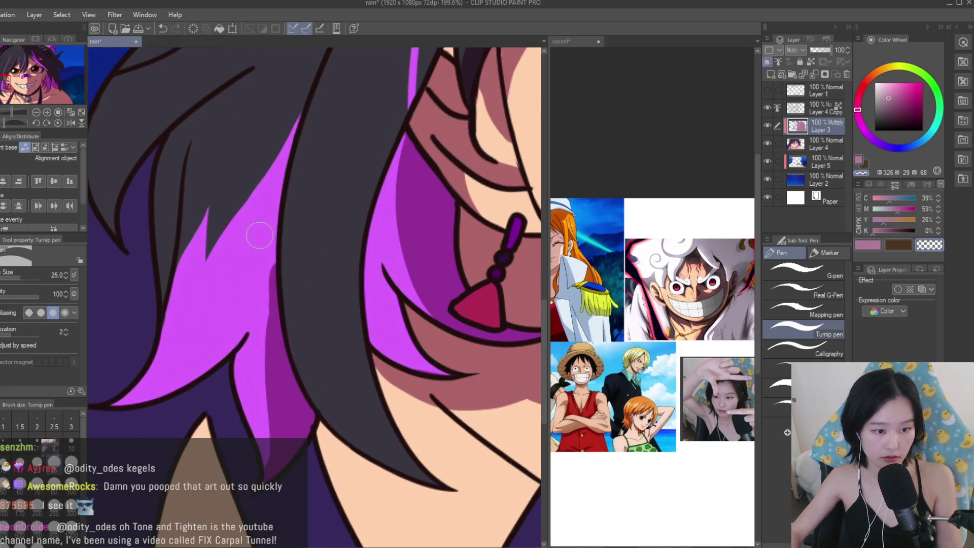
{"action": "scroll", "coordinate": [249, 421], "scroll_direction": "down", "scroll_amount": 3}
{"action": "left_click", "coordinate": [865, 246]}
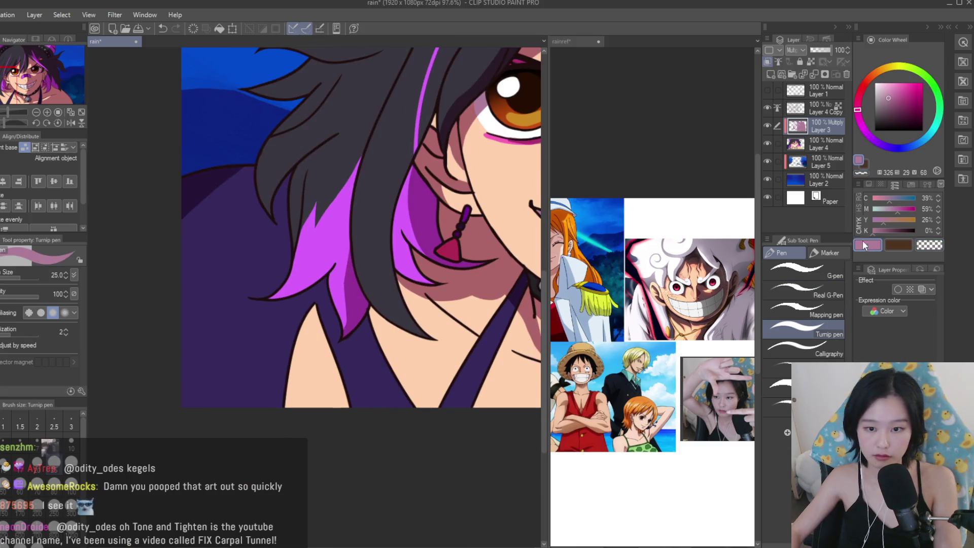
{"action": "scroll", "coordinate": [308, 372], "scroll_direction": "up", "scroll_amount": 1}
{"action": "scroll", "coordinate": [306, 416], "scroll_direction": "down", "scroll_amount": 1}
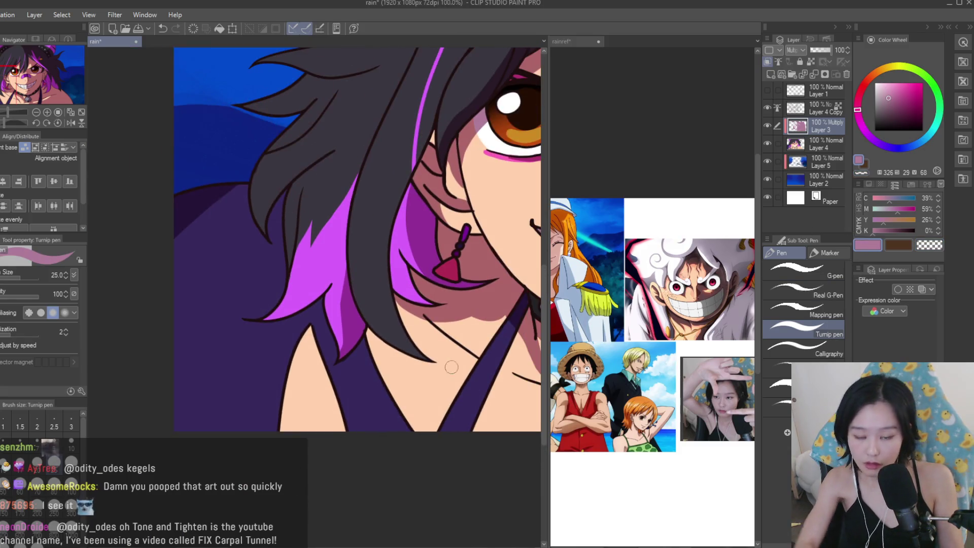
{"action": "left_click_drag", "start_coordinate": [366, 335], "coordinate": [426, 432]}
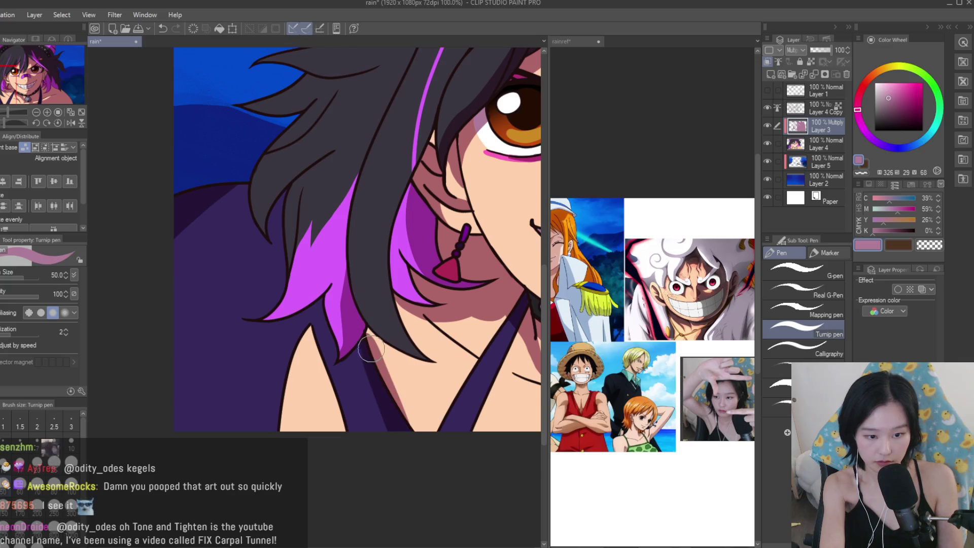
{"action": "left_click_drag", "start_coordinate": [368, 337], "coordinate": [390, 426]}
{"action": "mouse_move", "coordinate": [306, 359]}
{"action": "left_mouse_down"}
{"action": "mouse_move", "coordinate": [304, 385]}
{"action": "mouse_move", "coordinate": [351, 381]}
{"action": "left_mouse_up"}
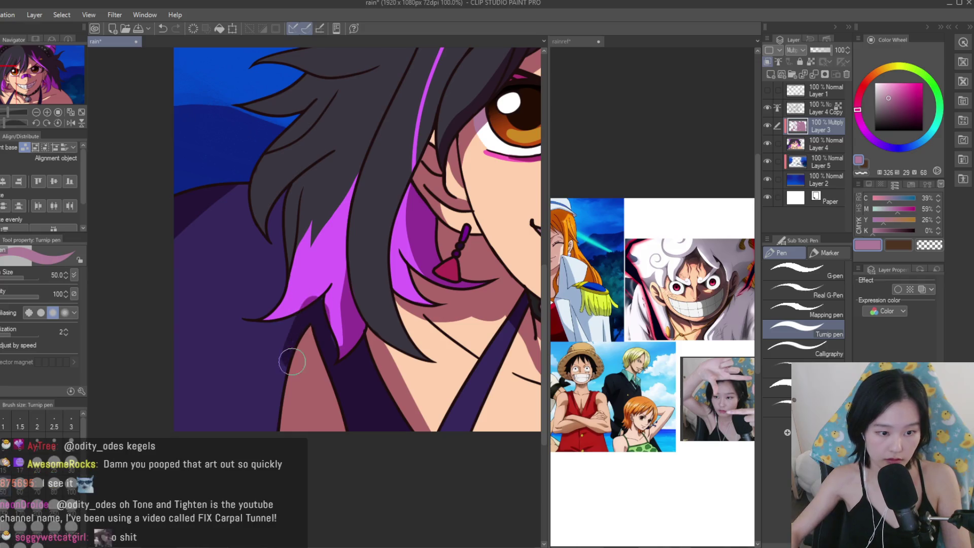
{"action": "left_click_drag", "start_coordinate": [304, 328], "coordinate": [276, 424]}
With a smaller brush, erase the darker purple beside the light pink strand.
{"action": "left_click", "coordinate": [940, 246]}
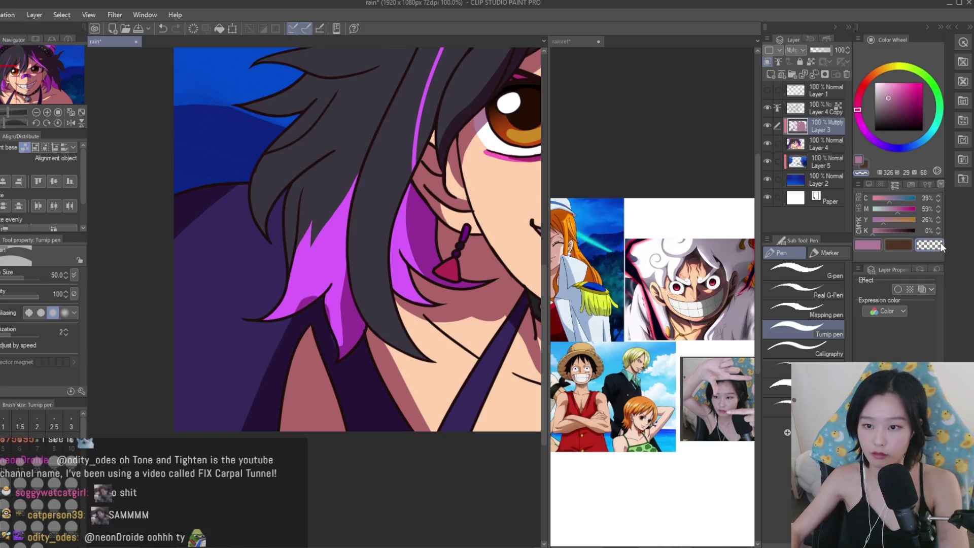
{"action": "scroll", "coordinate": [261, 317], "scroll_direction": "up", "scroll_amount": 3}
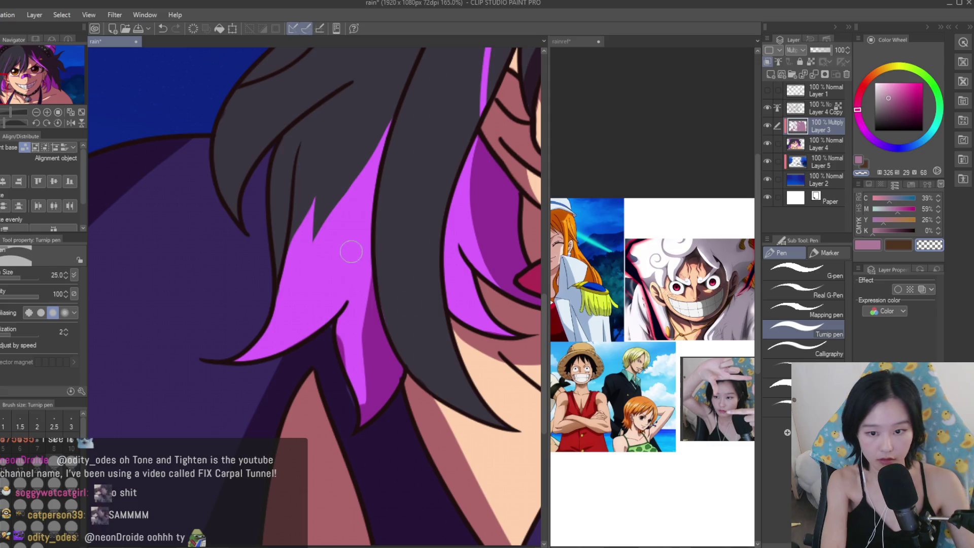
{"action": "key", "text": "bracketleft"}
{"action": "key", "text": "bracketleft"}
{"action": "left_click", "coordinate": [861, 247]}
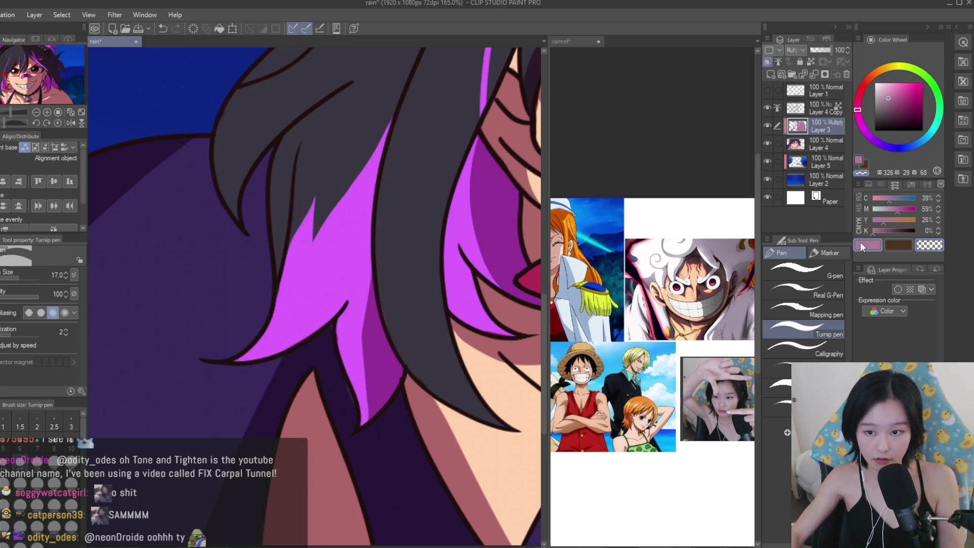
{"action": "scroll", "coordinate": [331, 337], "scroll_direction": "up", "scroll_amount": 2}
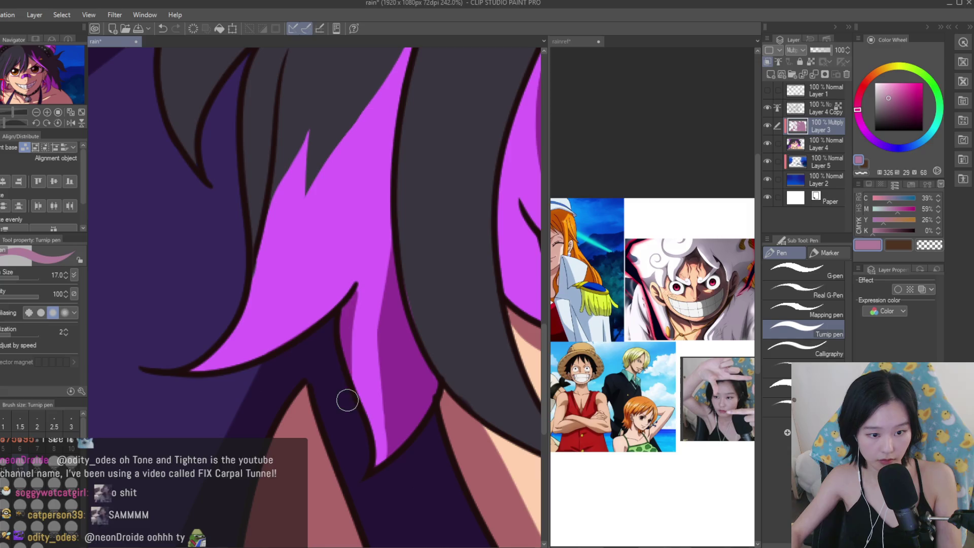
{"action": "scroll", "coordinate": [346, 387], "scroll_direction": "up", "scroll_amount": 1}
{"action": "key", "text": "c"}
{"action": "scroll", "coordinate": [378, 281], "scroll_direction": "up", "scroll_amount": 1}
{"action": "left_click_drag", "start_coordinate": [378, 282], "coordinate": [357, 406]}
Shade down the right edge of the light pink hair strand.
{"action": "key", "text": "c"}
{"action": "scroll", "coordinate": [310, 312], "scroll_direction": "down", "scroll_amount": 1}
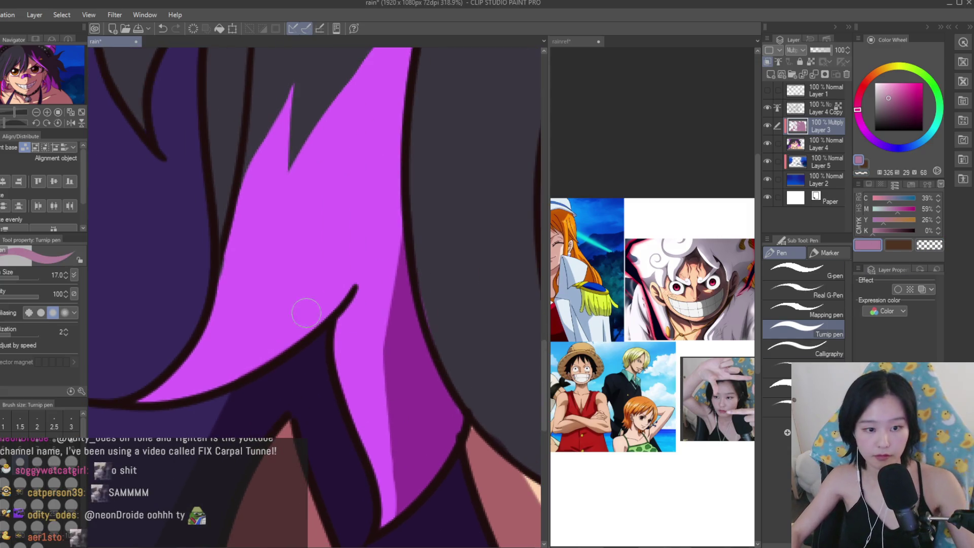
{"action": "left_click_drag", "start_coordinate": [363, 203], "coordinate": [200, 398]}
{"action": "mouse_move", "coordinate": [365, 175]}
{"action": "left_mouse_down"}
{"action": "mouse_move", "coordinate": [283, 365]}
{"action": "mouse_move", "coordinate": [278, 399]}
{"action": "left_mouse_up"}
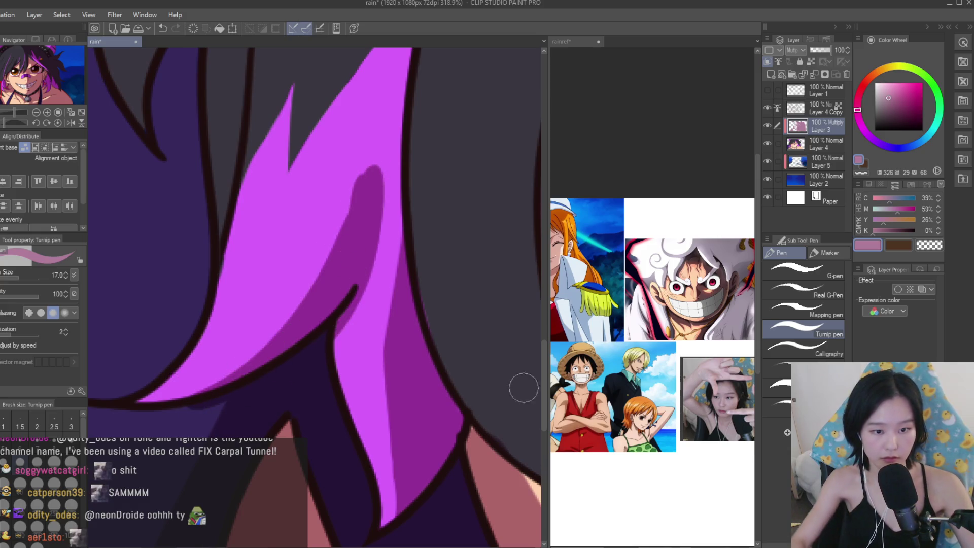
Erase the excess purple shading and save the drawing.
{"action": "left_click", "coordinate": [930, 249]}
{"action": "left_click_drag", "start_coordinate": [368, 137], "coordinate": [304, 274]}
{"action": "key", "text": "ctrl+s"}
{"action": "key", "text": "ctrl+0"}
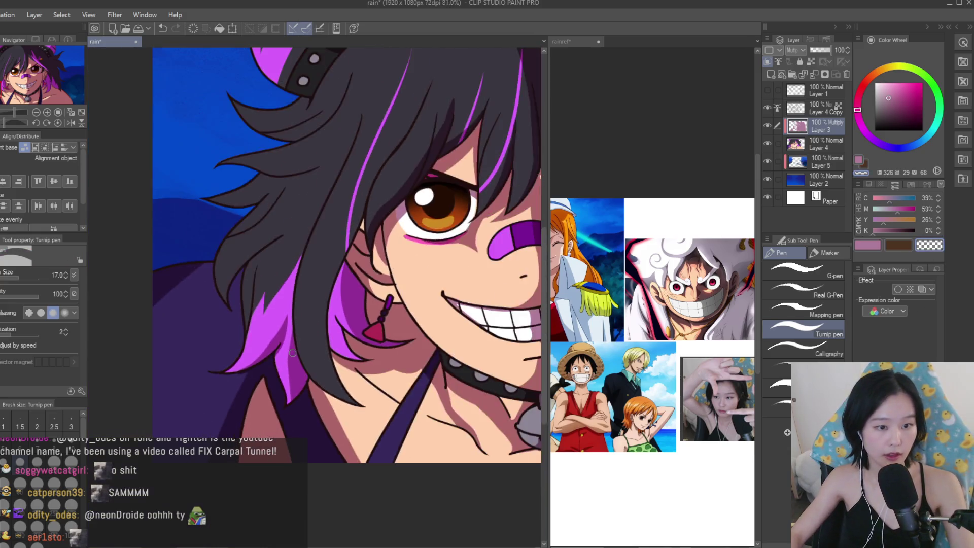
Add several dark pink shading strokes in the lower hair, including below the headband.
{"action": "scroll", "coordinate": [330, 254], "scroll_direction": "up", "scroll_amount": 4}
{"action": "left_click", "coordinate": [867, 245]}
{"action": "scroll", "coordinate": [356, 279], "scroll_direction": "down", "scroll_amount": 3}
{"action": "scroll", "coordinate": [337, 330], "scroll_direction": "up", "scroll_amount": 3}
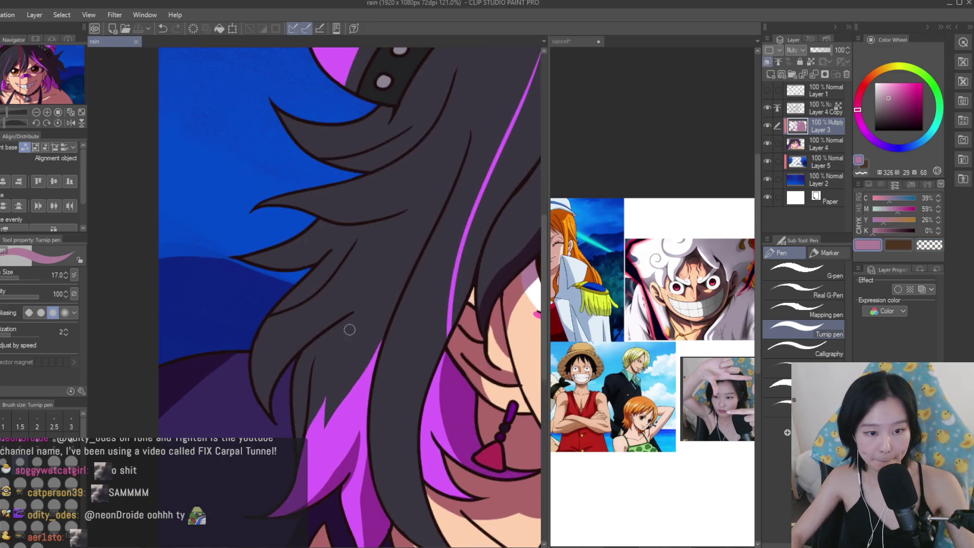
{"action": "scroll", "coordinate": [355, 111], "scroll_direction": "up", "scroll_amount": 3}
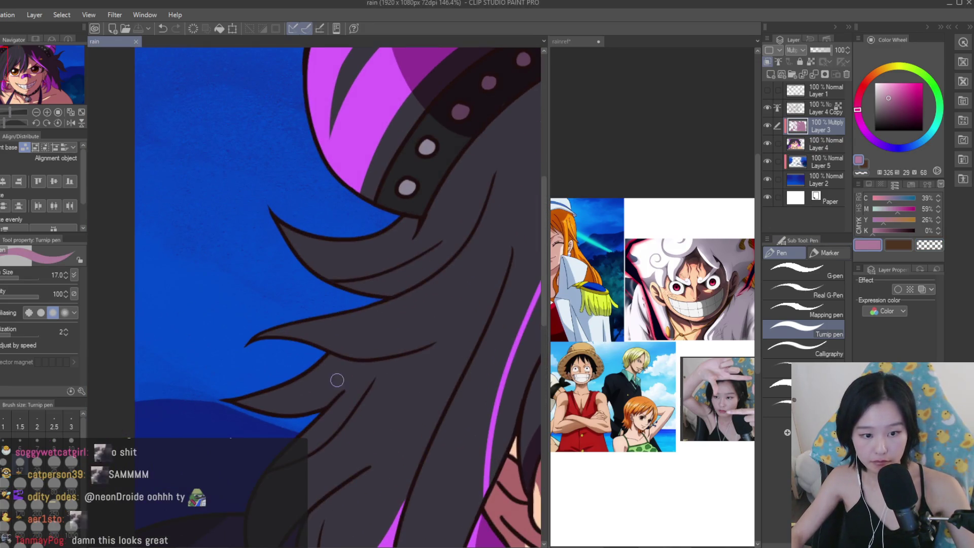
{"action": "scroll", "coordinate": [313, 403], "scroll_direction": "up", "scroll_amount": 1}
{"action": "left_click_drag", "start_coordinate": [282, 416], "coordinate": [348, 376]}
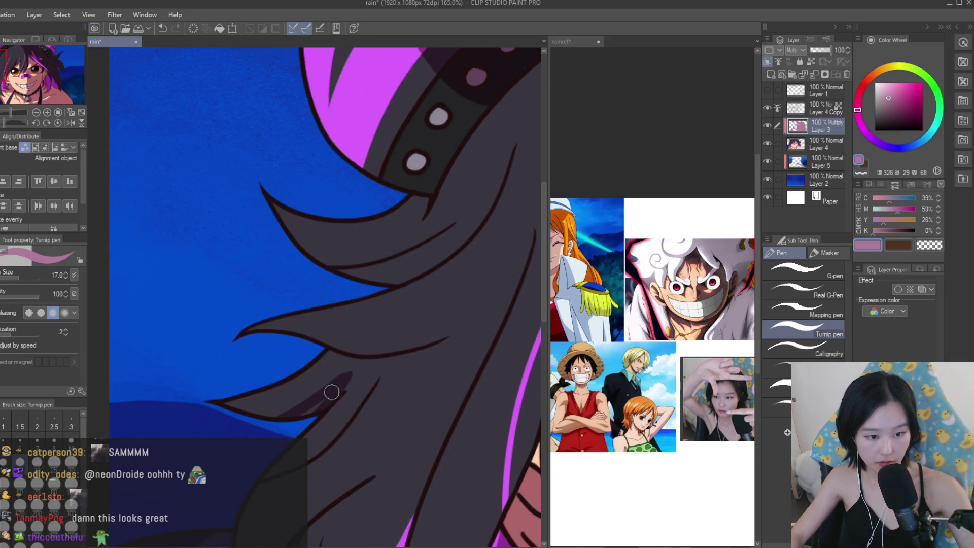
{"action": "scroll", "coordinate": [401, 356], "scroll_direction": "down", "scroll_amount": 1}
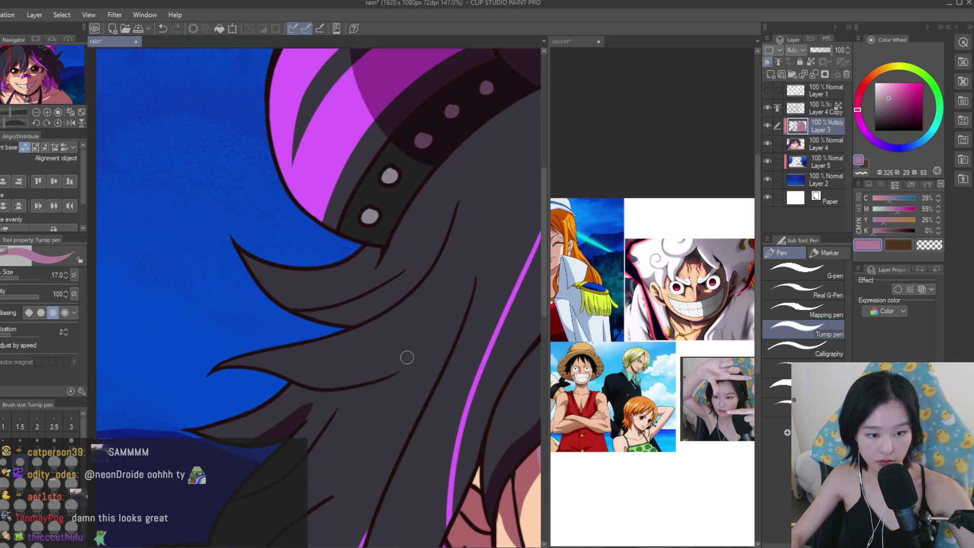
{"action": "left_click_drag", "start_coordinate": [225, 380], "coordinate": [413, 344]}
{"action": "mouse_move", "coordinate": [269, 406]}
{"action": "left_mouse_down"}
{"action": "mouse_move", "coordinate": [380, 361]}
{"action": "mouse_move", "coordinate": [359, 374]}
{"action": "left_mouse_up"}
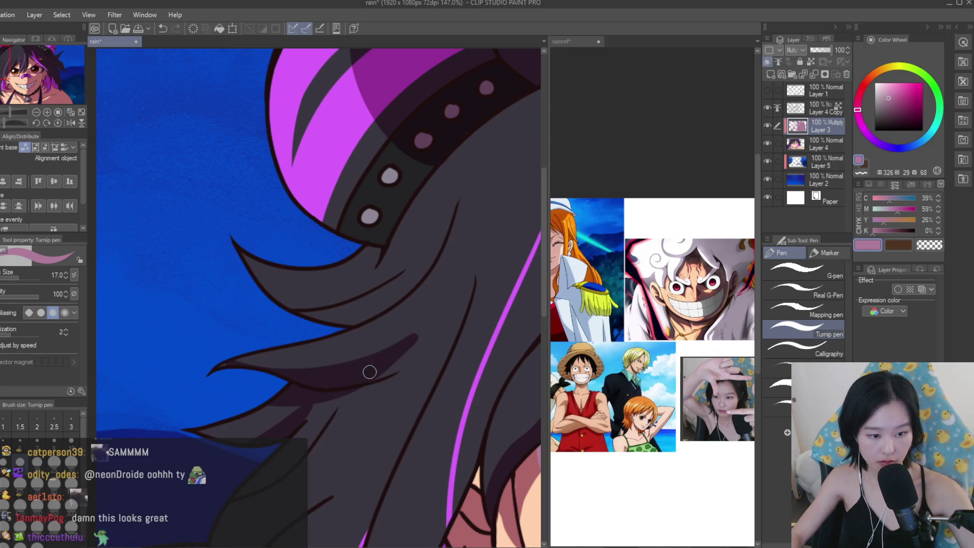
{"action": "scroll", "coordinate": [463, 325], "scroll_direction": "down", "scroll_amount": 4}
{"action": "scroll", "coordinate": [463, 325], "scroll_direction": "up", "scroll_amount": 4}
{"action": "left_click_drag", "start_coordinate": [446, 292], "coordinate": [304, 361]}
Enlarge the brush to 25 and paint dark shading along the lower hair locks.
{"action": "left_click", "coordinate": [919, 247]}
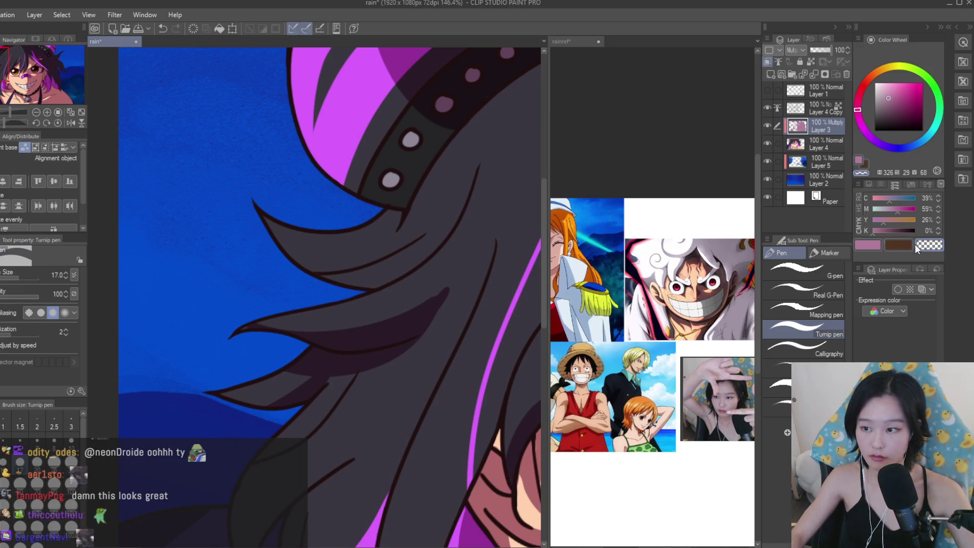
{"action": "scroll", "coordinate": [309, 390], "scroll_direction": "up", "scroll_amount": 1}
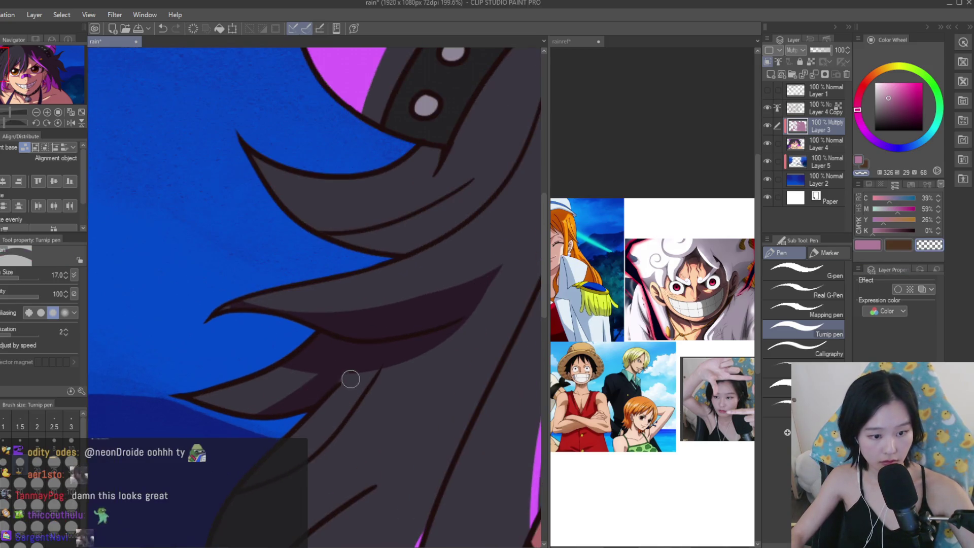
{"action": "key", "text": "bracketright"}
{"action": "key", "text": "bracketright"}
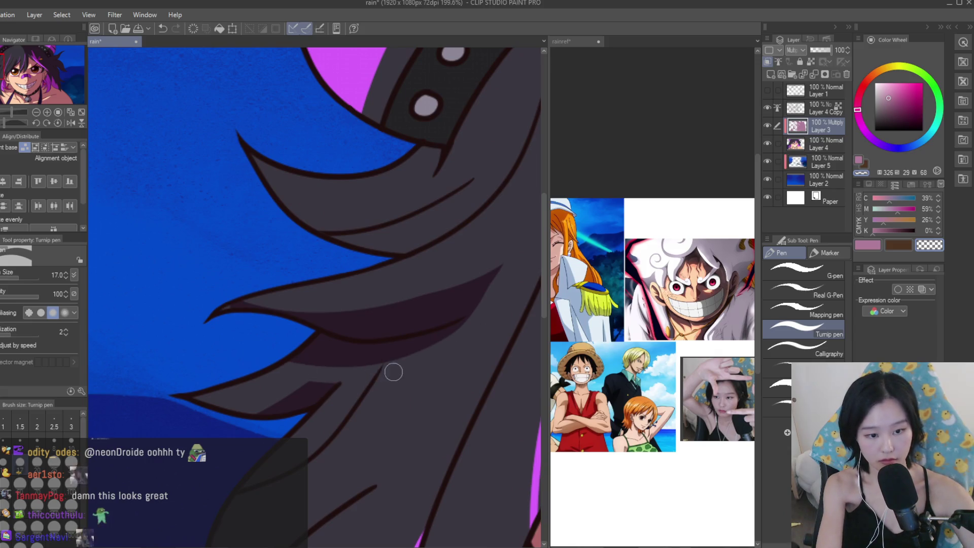
{"action": "left_click", "coordinate": [861, 246]}
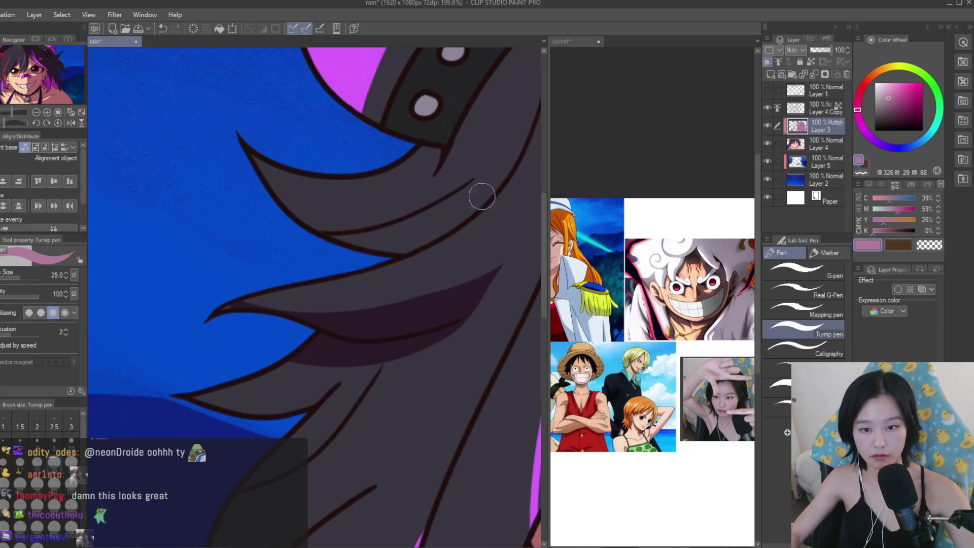
{"action": "scroll", "coordinate": [499, 203], "scroll_direction": "down", "scroll_amount": 1}
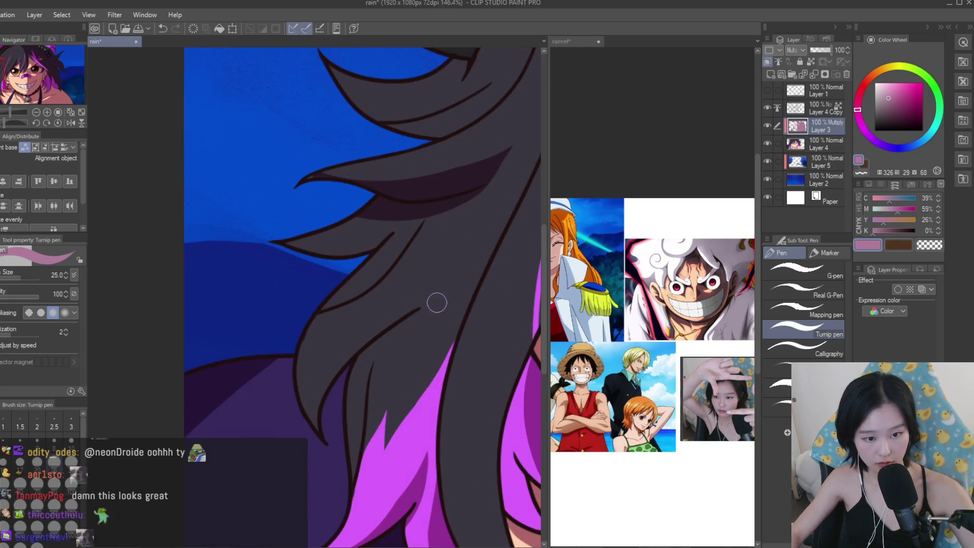
{"action": "left_click_drag", "start_coordinate": [440, 310], "coordinate": [356, 369]}
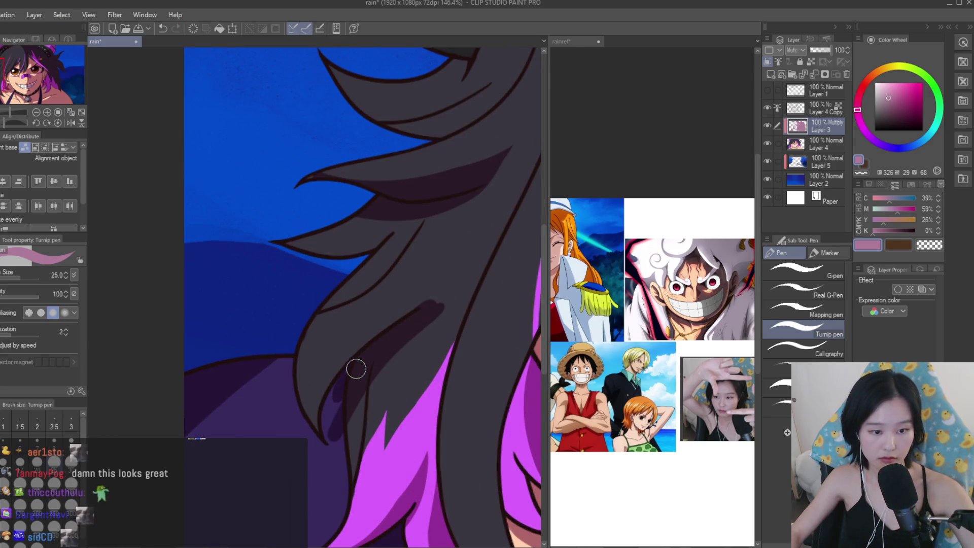
Erase part of the new hair shading, then undo that erase.
{"action": "key", "text": "c"}
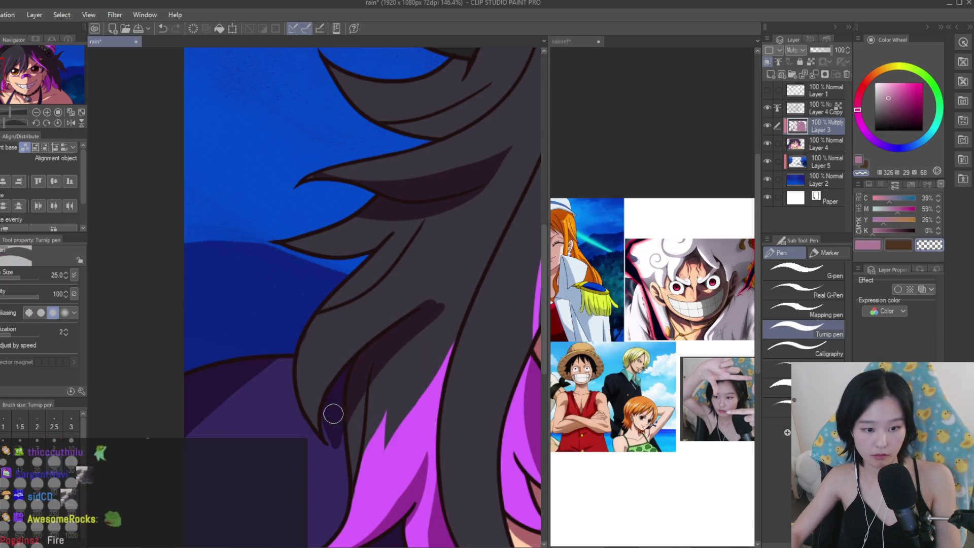
{"action": "left_click_drag", "start_coordinate": [327, 427], "coordinate": [343, 365]}
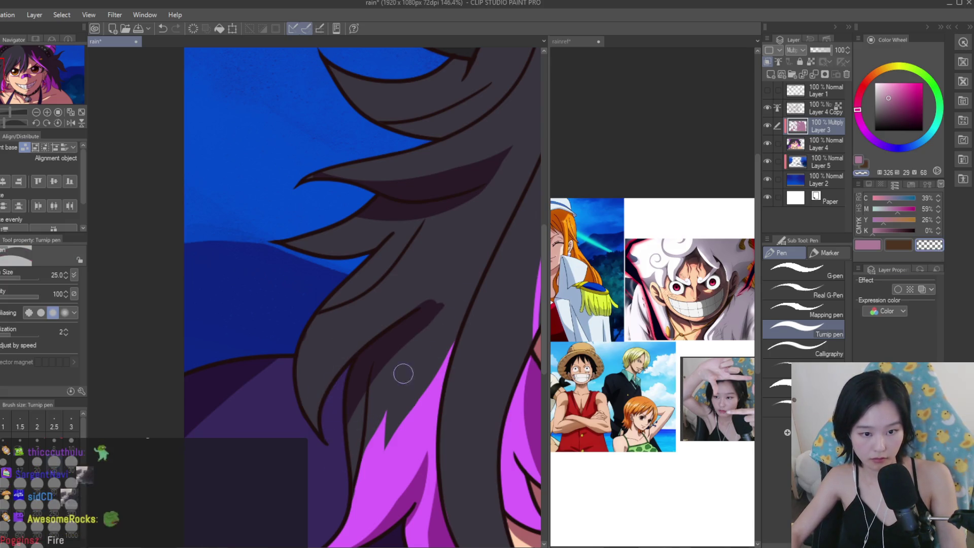
{"action": "key", "text": "ctrl+z"}
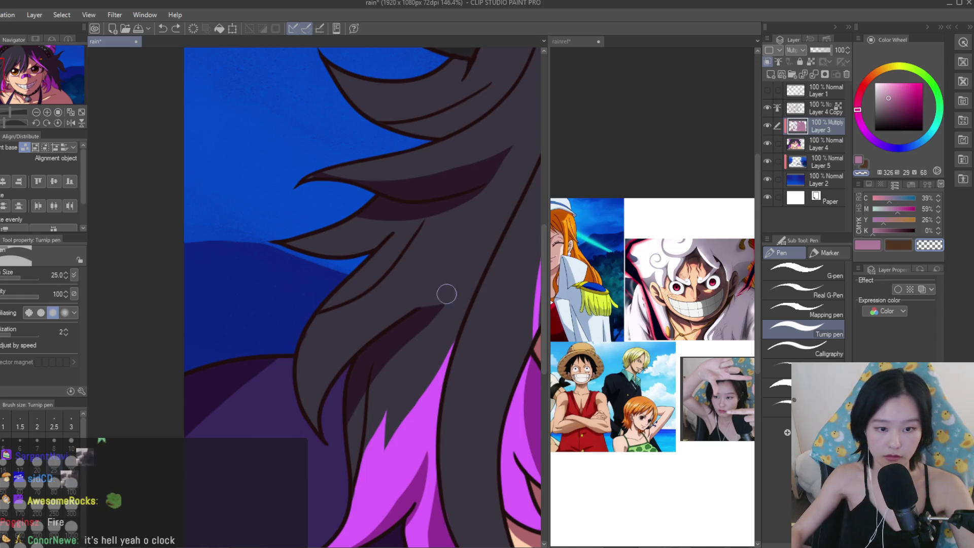
{"action": "scroll", "coordinate": [365, 400], "scroll_direction": "down", "scroll_amount": 5}
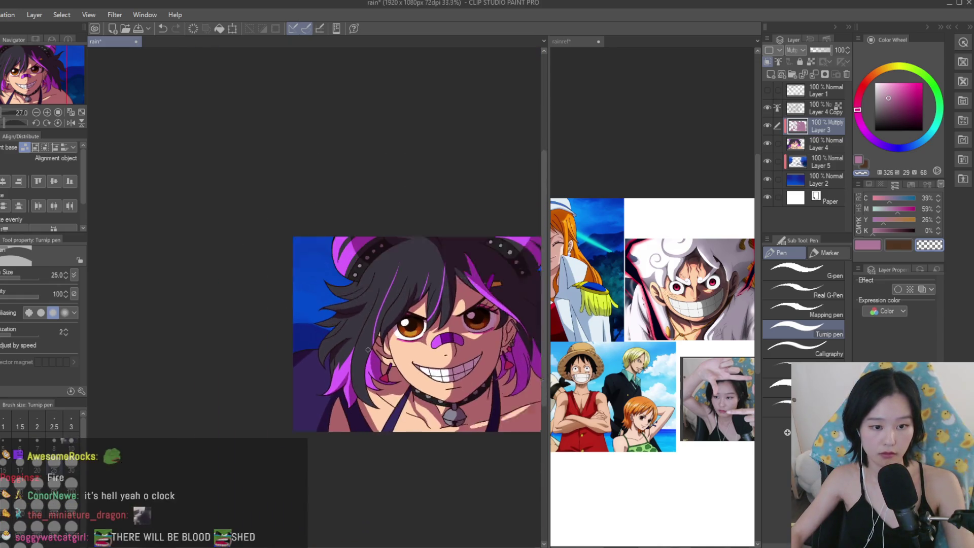
{"action": "key", "text": "c"}
{"action": "scroll", "coordinate": [339, 298], "scroll_direction": "up", "scroll_amount": 6}
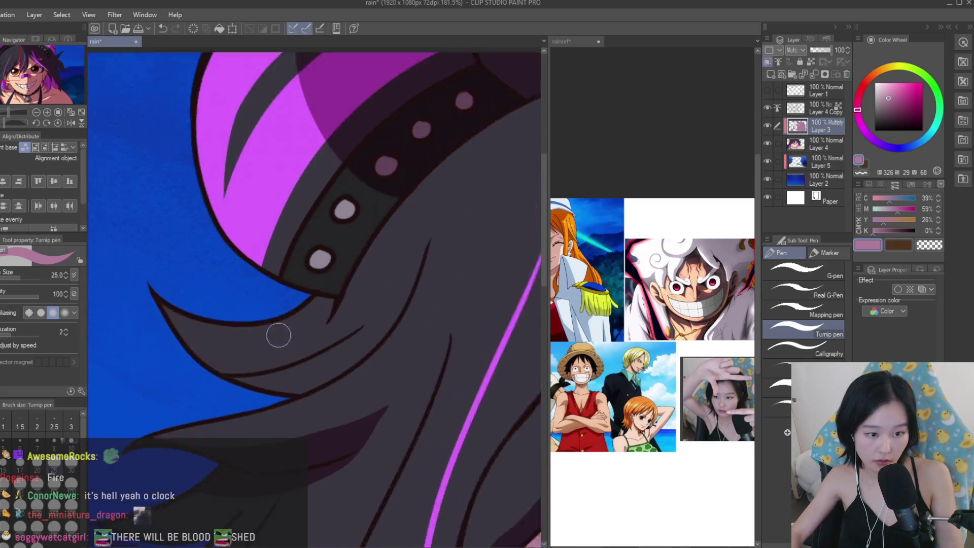
{"action": "scroll", "coordinate": [339, 298], "scroll_direction": "down", "scroll_amount": 2}
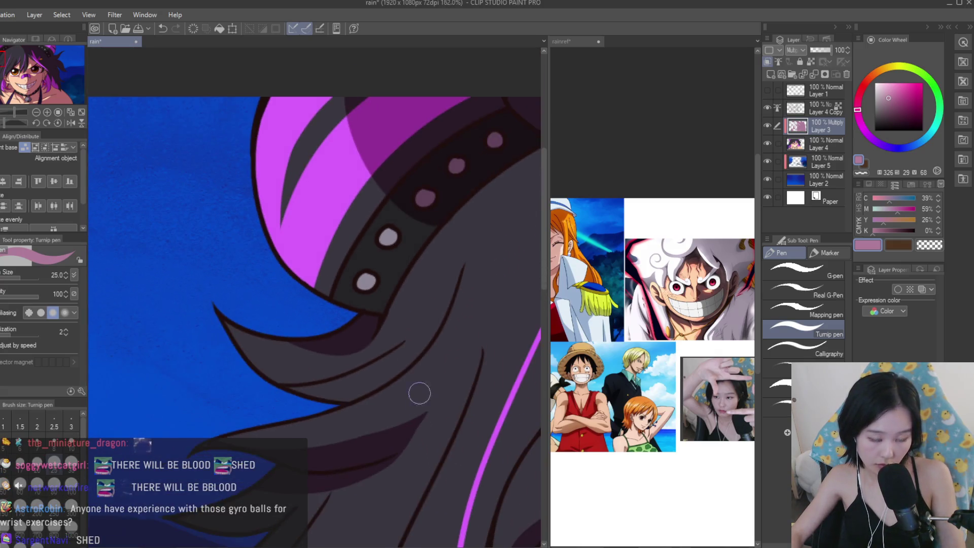
{"action": "scroll", "coordinate": [232, 311], "scroll_direction": "down", "scroll_amount": 4}
{"action": "scroll", "coordinate": [324, 267], "scroll_direction": "up", "scroll_amount": 3}
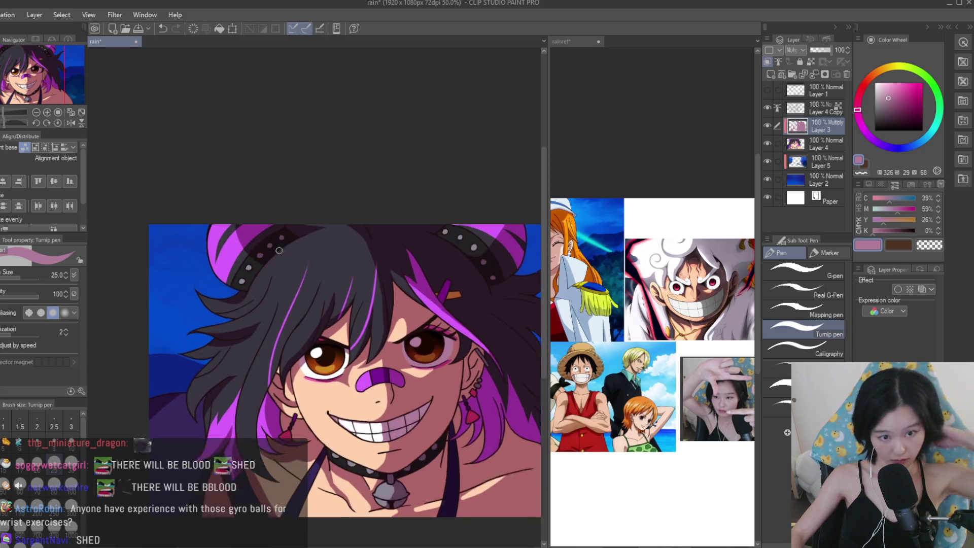
{"action": "scroll", "coordinate": [366, 317], "scroll_direction": "up", "scroll_amount": 1}
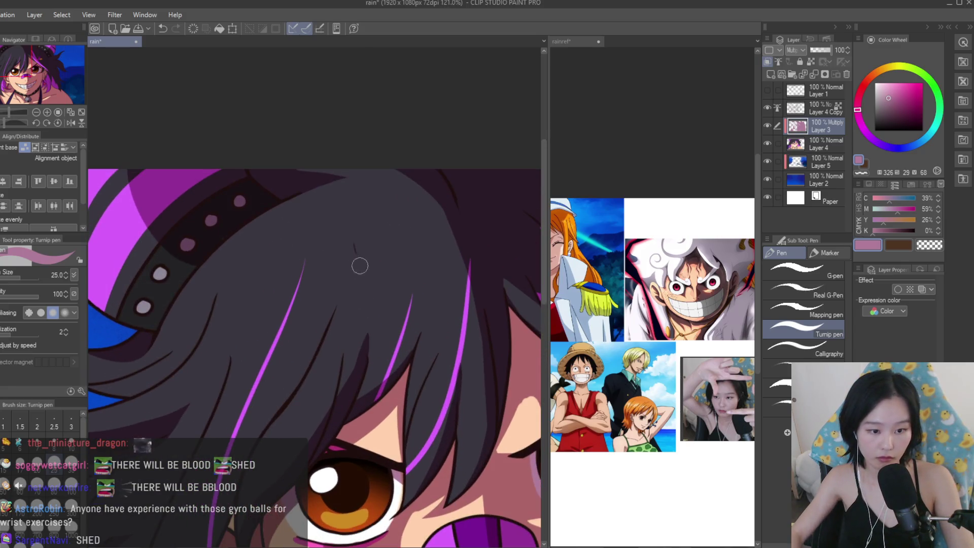
{"action": "left_click_drag", "start_coordinate": [360, 238], "coordinate": [369, 279]}
{"action": "key", "text": "ctrl+z"}
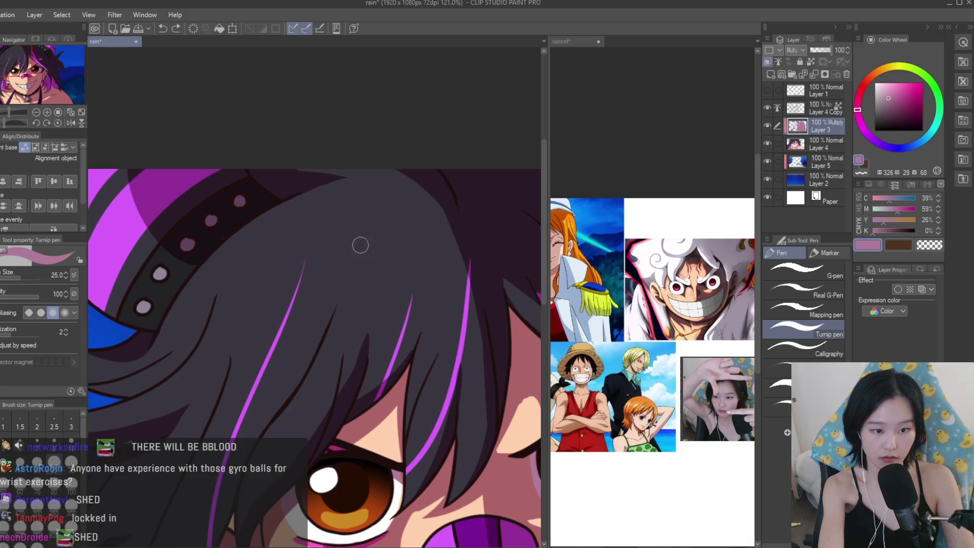
{"action": "left_click", "coordinate": [929, 245]}
{"action": "scroll", "coordinate": [364, 216], "scroll_direction": "up", "scroll_amount": 1}
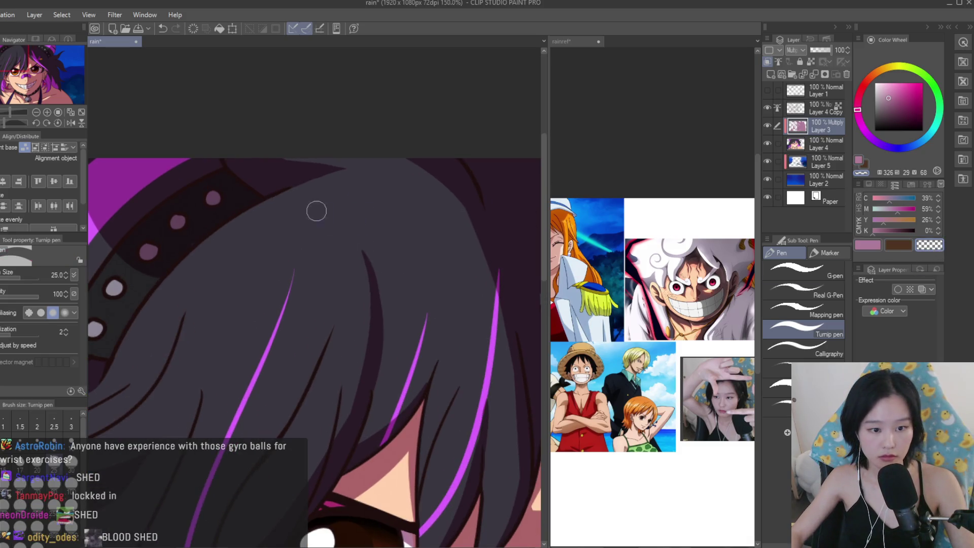
{"action": "scroll", "coordinate": [366, 251], "scroll_direction": "down", "scroll_amount": 5}
{"action": "scroll", "coordinate": [366, 251], "scroll_direction": "up", "scroll_amount": 1}
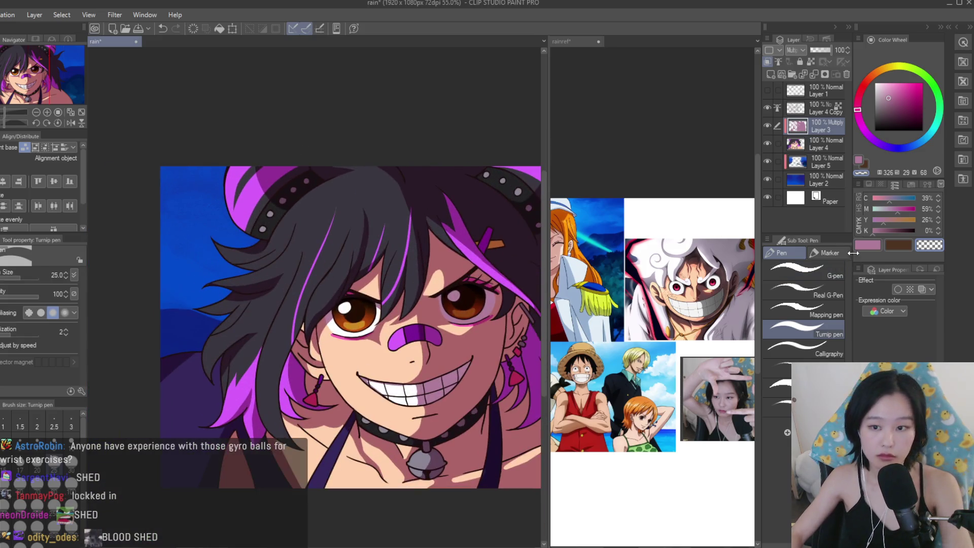
{"action": "key", "text": "c"}
{"action": "scroll", "coordinate": [350, 304], "scroll_direction": "up", "scroll_amount": 2}
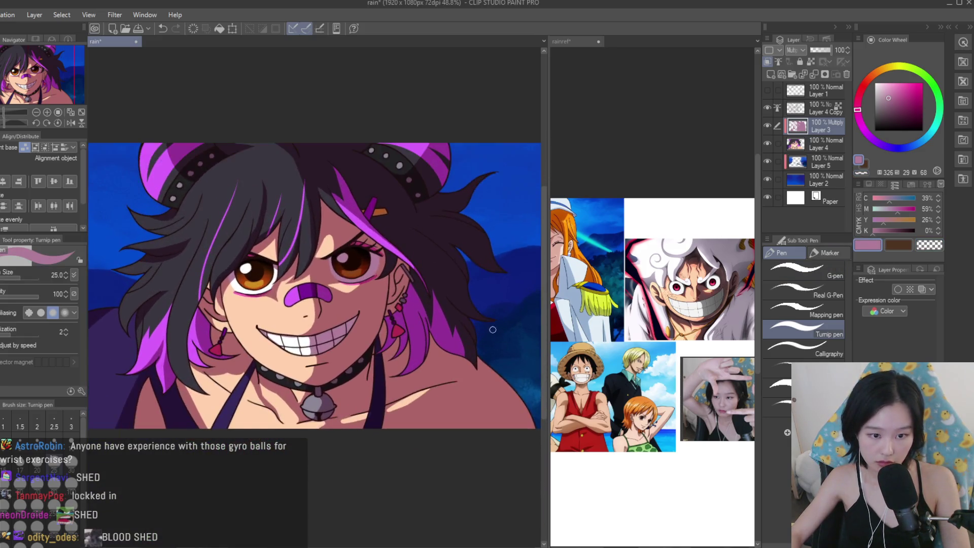
{"action": "key", "text": "c"}
{"action": "scroll", "coordinate": [352, 269], "scroll_direction": "up", "scroll_amount": 5}
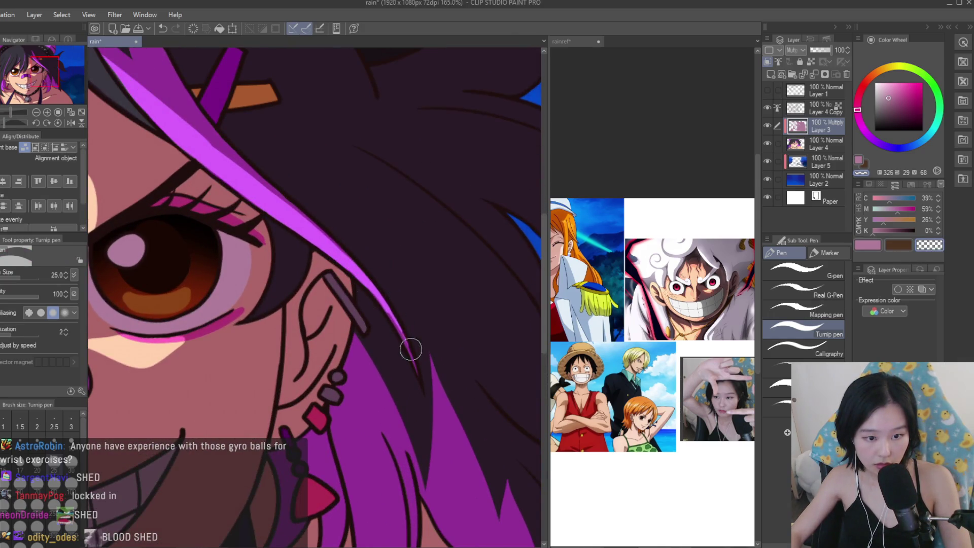
{"action": "scroll", "coordinate": [389, 317], "scroll_direction": "down", "scroll_amount": 4}
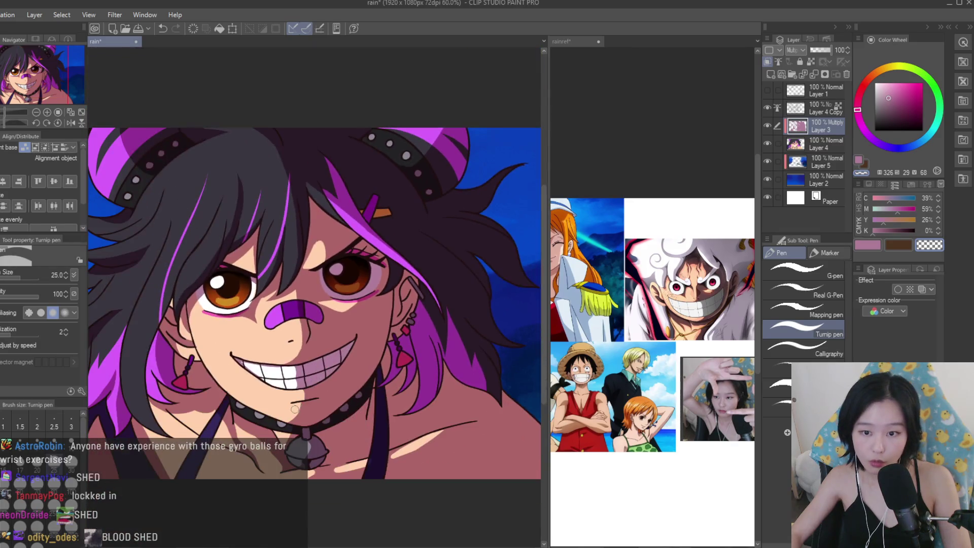
{"action": "scroll", "coordinate": [330, 454], "scroll_direction": "up", "scroll_amount": 1}
{"action": "scroll", "coordinate": [330, 454], "scroll_direction": "down", "scroll_amount": 1}
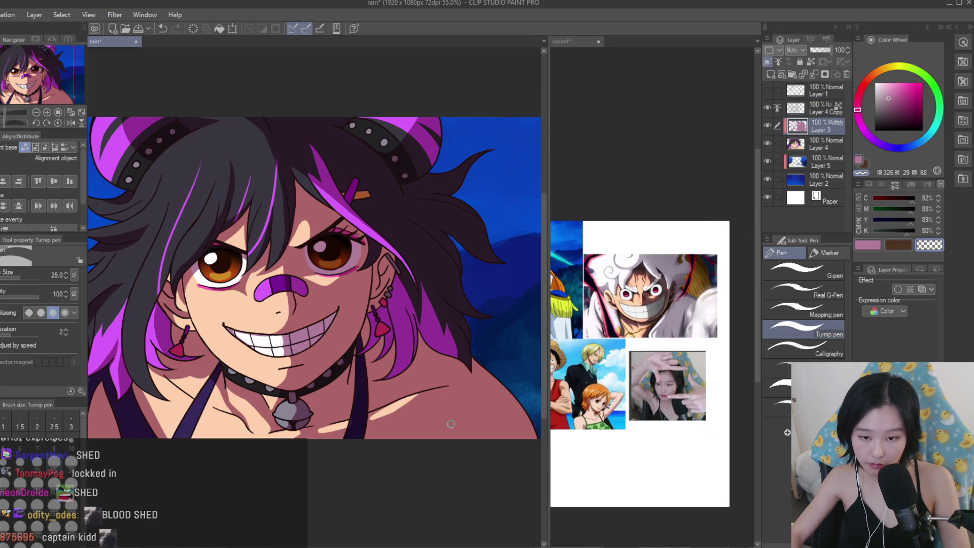
Compare the face on the reference sheet against the main illustration.
{"action": "left_click", "coordinate": [643, 315]}
{"action": "scroll", "coordinate": [643, 314], "scroll_direction": "up", "scroll_amount": 2}
{"action": "scroll", "coordinate": [642, 314], "scroll_direction": "down", "scroll_amount": 1}
{"action": "scroll", "coordinate": [643, 314], "scroll_direction": "up", "scroll_amount": 1}
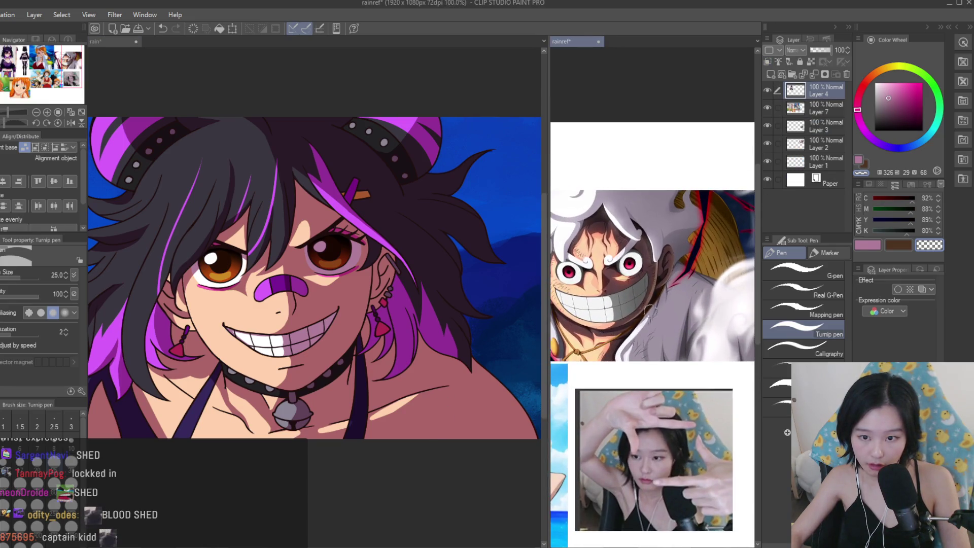
{"action": "left_click", "coordinate": [282, 355]}
{"action": "scroll", "coordinate": [282, 355], "scroll_direction": "up", "scroll_amount": 2}
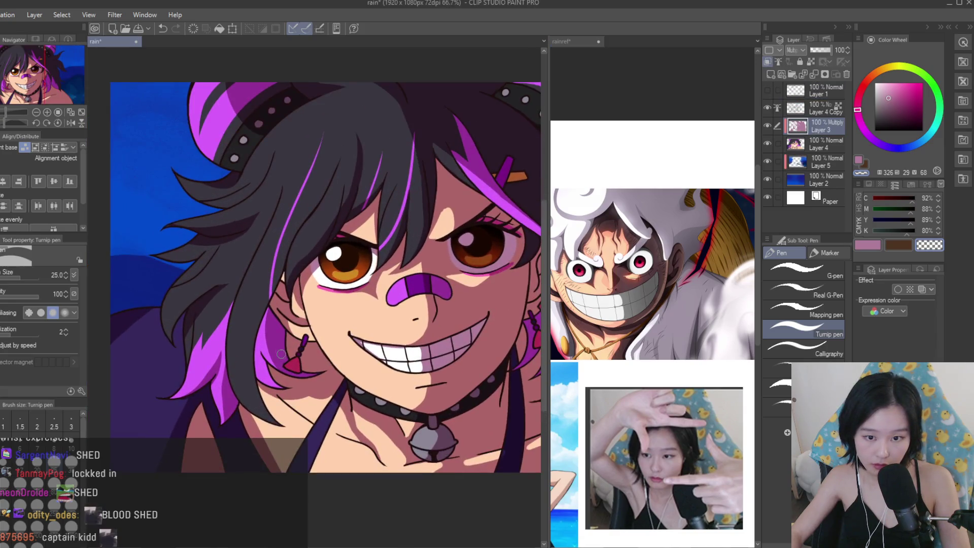
{"action": "left_click", "coordinate": [609, 266]}
{"action": "scroll", "coordinate": [609, 266], "scroll_direction": "up", "scroll_amount": 2}
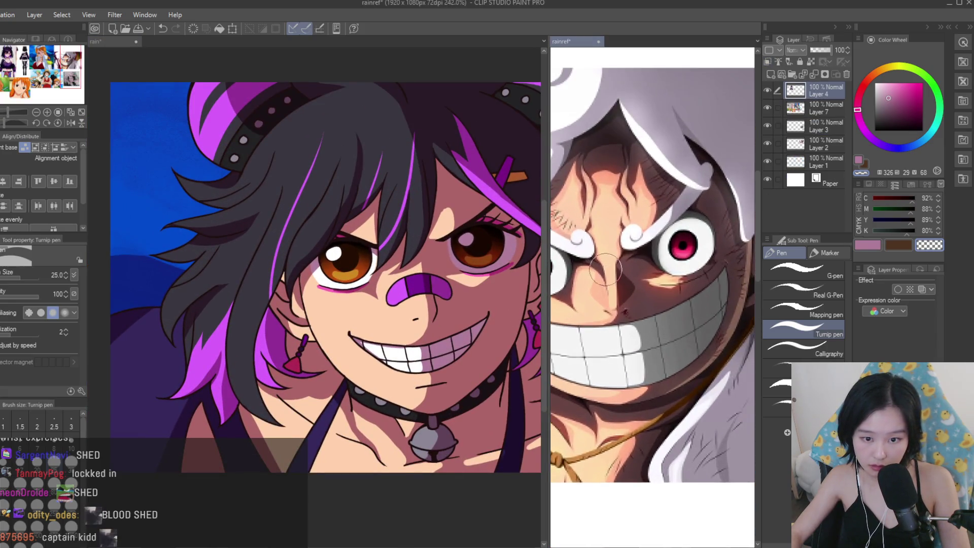
{"action": "left_click", "coordinate": [437, 323]}
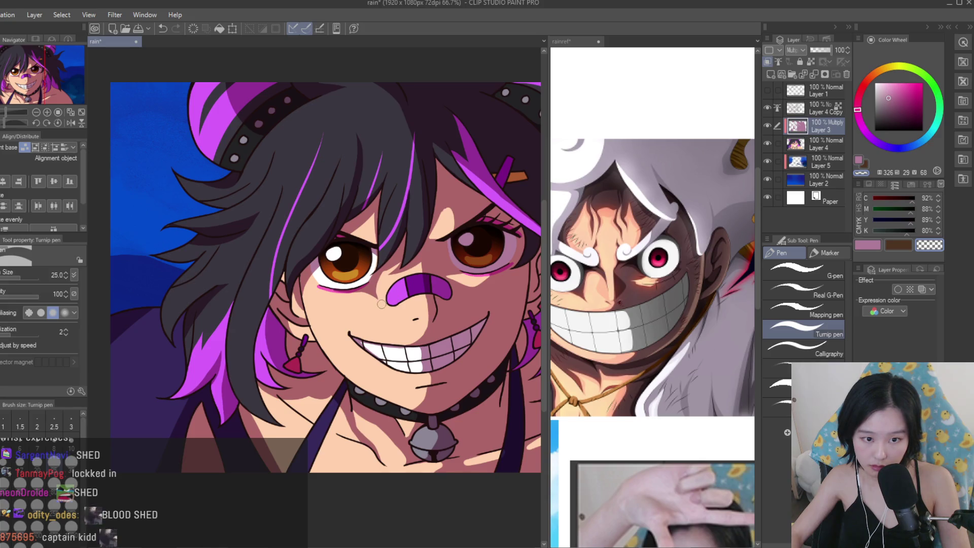
Zoom around the face to inspect the shading, then raise the Turnip pen size from 12 to 15.
{"action": "scroll", "coordinate": [413, 190], "scroll_direction": "up", "scroll_amount": 2}
{"action": "scroll", "coordinate": [419, 228], "scroll_direction": "up", "scroll_amount": 1}
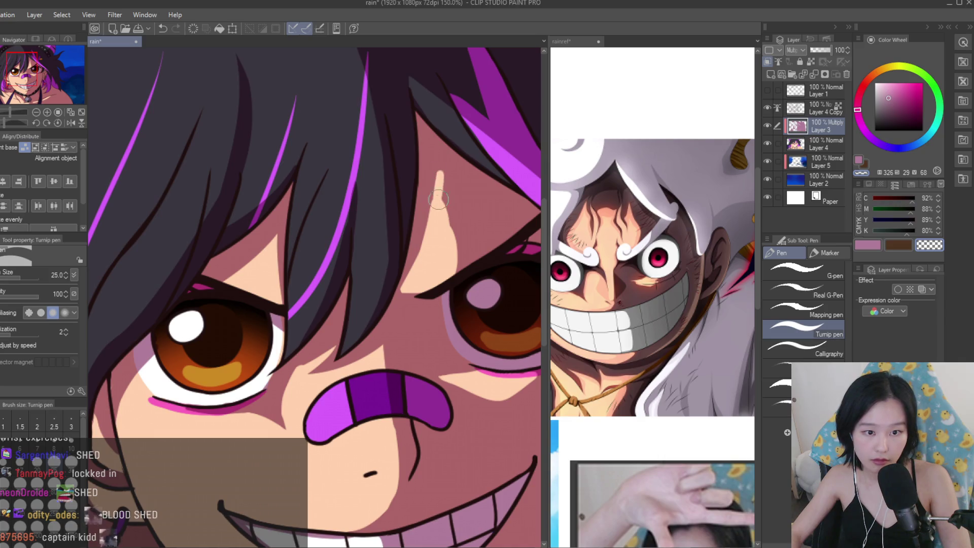
{"action": "scroll", "coordinate": [447, 260], "scroll_direction": "down", "scroll_amount": 5}
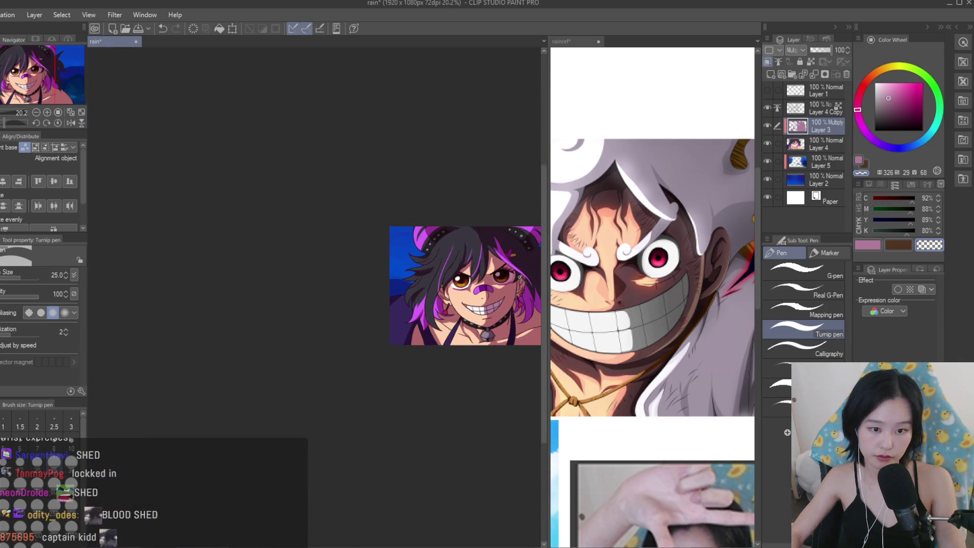
{"action": "scroll", "coordinate": [537, 278], "scroll_direction": "up", "scroll_amount": 1}
{"action": "scroll", "coordinate": [397, 383], "scroll_direction": "up", "scroll_amount": 4}
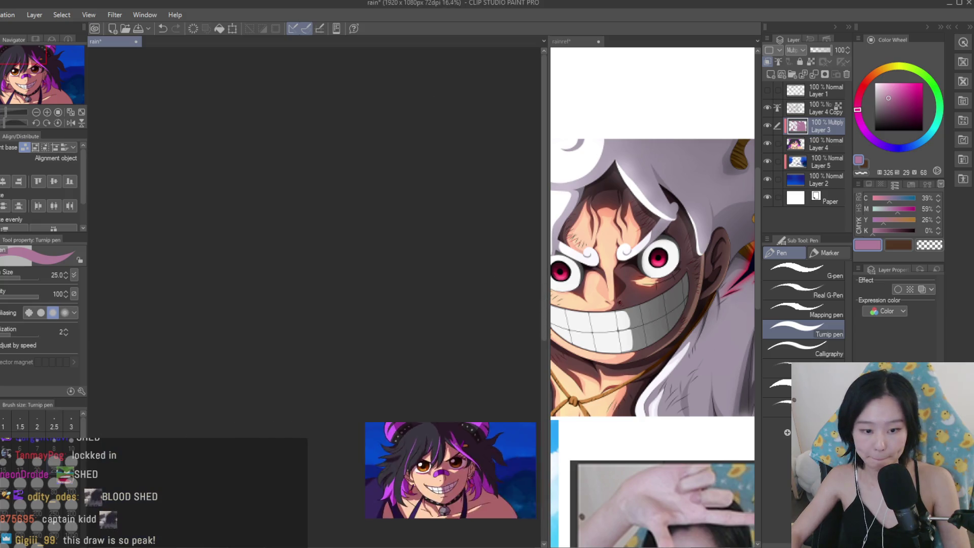
{"action": "scroll", "coordinate": [397, 383], "scroll_direction": "up", "scroll_amount": 2}
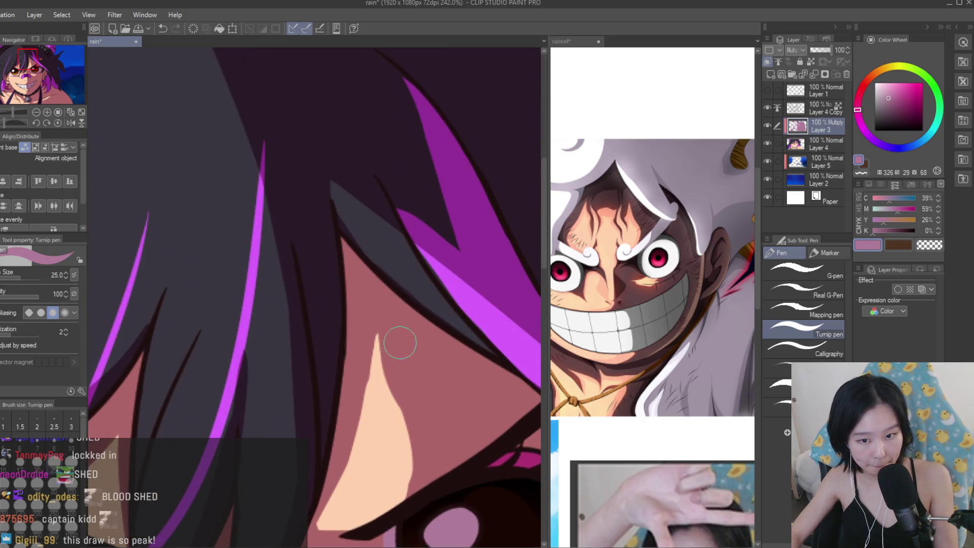
{"action": "scroll", "coordinate": [370, 329], "scroll_direction": "down", "scroll_amount": 6}
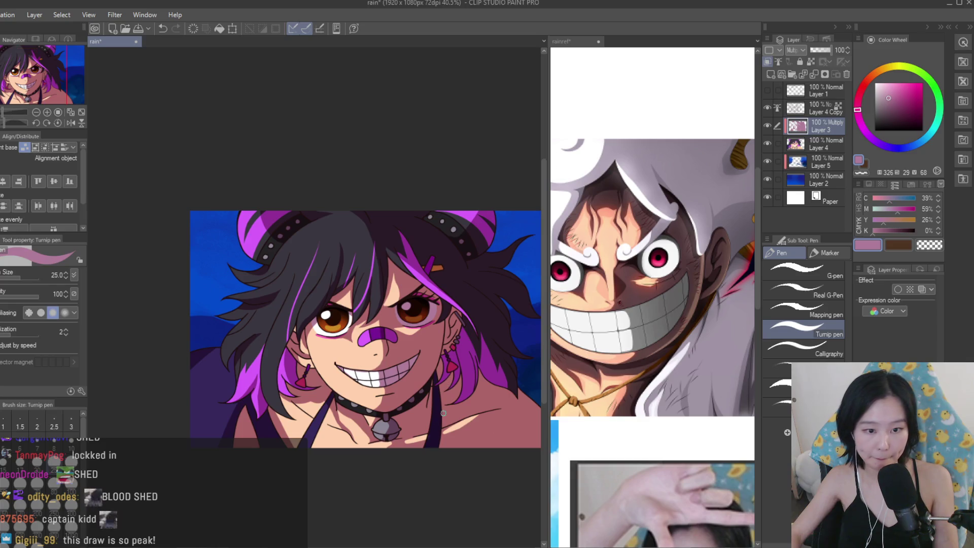
{"action": "scroll", "coordinate": [443, 410], "scroll_direction": "up", "scroll_amount": 2}
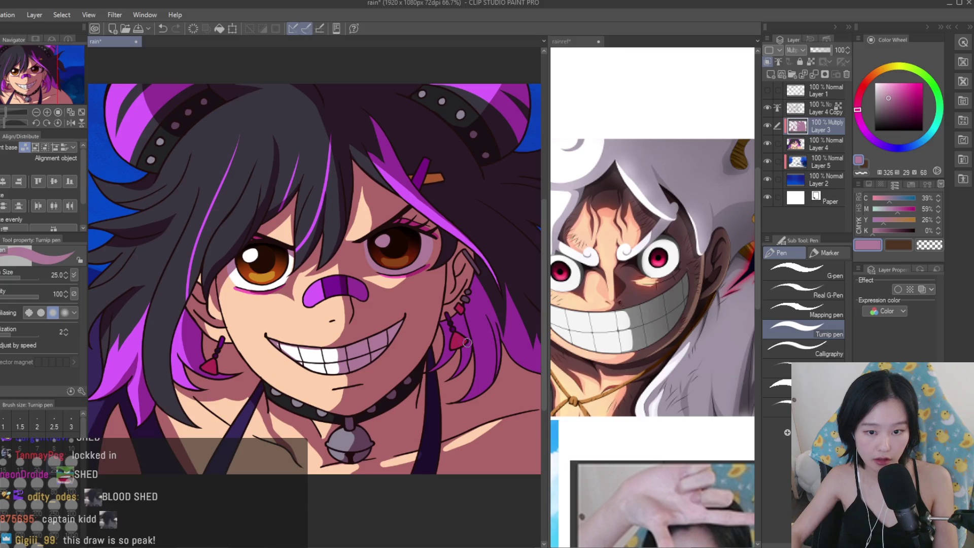
{"action": "scroll", "coordinate": [464, 343], "scroll_direction": "down", "scroll_amount": 1}
{"action": "scroll", "coordinate": [356, 299], "scroll_direction": "up", "scroll_amount": 3}
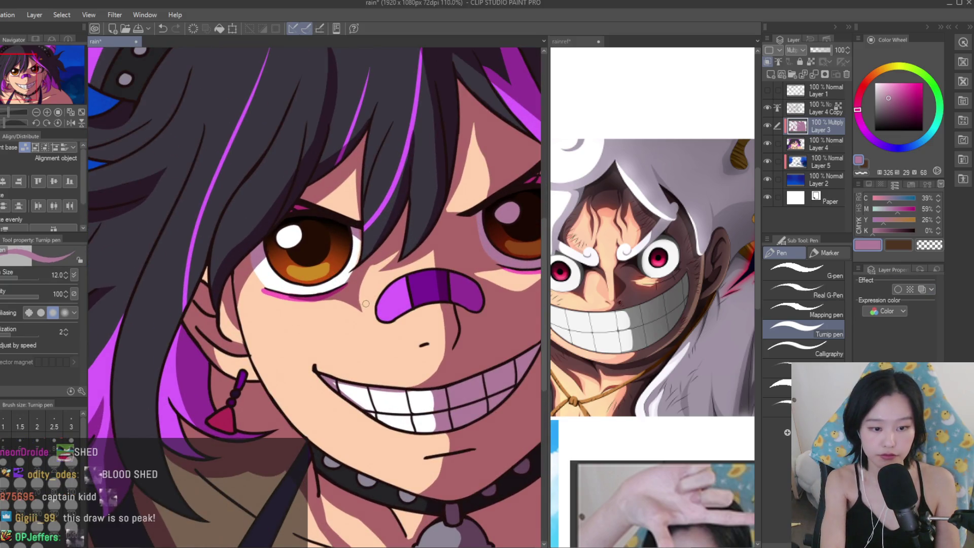
{"action": "scroll", "coordinate": [343, 302], "scroll_direction": "up", "scroll_amount": 2}
{"action": "scroll", "coordinate": [406, 359], "scroll_direction": "up", "scroll_amount": 3}
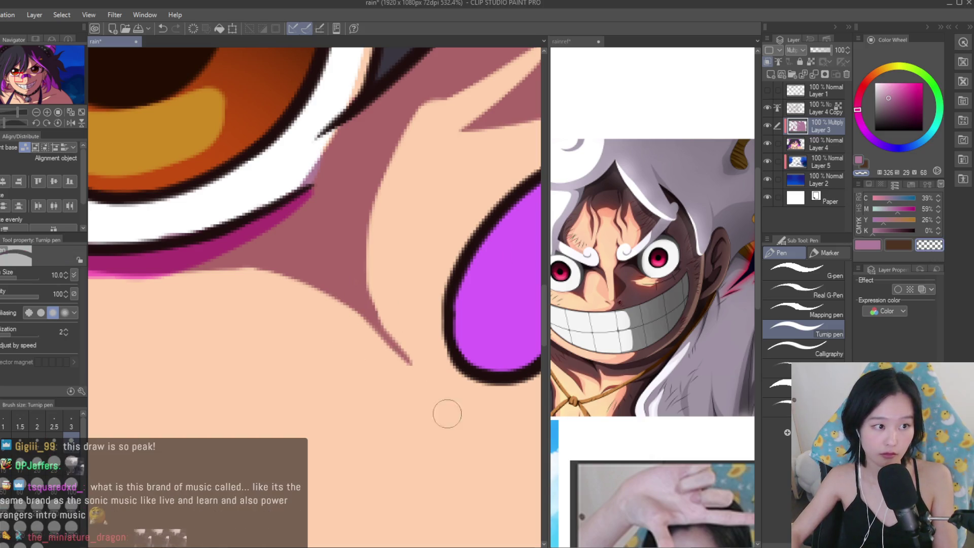
{"action": "scroll", "coordinate": [435, 408], "scroll_direction": "down", "scroll_amount": 6}
{"action": "scroll", "coordinate": [360, 402], "scroll_direction": "up", "scroll_amount": 3}
{"action": "scroll", "coordinate": [345, 406], "scroll_direction": "down", "scroll_amount": 4}
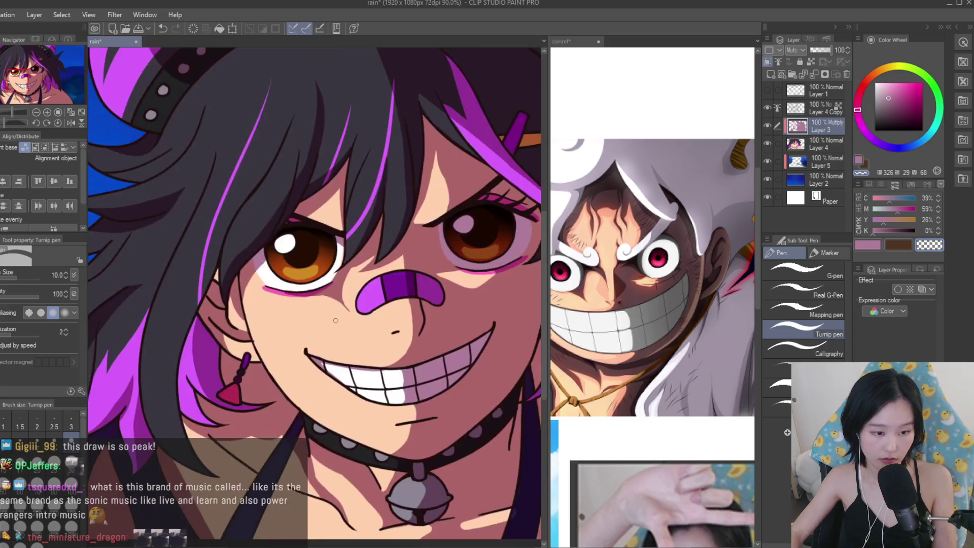
{"action": "scroll", "coordinate": [593, 335], "scroll_direction": "down", "scroll_amount": 4}
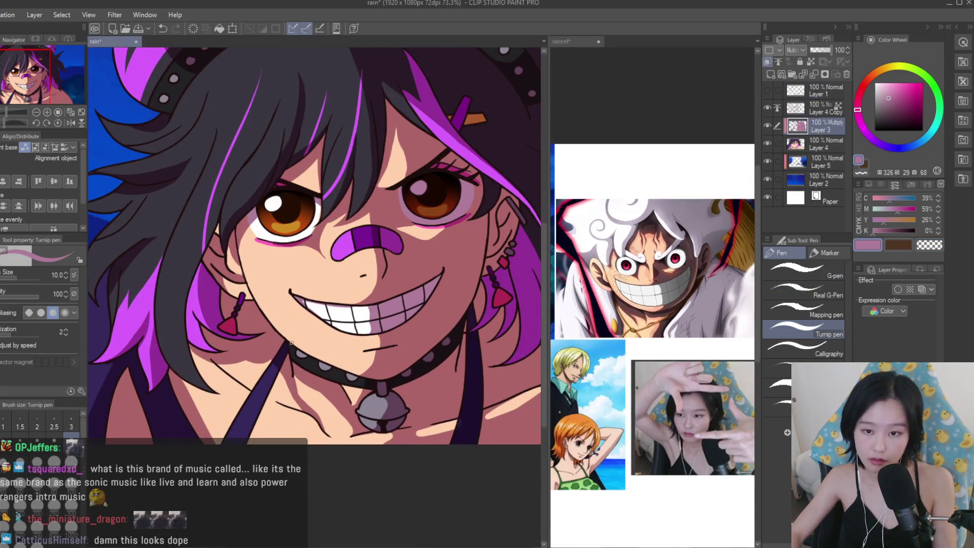
{"action": "scroll", "coordinate": [441, 249], "scroll_direction": "down", "scroll_amount": 3}
{"action": "scroll", "coordinate": [373, 300], "scroll_direction": "down", "scroll_amount": 1}
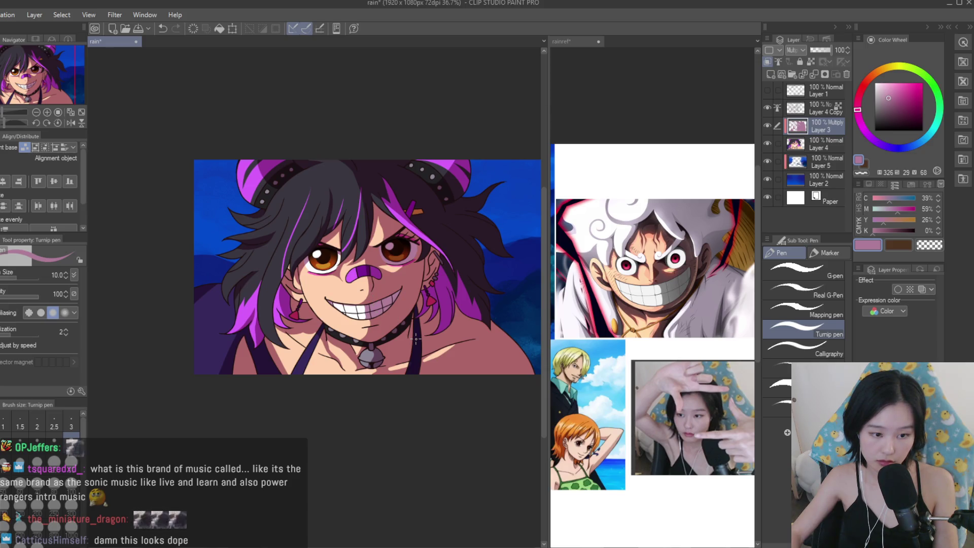
{"action": "scroll", "coordinate": [206, 370], "scroll_direction": "up", "scroll_amount": 2}
{"action": "scroll", "coordinate": [397, 299], "scroll_direction": "up", "scroll_amount": 2}
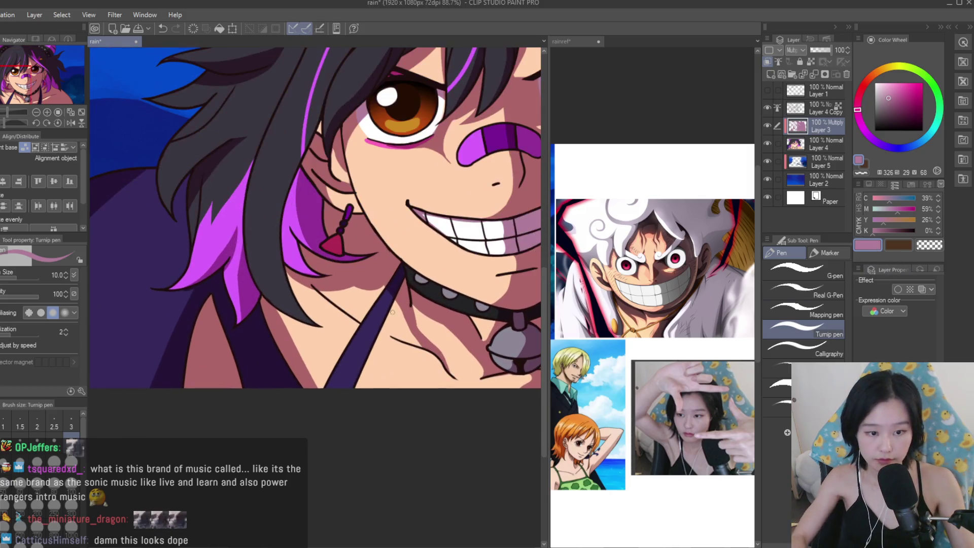
{"action": "key", "text": "bracketright"}
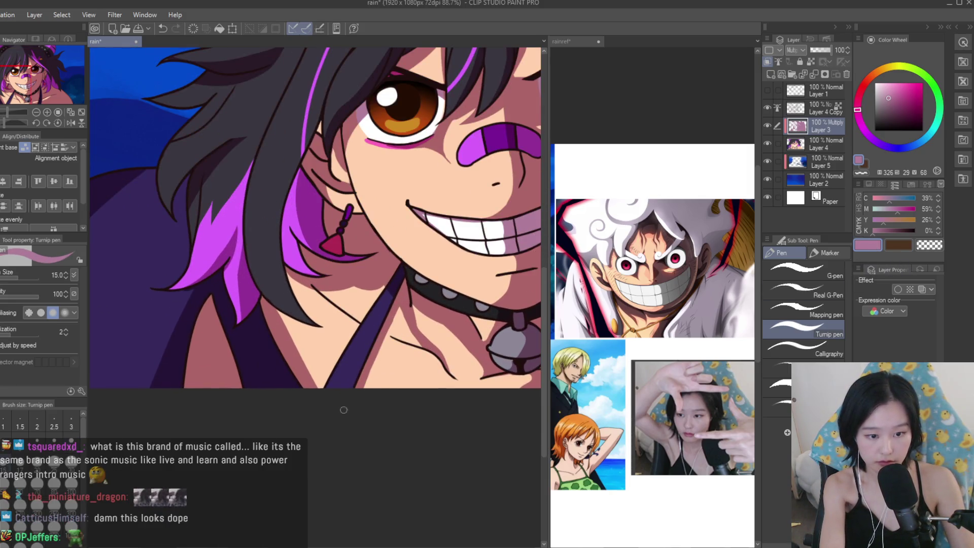
{"action": "scroll", "coordinate": [405, 307], "scroll_direction": "up", "scroll_amount": 3}
Paint the darker skin tone over the light wedge in the neck shadow and review it.
{"action": "mouse_move", "coordinate": [390, 361]}
{"action": "left_mouse_down"}
{"action": "mouse_move", "coordinate": [378, 335]}
{"action": "mouse_move", "coordinate": [401, 305]}
{"action": "mouse_move", "coordinate": [448, 380]}
{"action": "left_mouse_up"}
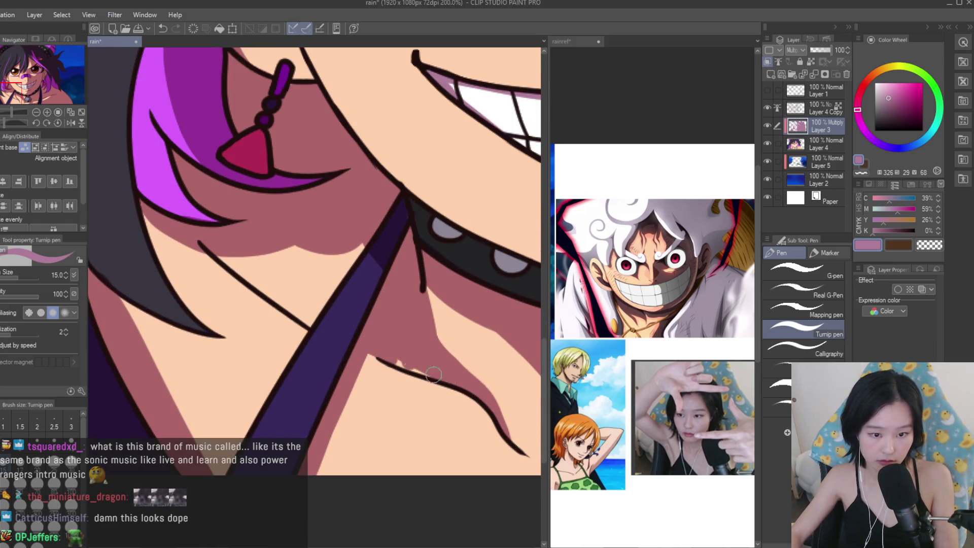
{"action": "scroll", "coordinate": [476, 462], "scroll_direction": "down", "scroll_amount": 10}
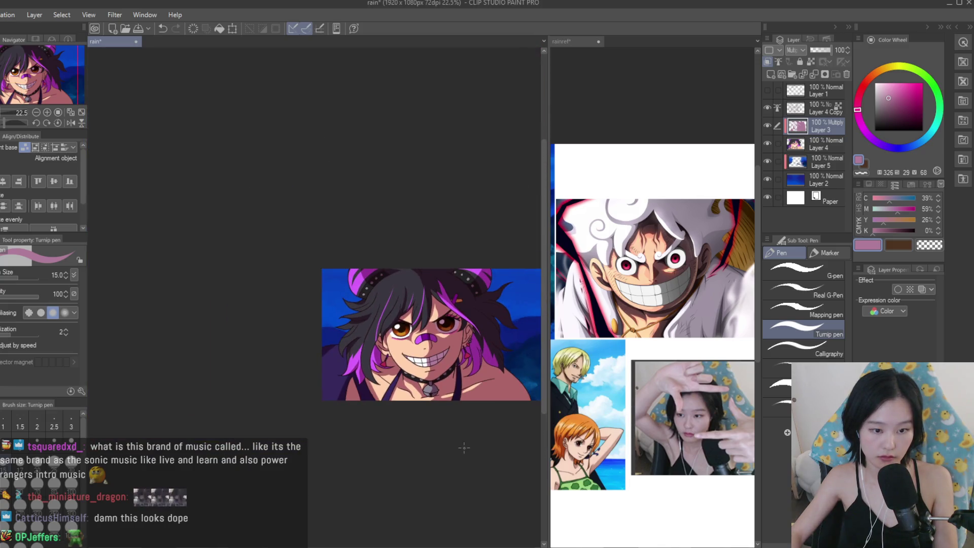
{"action": "scroll", "coordinate": [400, 383], "scroll_direction": "up", "scroll_amount": 8}
{"action": "scroll", "coordinate": [386, 379], "scroll_direction": "up", "scroll_amount": 2}
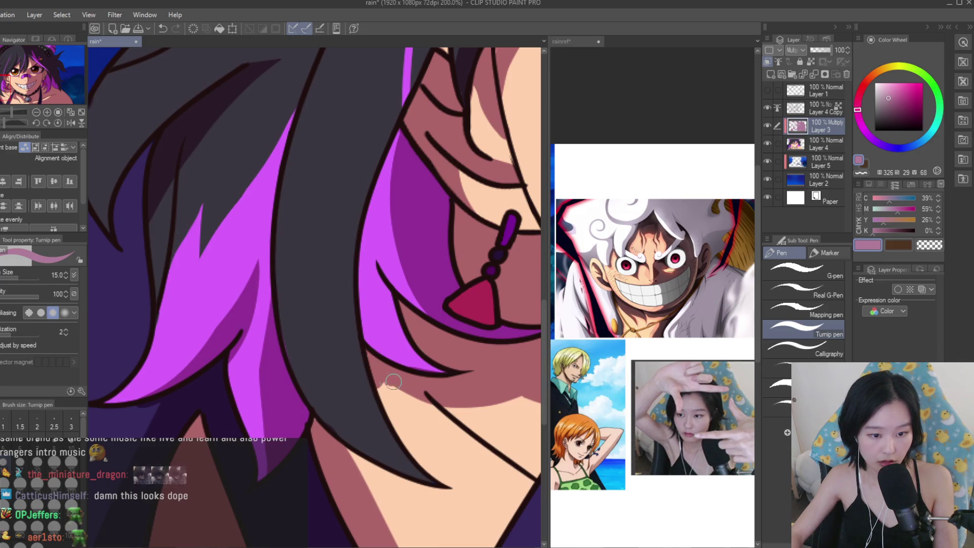
{"action": "scroll", "coordinate": [352, 396], "scroll_direction": "down", "scroll_amount": 4}
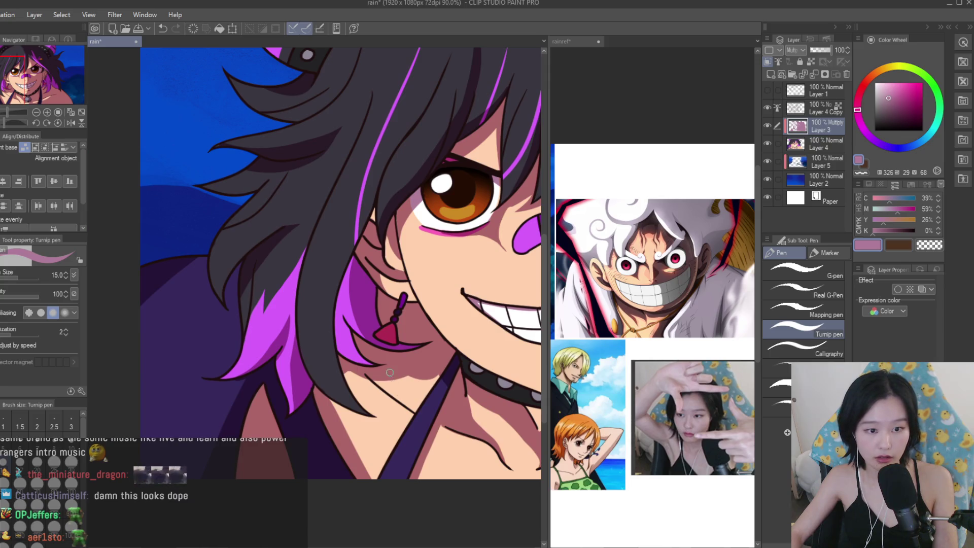
Zoom around to review the face, then undo the latest stroke near the mouth.
{"action": "scroll", "coordinate": [425, 292], "scroll_direction": "up", "scroll_amount": 2}
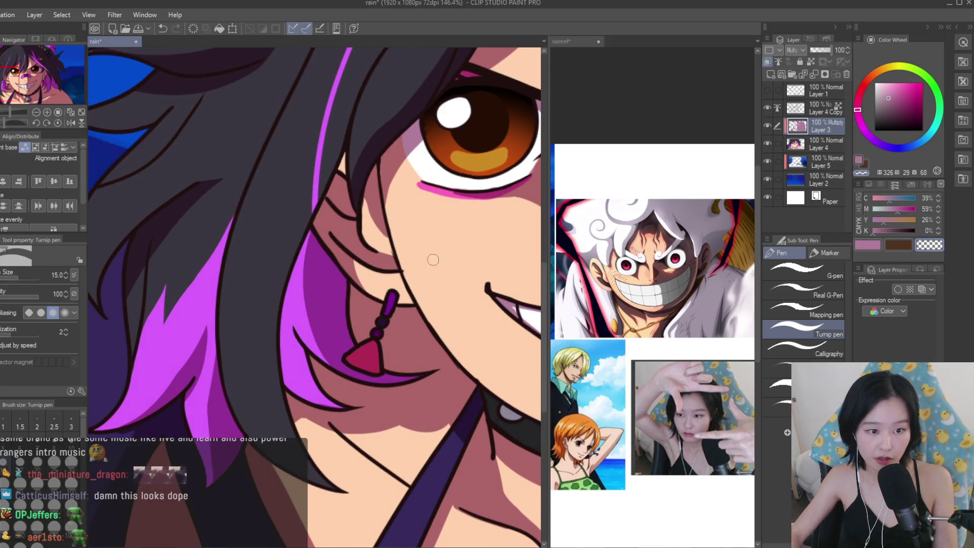
{"action": "scroll", "coordinate": [355, 214], "scroll_direction": "up", "scroll_amount": 4}
{"action": "scroll", "coordinate": [313, 250], "scroll_direction": "down", "scroll_amount": 4}
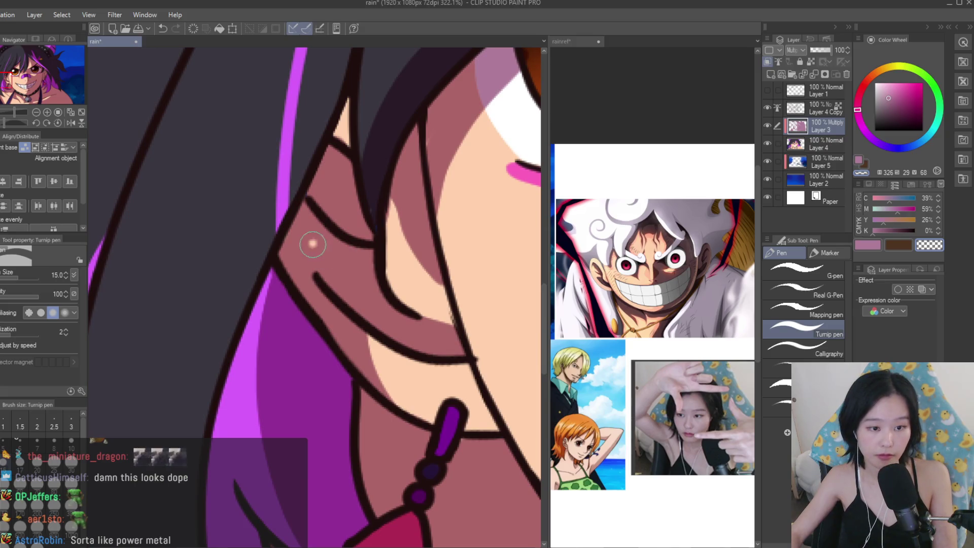
{"action": "scroll", "coordinate": [317, 327], "scroll_direction": "down", "scroll_amount": 6}
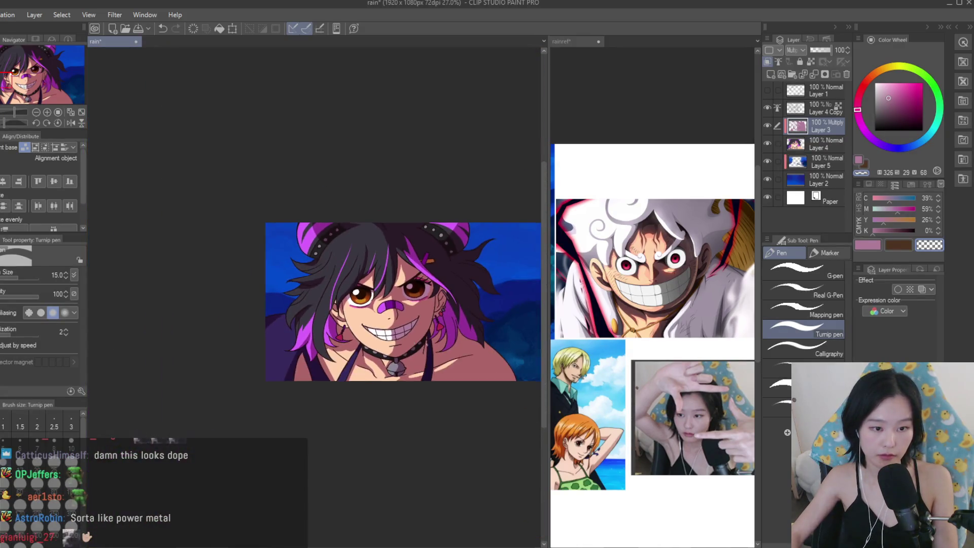
{"action": "scroll", "coordinate": [449, 352], "scroll_direction": "up", "scroll_amount": 2}
{"action": "key", "text": "ctrl+z"}
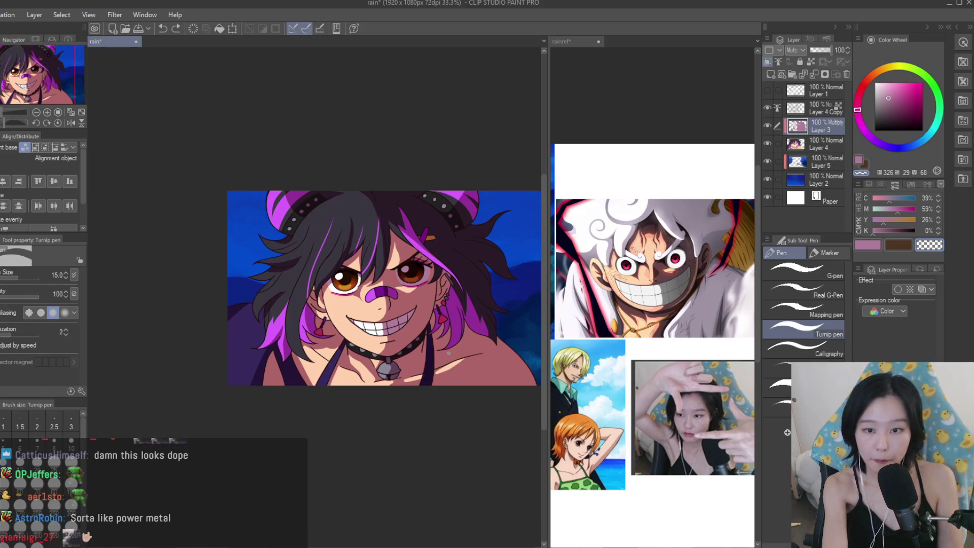
{"action": "scroll", "coordinate": [427, 327], "scroll_direction": "up", "scroll_amount": 1}
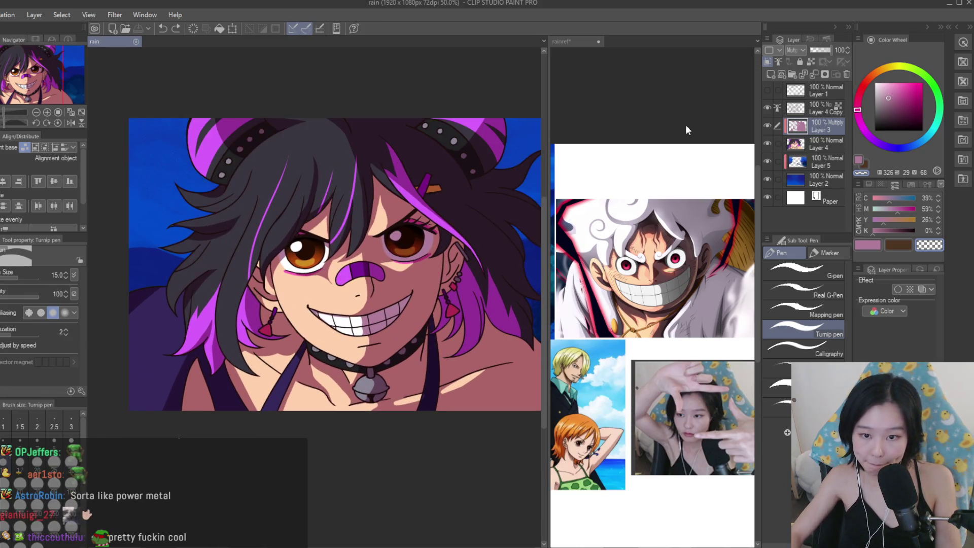
Toggle a Layer 3 setting and switch to the Soft airbrush at size 200.
{"action": "left_click", "coordinate": [810, 62]}
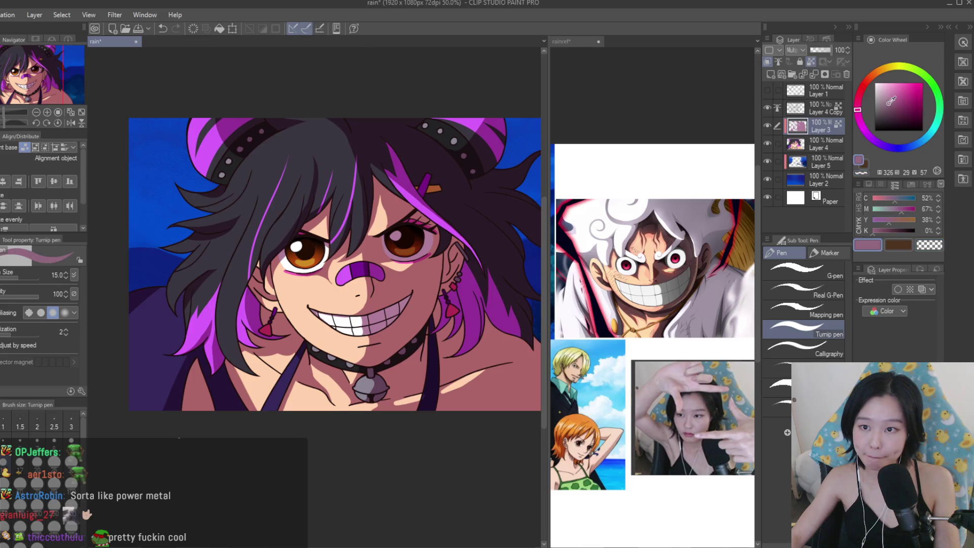
{"action": "key", "text": "b"}
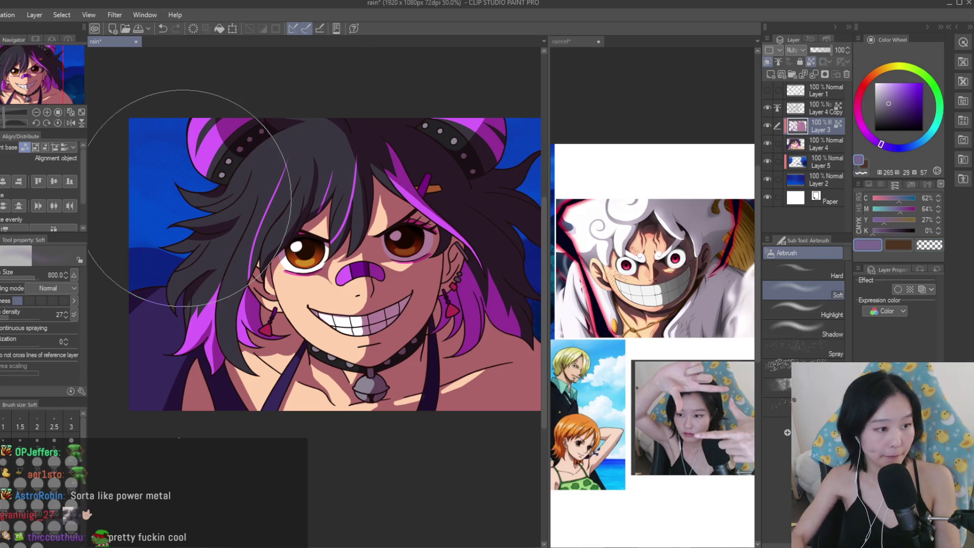
{"action": "key", "text": "bracketright"}
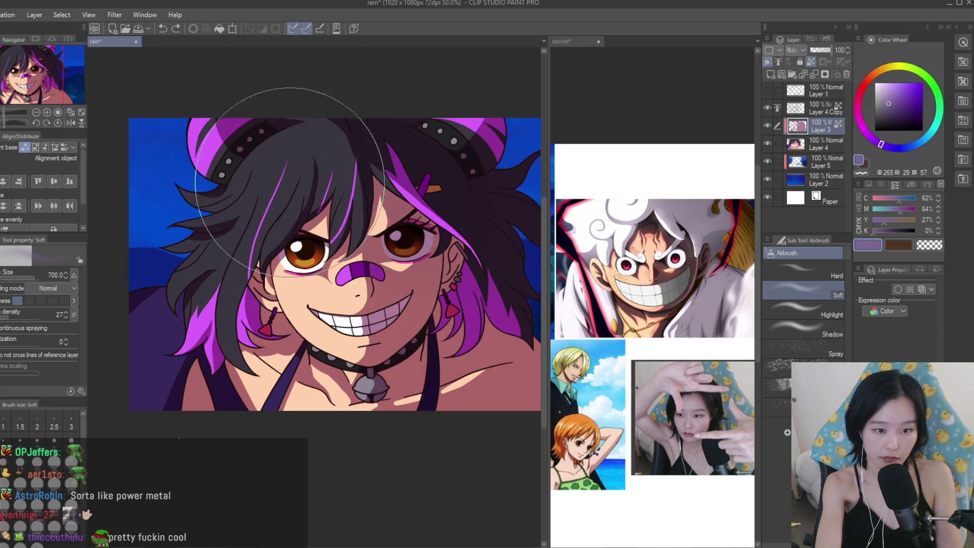
{"action": "scroll", "coordinate": [435, 413], "scroll_direction": "down", "scroll_amount": 1}
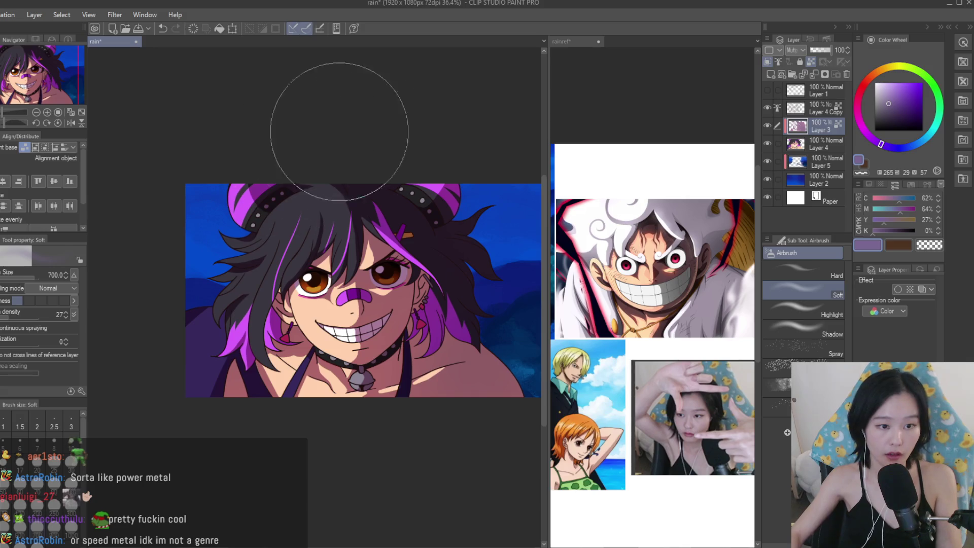
{"action": "scroll", "coordinate": [326, 130], "scroll_direction": "up", "scroll_amount": 1}
{"action": "key", "text": "bracketleft"}
{"action": "key", "text": "bracketleft"}
{"action": "key", "text": "bracketleft"}
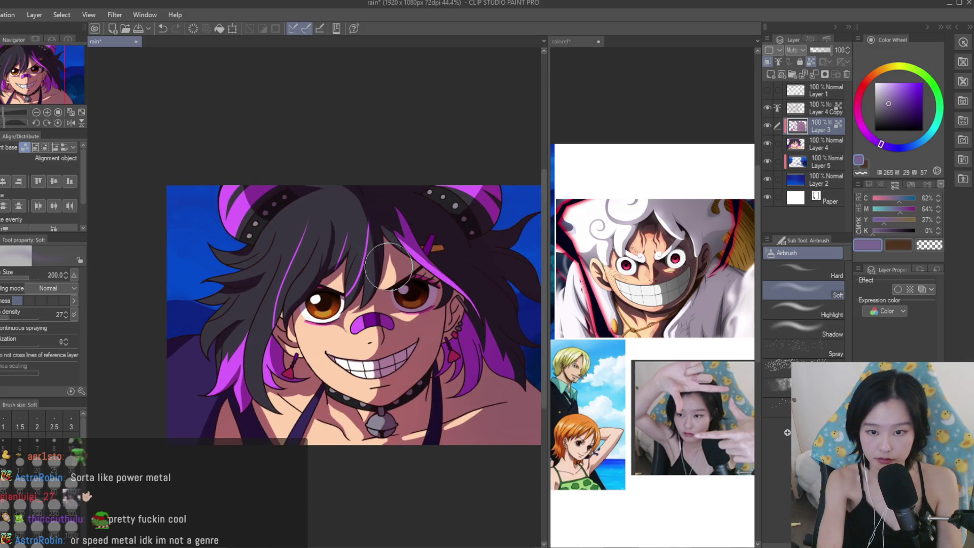
{"action": "scroll", "coordinate": [315, 294], "scroll_direction": "up", "scroll_amount": 3}
Switch the colour from red to orange-red and airbrush a soft size-150 glow onto the cheek.
{"action": "left_click_drag", "start_coordinate": [375, 304], "coordinate": [401, 324]}
{"action": "key", "text": "ctrl+z"}
{"action": "left_click_drag", "start_coordinate": [865, 84], "coordinate": [870, 76]}
{"action": "left_click", "coordinate": [909, 83]}
{"action": "key", "text": "bracketleft"}
{"action": "key", "text": "bracketleft"}
{"action": "key", "text": "bracketright"}
{"action": "mouse_move", "coordinate": [385, 284]}
{"action": "left_mouse_down"}
{"action": "mouse_move", "coordinate": [370, 228]}
{"action": "mouse_move", "coordinate": [299, 311]}
{"action": "left_mouse_up"}
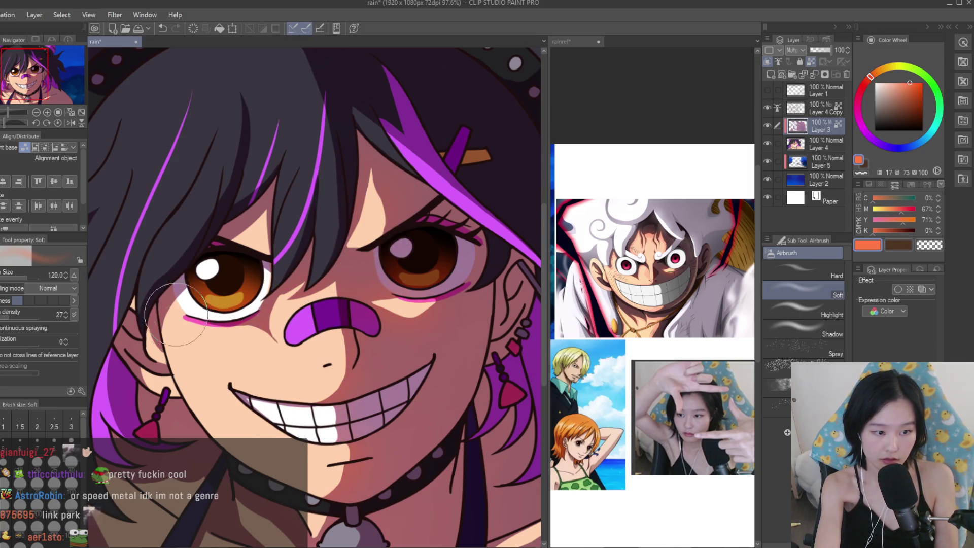
Check the reference sheet window, then return to the rain illustration.
{"action": "scroll", "coordinate": [445, 223], "scroll_direction": "down", "scroll_amount": 1}
{"action": "scroll", "coordinate": [445, 223], "scroll_direction": "down", "scroll_amount": 2}
{"action": "scroll", "coordinate": [327, 385], "scroll_direction": "up", "scroll_amount": 3}
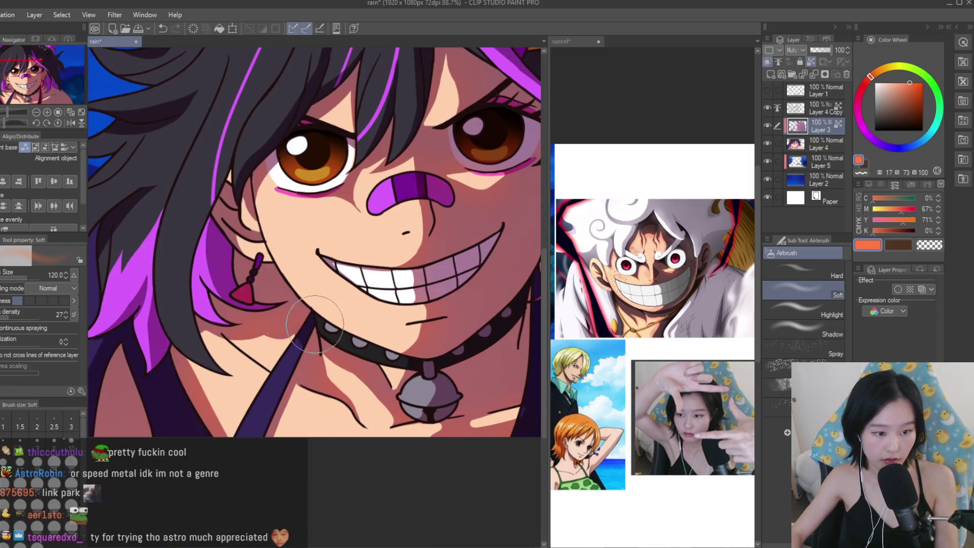
{"action": "scroll", "coordinate": [306, 323], "scroll_direction": "down", "scroll_amount": 4}
{"action": "scroll", "coordinate": [342, 346], "scroll_direction": "up", "scroll_amount": 1}
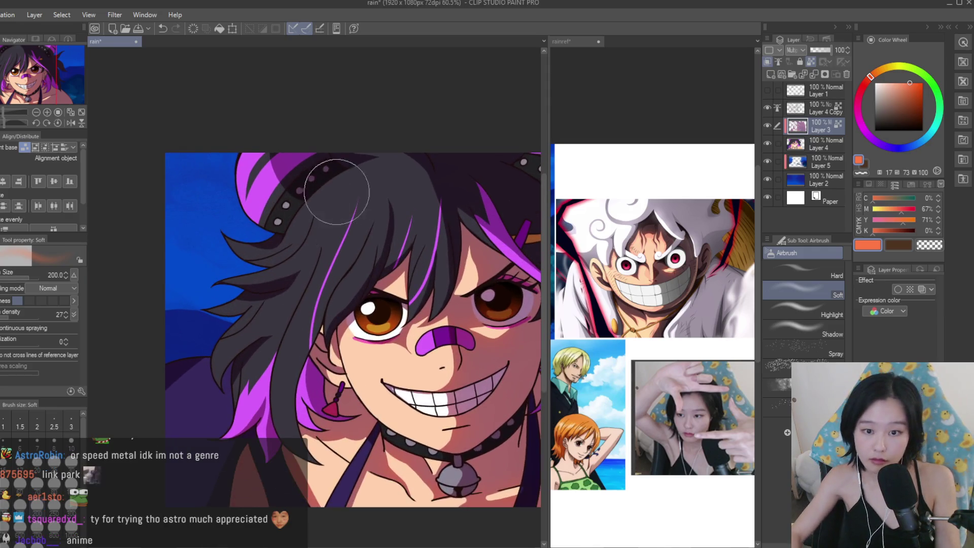
{"action": "scroll", "coordinate": [337, 244], "scroll_direction": "up", "scroll_amount": 1}
{"action": "scroll", "coordinate": [330, 203], "scroll_direction": "up", "scroll_amount": 1}
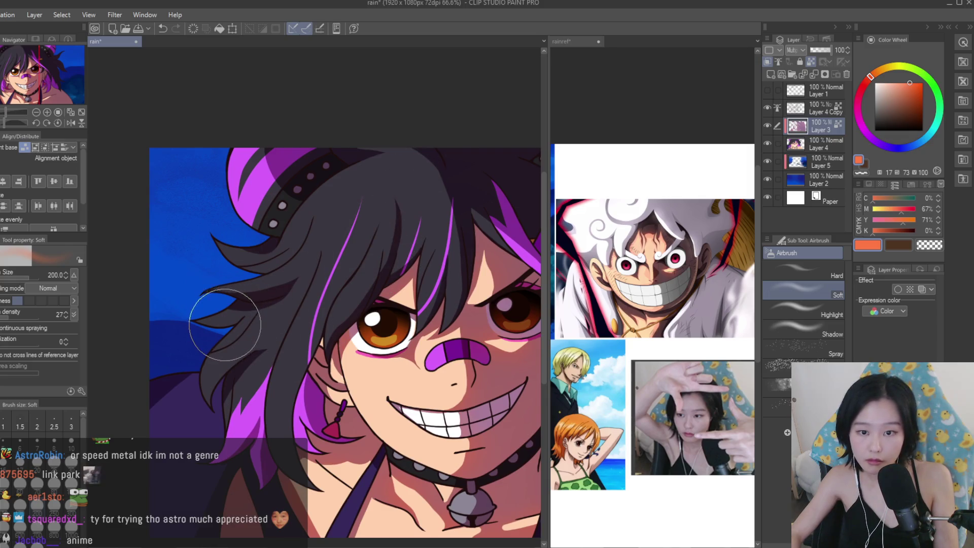
{"action": "scroll", "coordinate": [213, 300], "scroll_direction": "down", "scroll_amount": 1}
{"action": "left_click", "coordinate": [647, 292]}
{"action": "scroll", "coordinate": [647, 274], "scroll_direction": "up", "scroll_amount": 2}
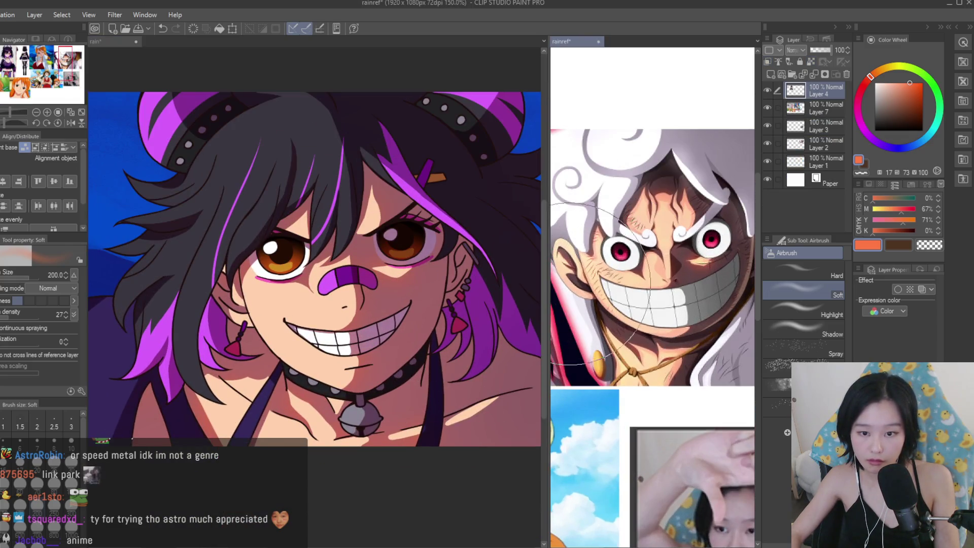
{"action": "left_click", "coordinate": [356, 233]}
Reduce the airbrush size to 100, then switch to the Snap eraser and zoom into the eye.
{"action": "scroll", "coordinate": [413, 248], "scroll_direction": "up", "scroll_amount": 1}
{"action": "key", "text": "bracketleft"}
{"action": "key", "text": "bracketleft"}
{"action": "key", "text": "bracketleft"}
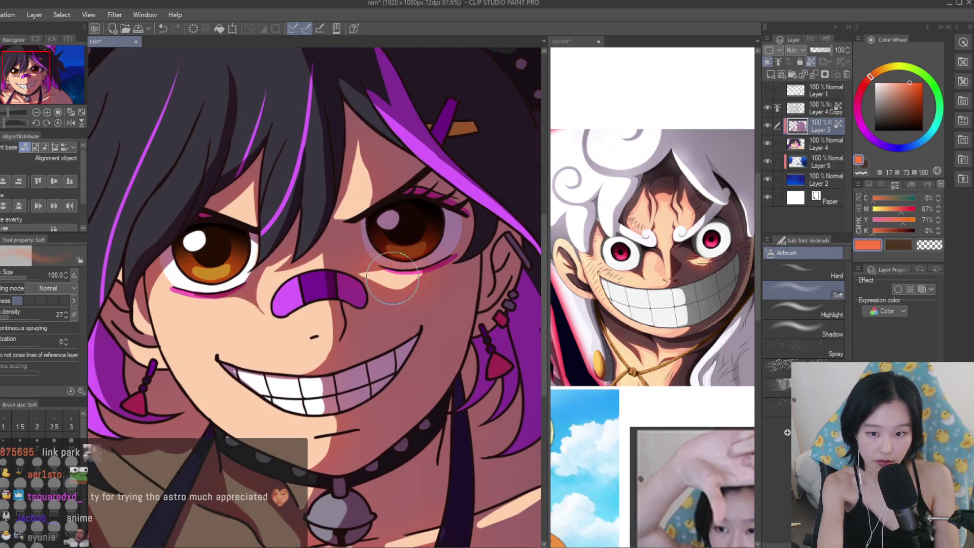
{"action": "scroll", "coordinate": [389, 276], "scroll_direction": "down", "scroll_amount": 2}
{"action": "scroll", "coordinate": [471, 305], "scroll_direction": "up", "scroll_amount": 1}
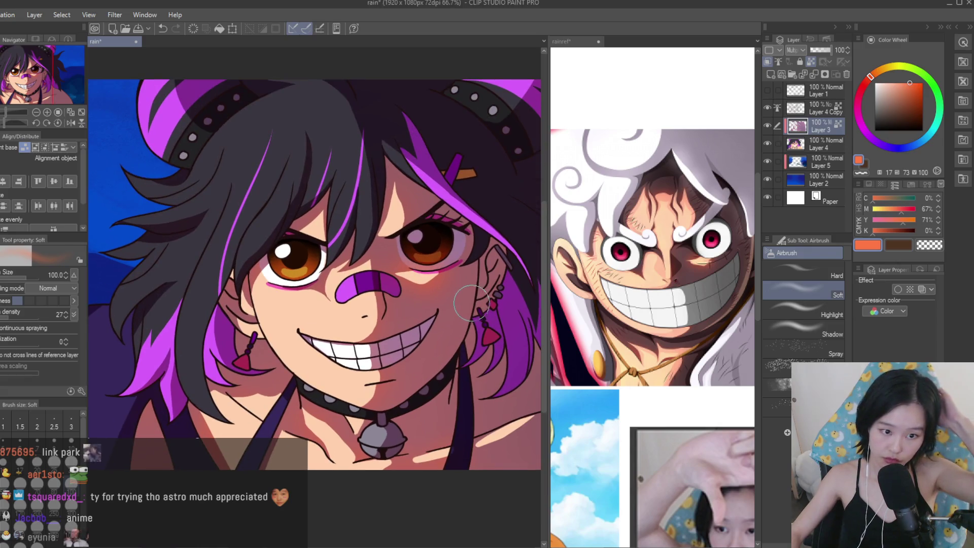
{"action": "scroll", "coordinate": [471, 306], "scroll_direction": "up", "scroll_amount": 2}
{"action": "key", "text": "e"}
{"action": "scroll", "coordinate": [439, 178], "scroll_direction": "up", "scroll_amount": 7}
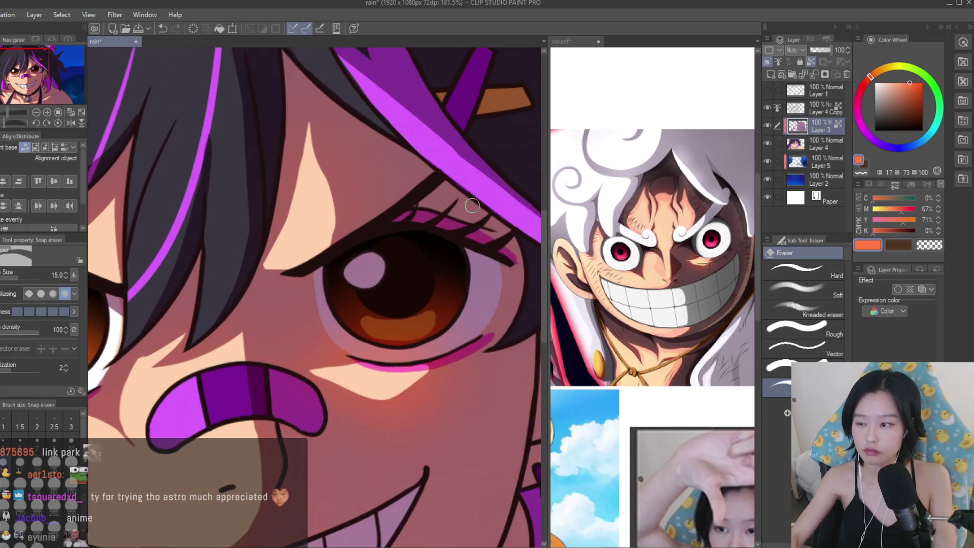
Erase the shading over the first eye's highlight, then enlarge the eraser.
{"action": "mouse_move", "coordinate": [381, 280]}
{"action": "left_mouse_down"}
{"action": "mouse_move", "coordinate": [355, 329]}
{"action": "mouse_move", "coordinate": [385, 284]}
{"action": "mouse_move", "coordinate": [414, 334]}
{"action": "mouse_move", "coordinate": [446, 332]}
{"action": "mouse_move", "coordinate": [449, 276]}
{"action": "mouse_move", "coordinate": [474, 297]}
{"action": "left_mouse_up"}
{"action": "key", "text": "bracketright"}
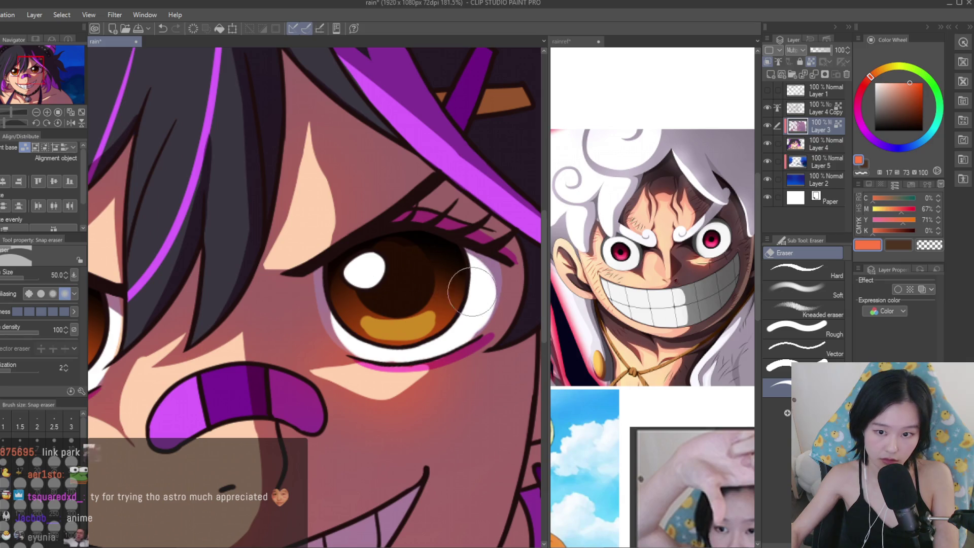
{"action": "scroll", "coordinate": [411, 317], "scroll_direction": "down", "scroll_amount": 8}
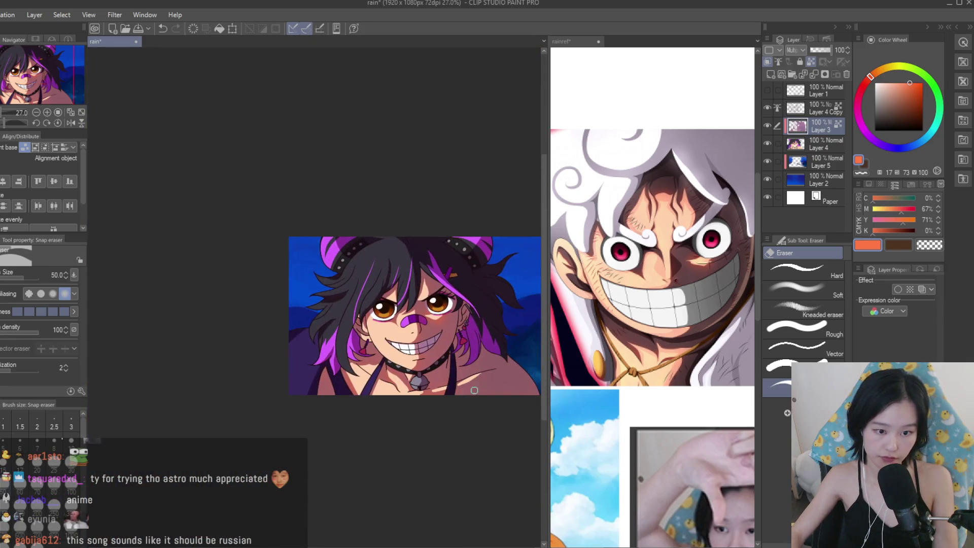
{"action": "scroll", "coordinate": [345, 274], "scroll_direction": "up", "scroll_amount": 8}
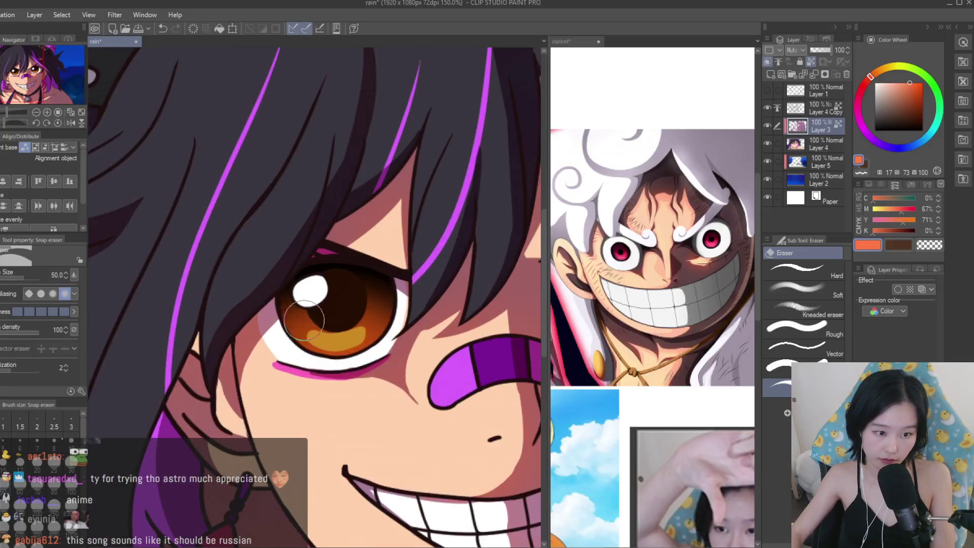
Erase shading from the other eye's inner corner, then hide the shading layer to compare.
{"action": "left_click_drag", "start_coordinate": [255, 369], "coordinate": [263, 338]}
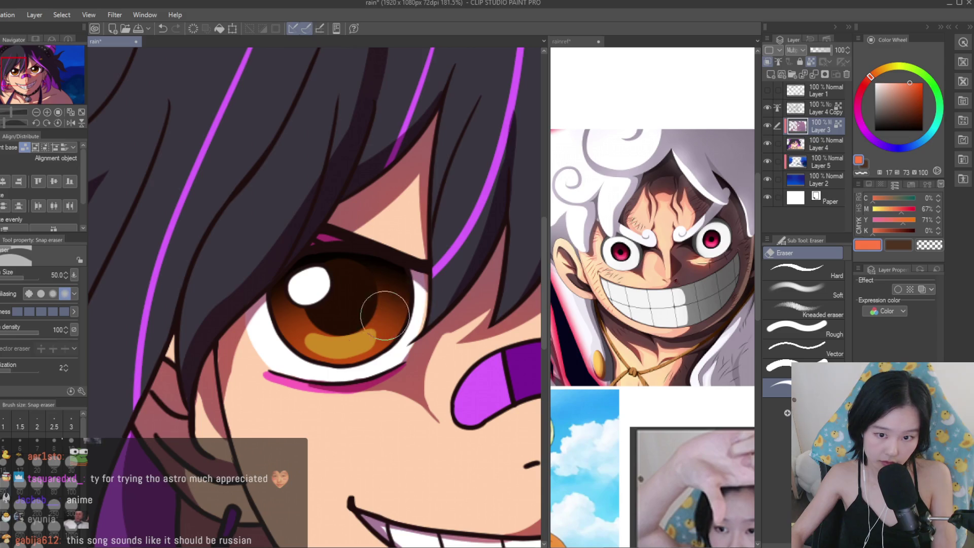
{"action": "scroll", "coordinate": [387, 304], "scroll_direction": "down", "scroll_amount": 12}
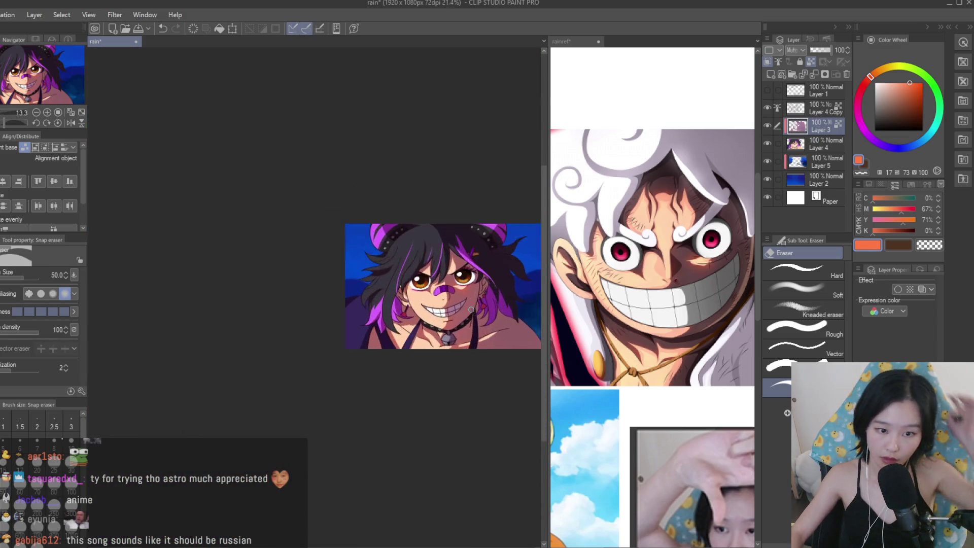
{"action": "scroll", "coordinate": [472, 309], "scroll_direction": "up", "scroll_amount": 6}
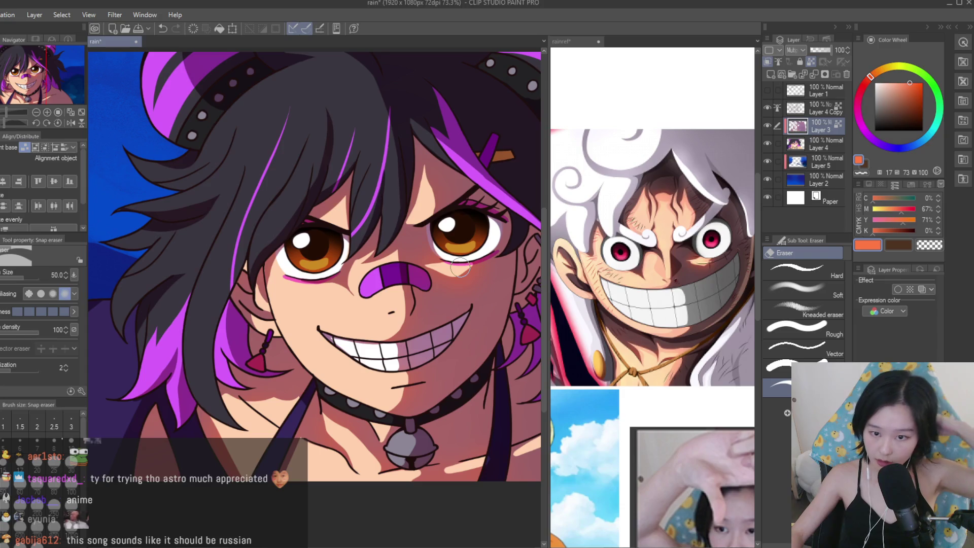
{"action": "scroll", "coordinate": [415, 249], "scroll_direction": "down", "scroll_amount": 2}
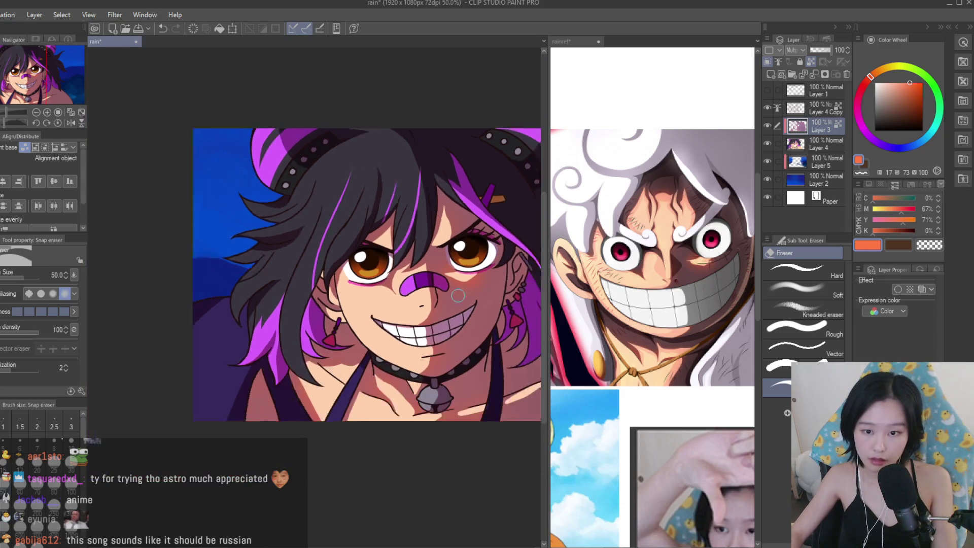
{"action": "scroll", "coordinate": [490, 253], "scroll_direction": "up", "scroll_amount": 1}
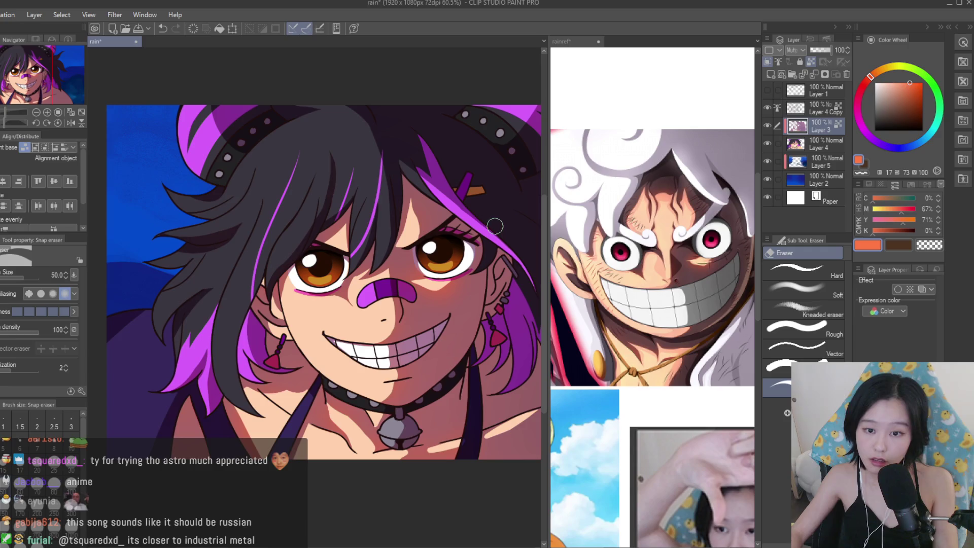
{"action": "scroll", "coordinate": [494, 226], "scroll_direction": "down", "scroll_amount": 4}
{"action": "scroll", "coordinate": [429, 208], "scroll_direction": "up", "scroll_amount": 3}
{"action": "left_click", "coordinate": [767, 125]}
{"action": "left_click", "coordinate": [767, 125]}
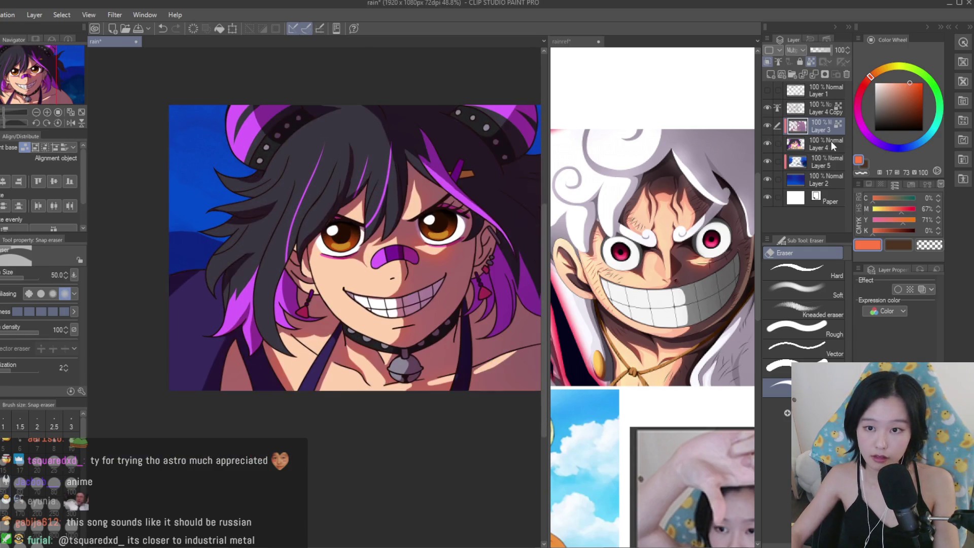
Delete the stray Layer 6 and toggle Layer 3's shading visibility to compare.
{"action": "left_click", "coordinate": [770, 74]}
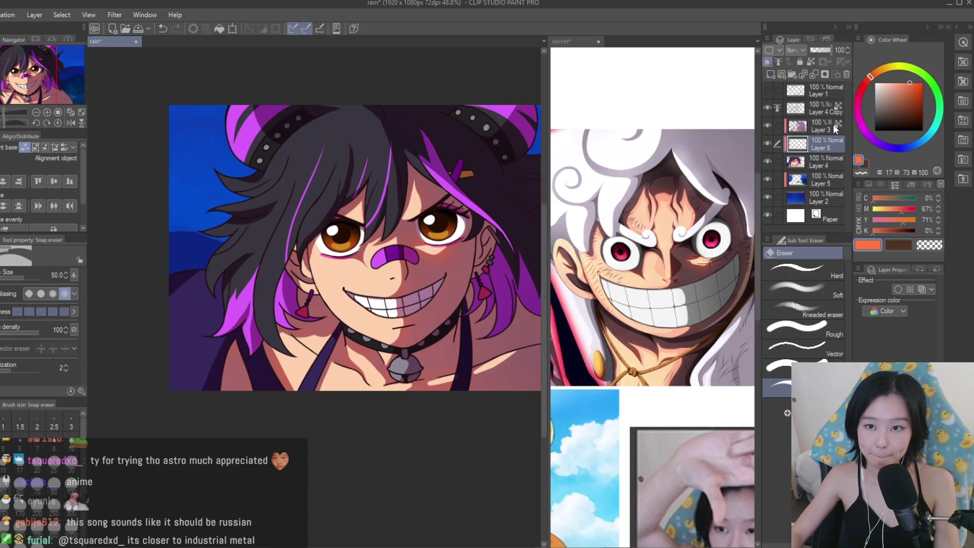
{"action": "left_click", "coordinate": [846, 75]}
{"action": "left_click", "coordinate": [769, 126]}
{"action": "left_click", "coordinate": [769, 126]}
{"action": "left_click", "coordinate": [783, 126]}
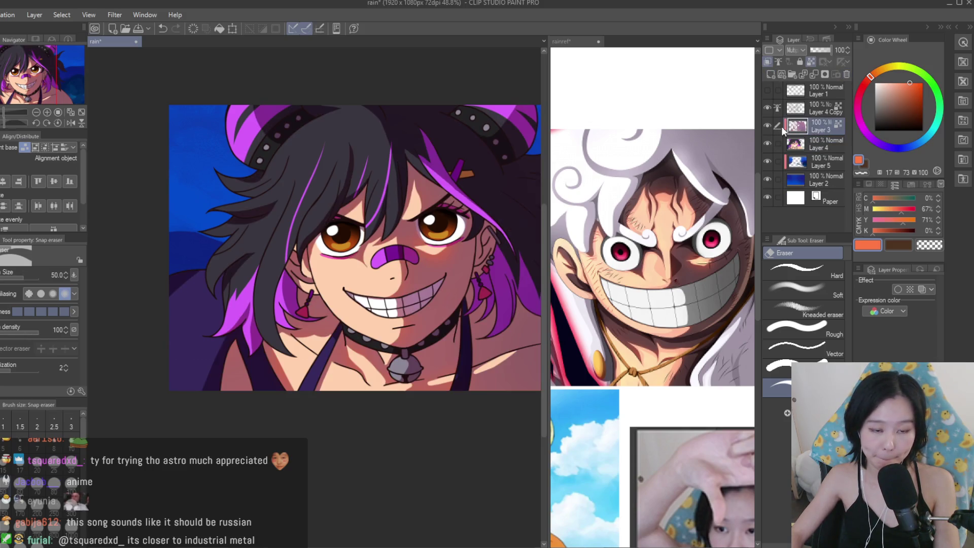
Merge Layer 3 down into Layer 4 with Ctrl+E, add a new empty layer, and select the pen.
{"action": "scroll", "coordinate": [390, 189], "scroll_direction": "up", "scroll_amount": 2}
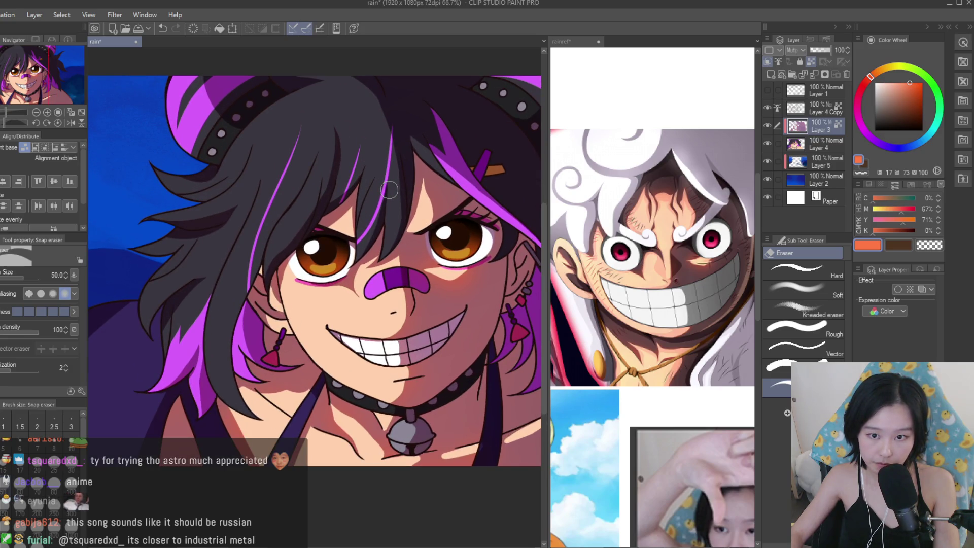
{"action": "scroll", "coordinate": [393, 189], "scroll_direction": "down", "scroll_amount": 3}
{"action": "scroll", "coordinate": [400, 190], "scroll_direction": "up", "scroll_amount": 2}
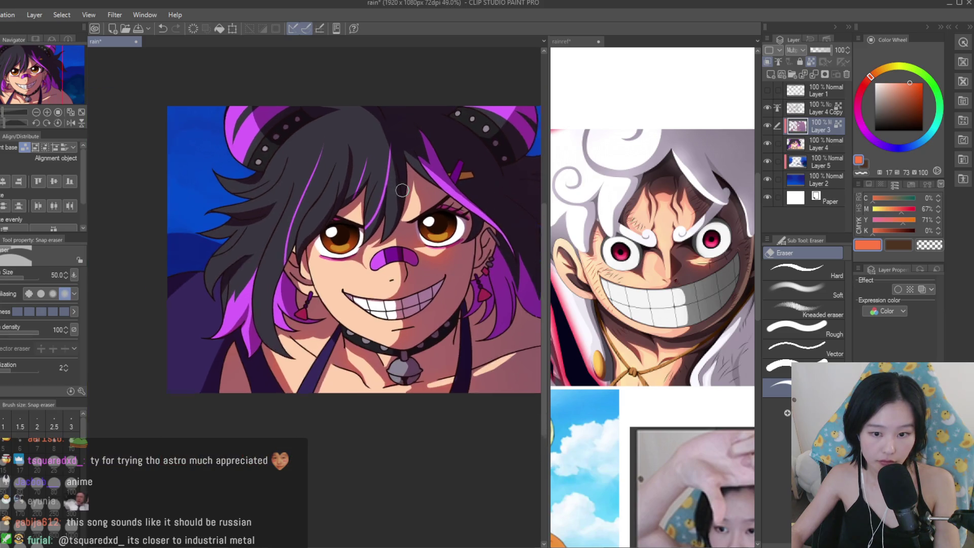
{"action": "scroll", "coordinate": [406, 189], "scroll_direction": "down", "scroll_amount": 2}
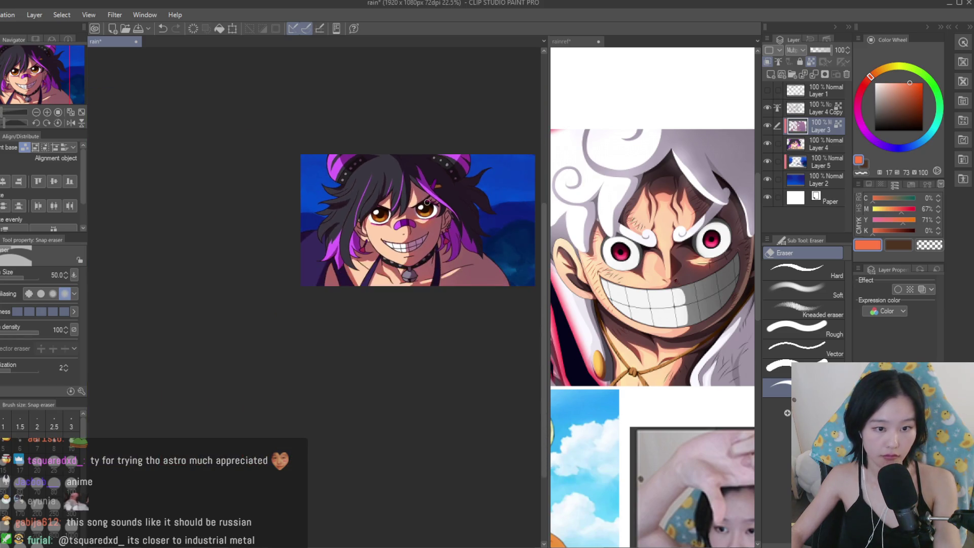
{"action": "scroll", "coordinate": [413, 201], "scroll_direction": "up", "scroll_amount": 5}
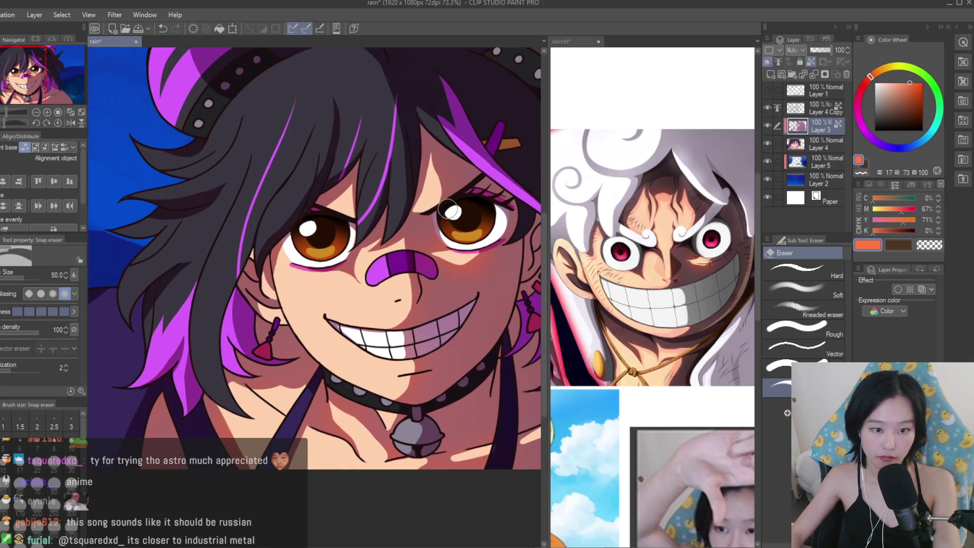
{"action": "scroll", "coordinate": [448, 210], "scroll_direction": "down", "scroll_amount": 2}
{"action": "scroll", "coordinate": [448, 210], "scroll_direction": "up", "scroll_amount": 3}
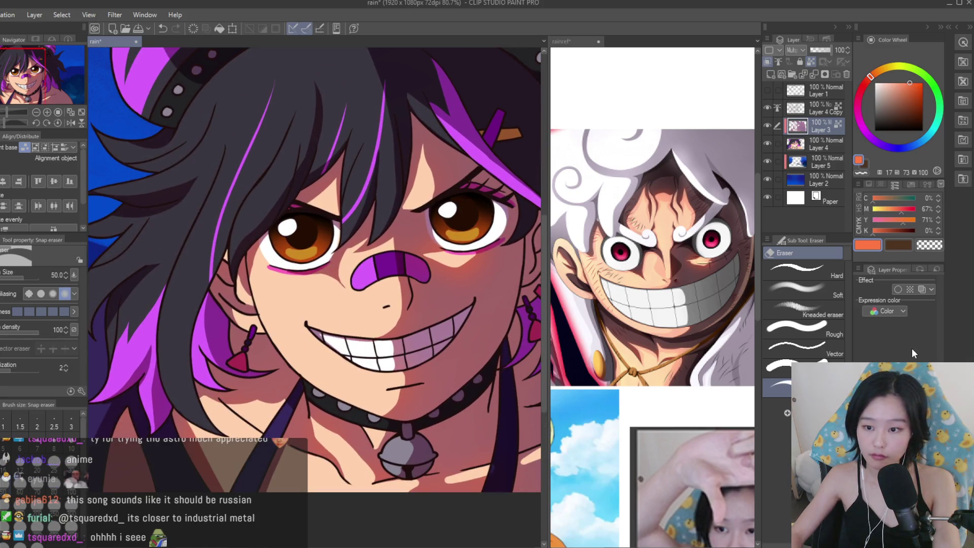
{"action": "key", "text": "ctrl+e"}
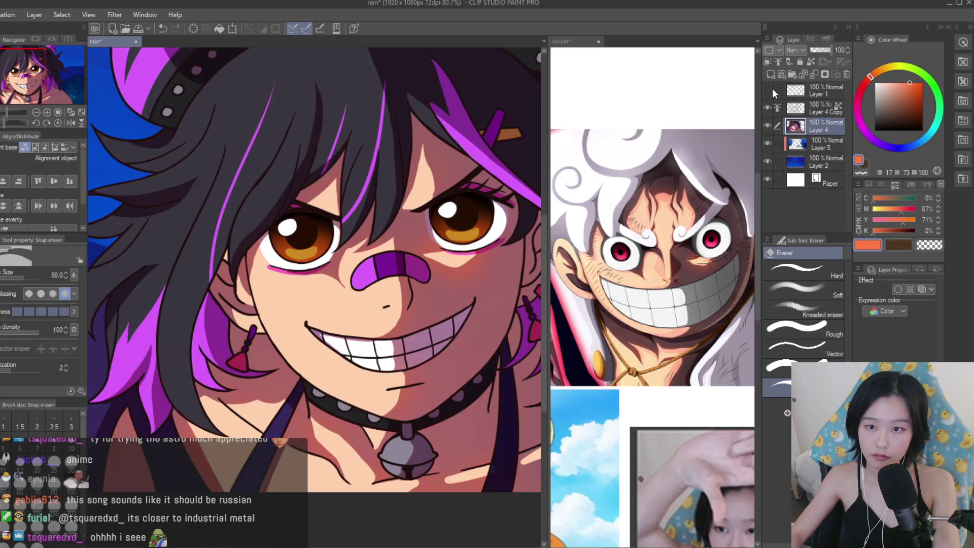
{"action": "left_click", "coordinate": [771, 73]}
{"action": "key", "text": "p"}
{"action": "scroll", "coordinate": [407, 286], "scroll_direction": "up", "scroll_amount": 3}
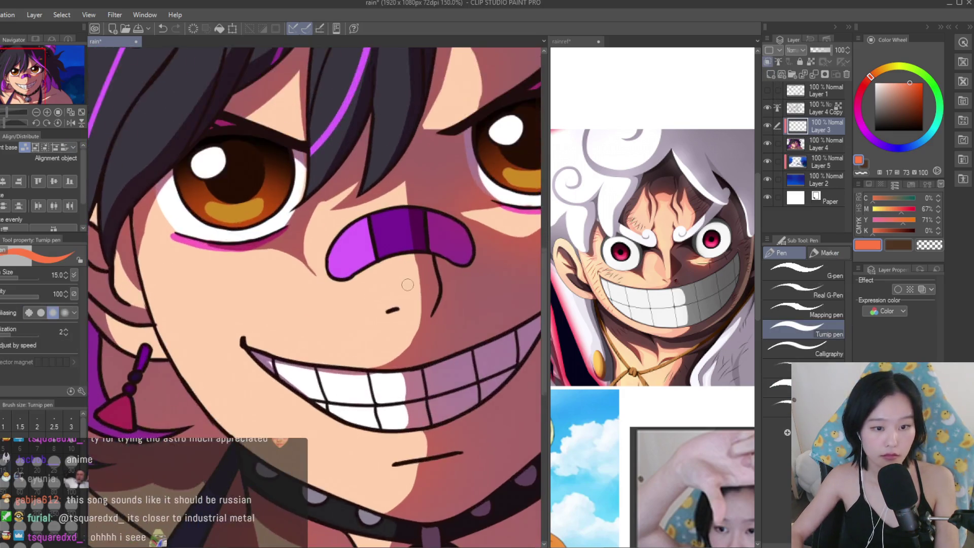
Pick a warm peach and paint light along the nose shadow edge and beside the nostril.
{"action": "left_click", "coordinate": [407, 286], "text": "alt"}
{"action": "scroll", "coordinate": [407, 286], "scroll_direction": "up", "scroll_amount": 2}
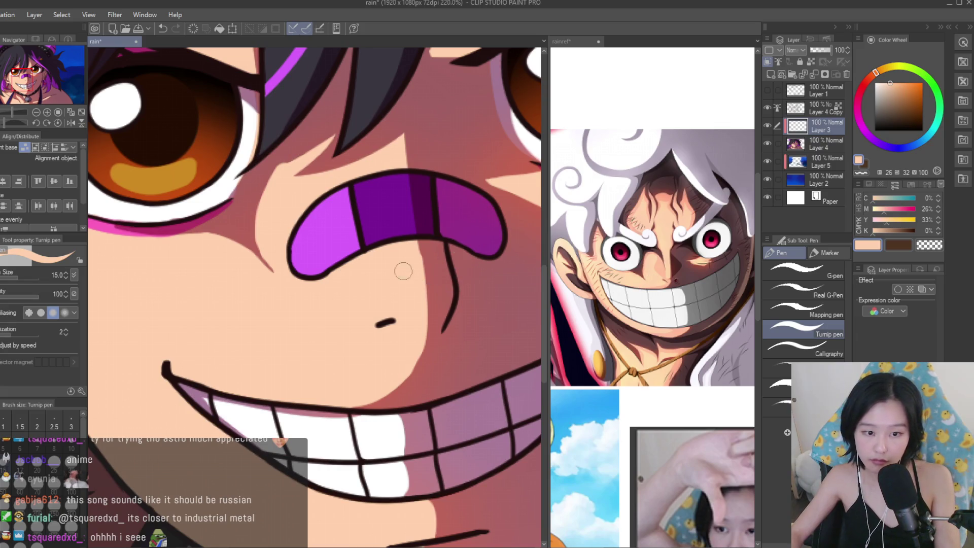
{"action": "scroll", "coordinate": [408, 264], "scroll_direction": "up", "scroll_amount": 2}
{"action": "left_click", "coordinate": [414, 275], "text": "alt"}
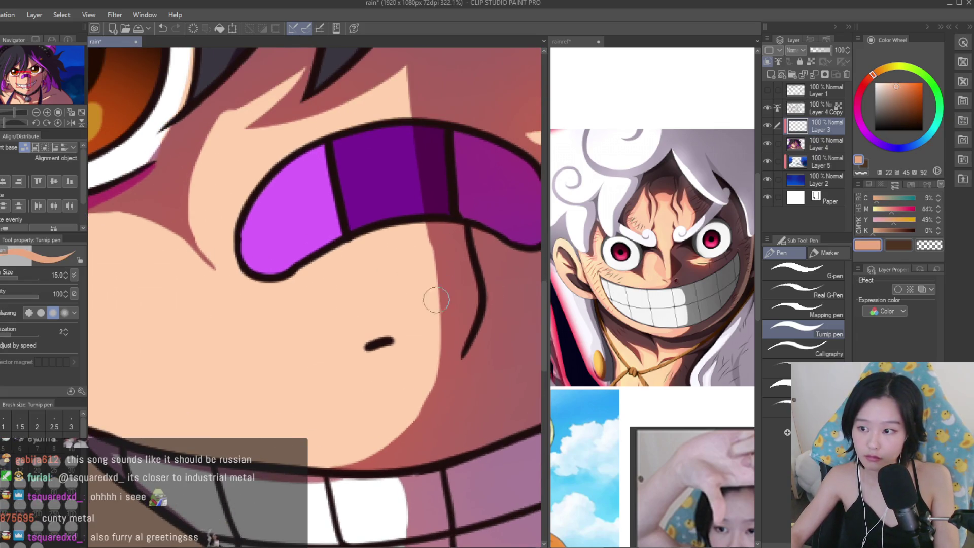
{"action": "left_click_drag", "start_coordinate": [431, 239], "coordinate": [424, 342]}
{"action": "key", "text": "ctrl+z"}
{"action": "key", "text": "bracketleft"}
{"action": "left_click_drag", "start_coordinate": [410, 227], "coordinate": [385, 320]}
{"action": "key", "text": "ctrl+z"}
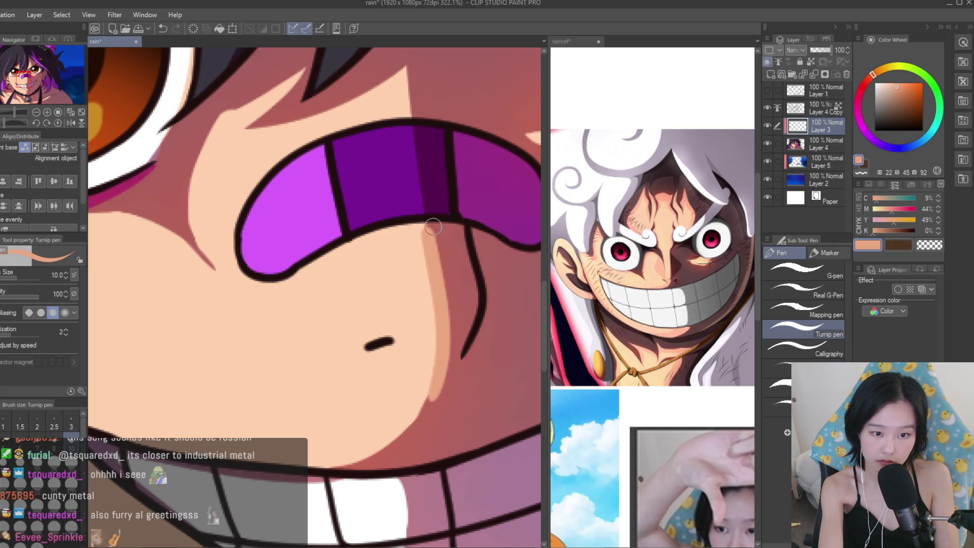
{"action": "mouse_move", "coordinate": [421, 227]}
{"action": "left_mouse_down"}
{"action": "mouse_move", "coordinate": [416, 395]}
{"action": "mouse_move", "coordinate": [385, 437]}
{"action": "mouse_move", "coordinate": [347, 463]}
{"action": "left_mouse_up"}
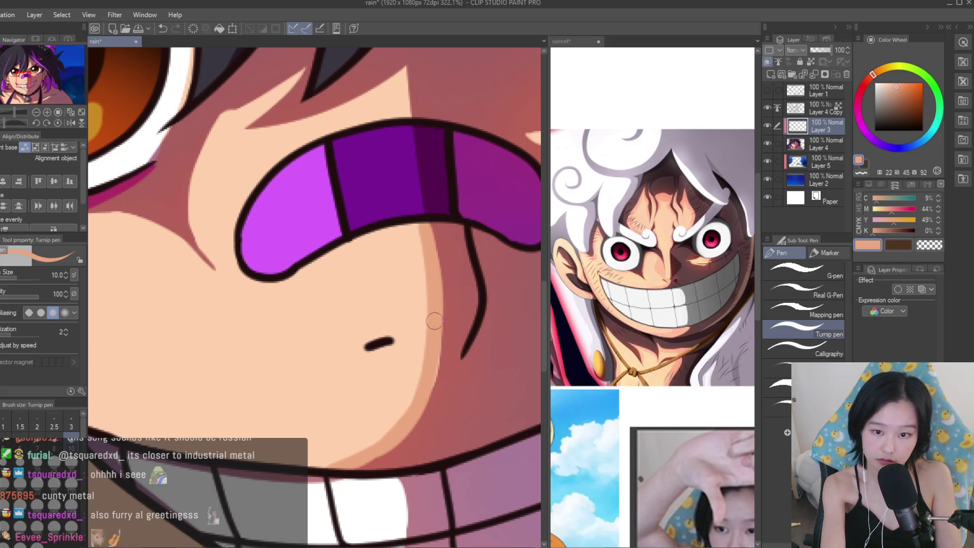
{"action": "mouse_move", "coordinate": [381, 350]}
{"action": "left_mouse_down"}
{"action": "mouse_move", "coordinate": [428, 345]}
{"action": "mouse_move", "coordinate": [403, 335]}
{"action": "mouse_move", "coordinate": [413, 403]}
{"action": "left_mouse_up"}
Set the layer opacity to 72% and paint skin tone over the lower-lid, cheek and hair-shadow edges.
{"action": "scroll", "coordinate": [404, 344], "scroll_direction": "down", "scroll_amount": 8}
{"action": "scroll", "coordinate": [416, 355], "scroll_direction": "down", "scroll_amount": 1}
{"action": "scroll", "coordinate": [416, 356], "scroll_direction": "up", "scroll_amount": 3}
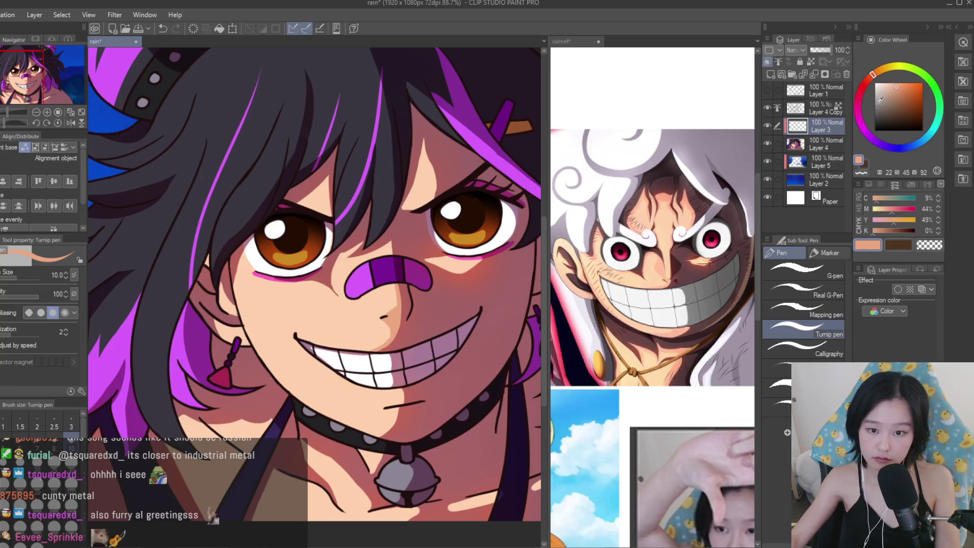
{"action": "left_click_drag", "start_coordinate": [824, 51], "coordinate": [826, 51]}
{"action": "scroll", "coordinate": [293, 348], "scroll_direction": "up", "scroll_amount": 8}
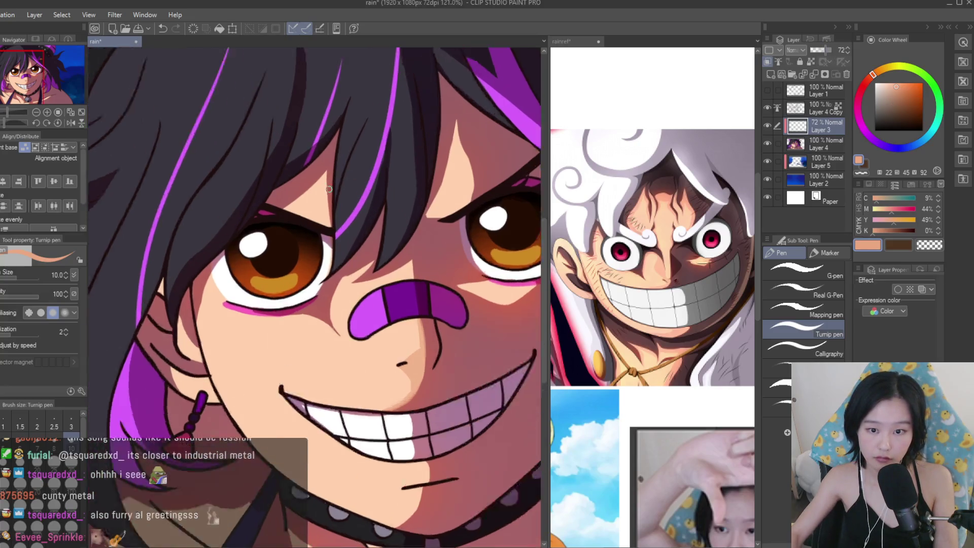
{"action": "mouse_move", "coordinate": [214, 319]}
{"action": "left_mouse_down"}
{"action": "mouse_move", "coordinate": [272, 320]}
{"action": "mouse_move", "coordinate": [416, 388]}
{"action": "left_mouse_up"}
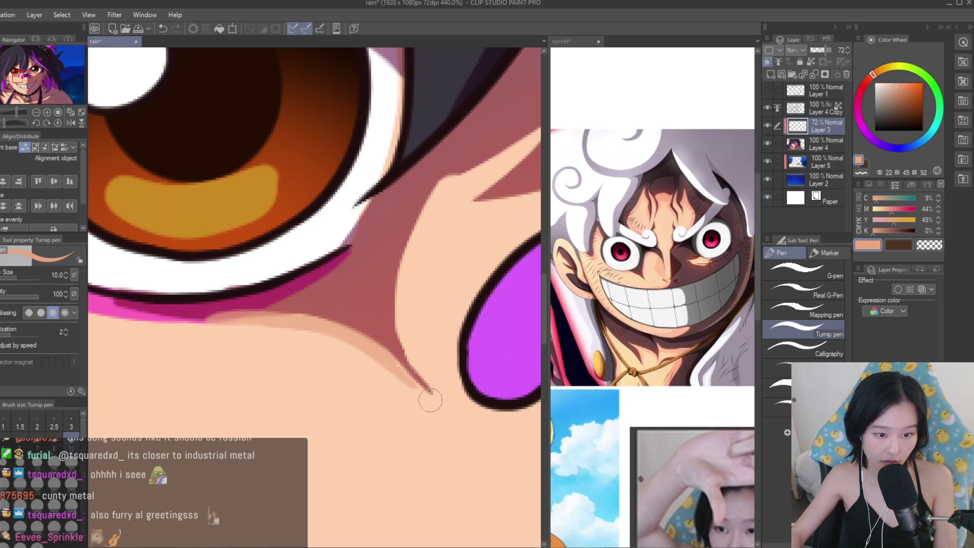
{"action": "mouse_move", "coordinate": [477, 175]}
{"action": "left_mouse_down"}
{"action": "mouse_move", "coordinate": [428, 218]}
{"action": "mouse_move", "coordinate": [398, 277]}
{"action": "left_mouse_up"}
{"action": "scroll", "coordinate": [395, 357], "scroll_direction": "down", "scroll_amount": 1}
{"action": "left_click_drag", "start_coordinate": [507, 188], "coordinate": [388, 254]}
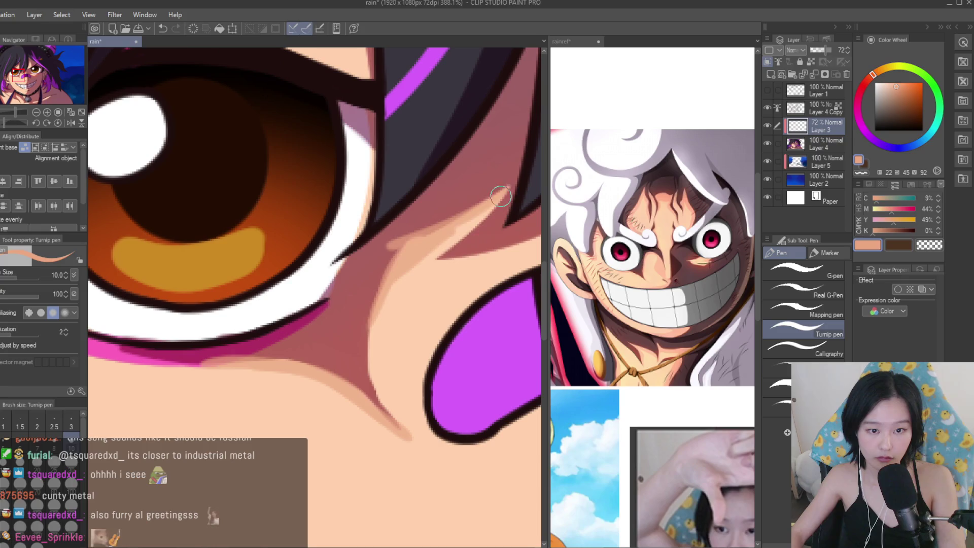
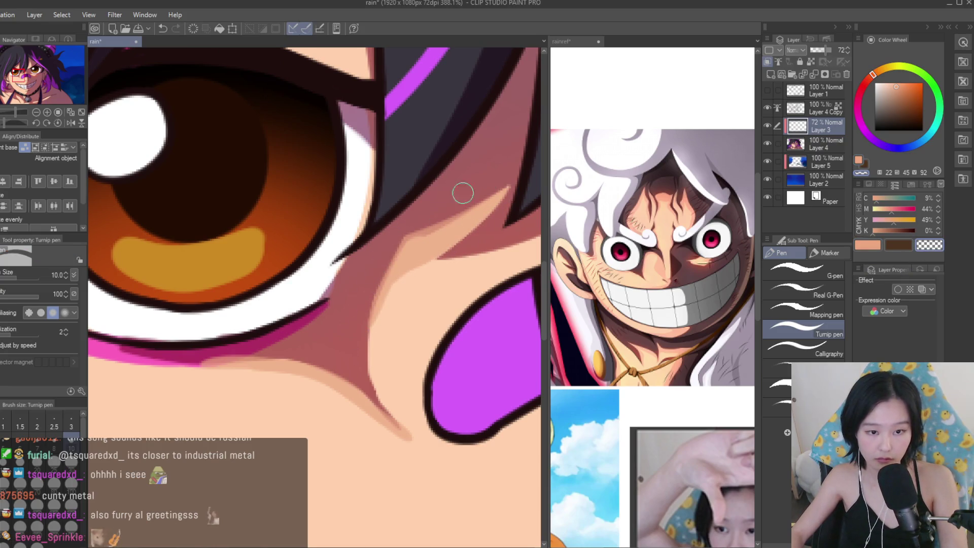
Paint skin-tone shading along the hair shadow beside the eye and on the cheek.
{"action": "scroll", "coordinate": [287, 265], "scroll_direction": "down", "scroll_amount": 3}
{"action": "scroll", "coordinate": [288, 264], "scroll_direction": "up", "scroll_amount": 2}
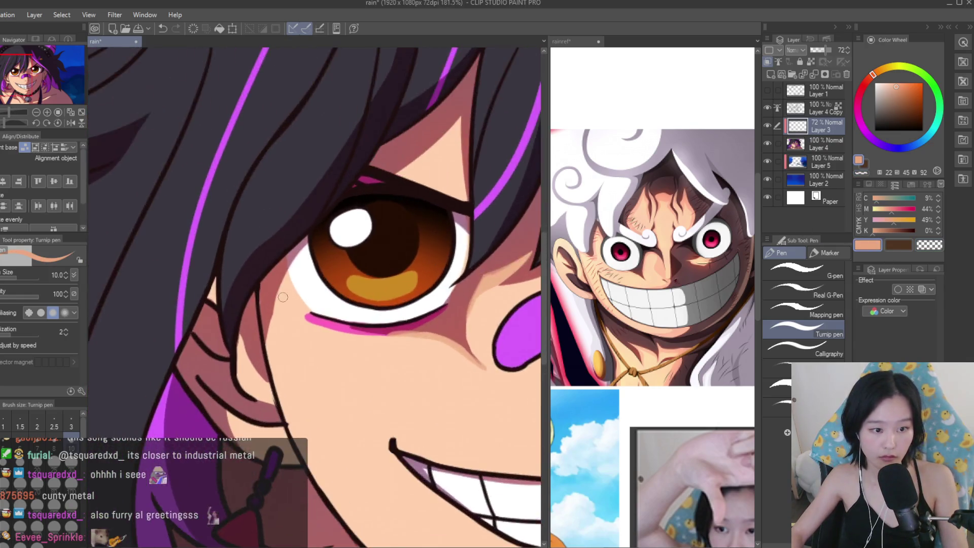
{"action": "left_click_drag", "start_coordinate": [288, 265], "coordinate": [266, 402]}
{"action": "scroll", "coordinate": [264, 360], "scroll_direction": "down", "scroll_amount": 2}
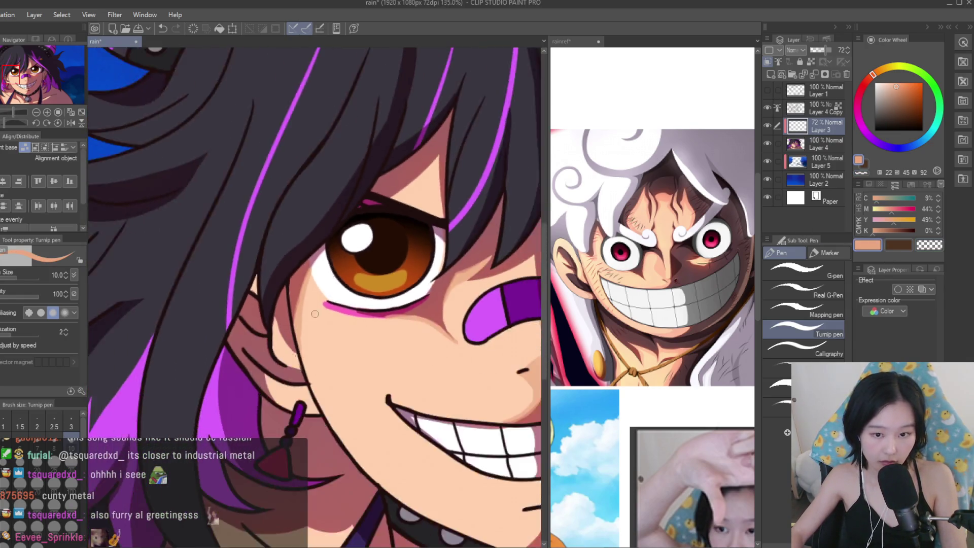
{"action": "scroll", "coordinate": [355, 350], "scroll_direction": "up", "scroll_amount": 4}
{"action": "left_click_drag", "start_coordinate": [384, 348], "coordinate": [370, 365]}
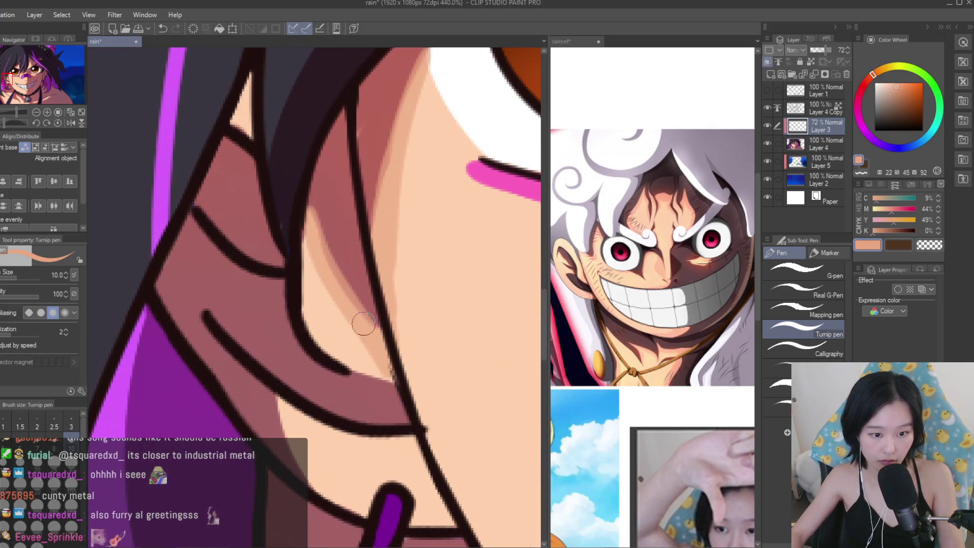
{"action": "scroll", "coordinate": [376, 365], "scroll_direction": "down", "scroll_amount": 1}
{"action": "left_click_drag", "start_coordinate": [375, 401], "coordinate": [378, 390]}
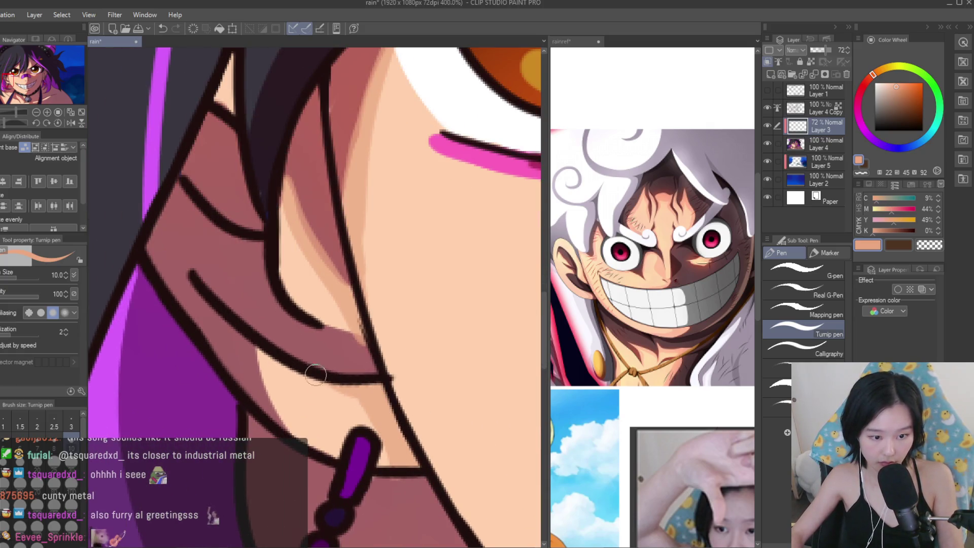
{"action": "scroll", "coordinate": [401, 342], "scroll_direction": "down", "scroll_amount": 6}
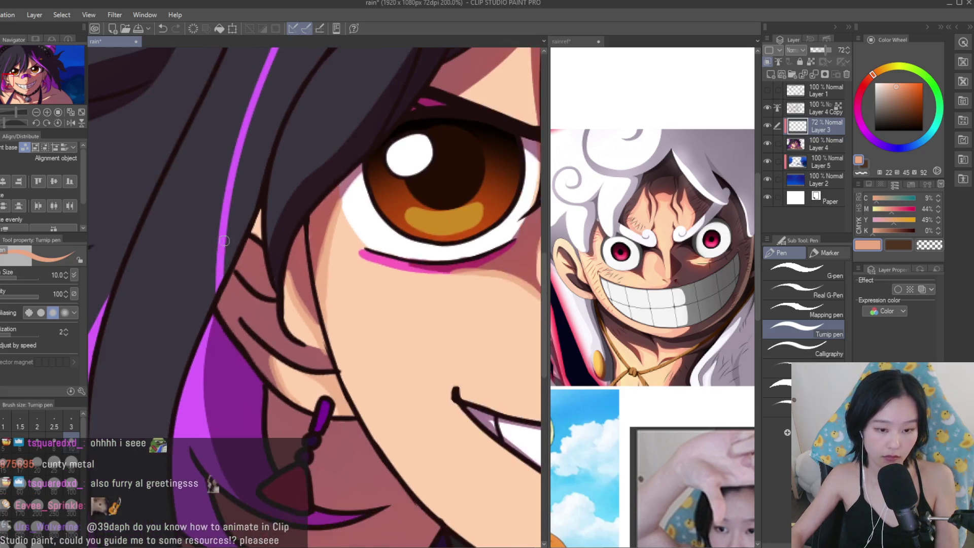
{"action": "scroll", "coordinate": [401, 342], "scroll_direction": "up", "scroll_amount": 6}
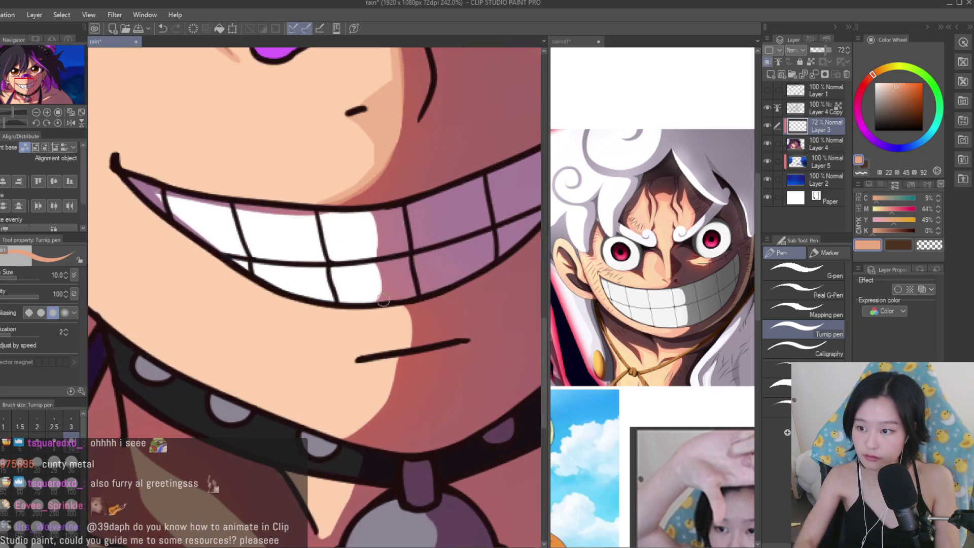
{"action": "scroll", "coordinate": [403, 364], "scroll_direction": "up", "scroll_amount": 3}
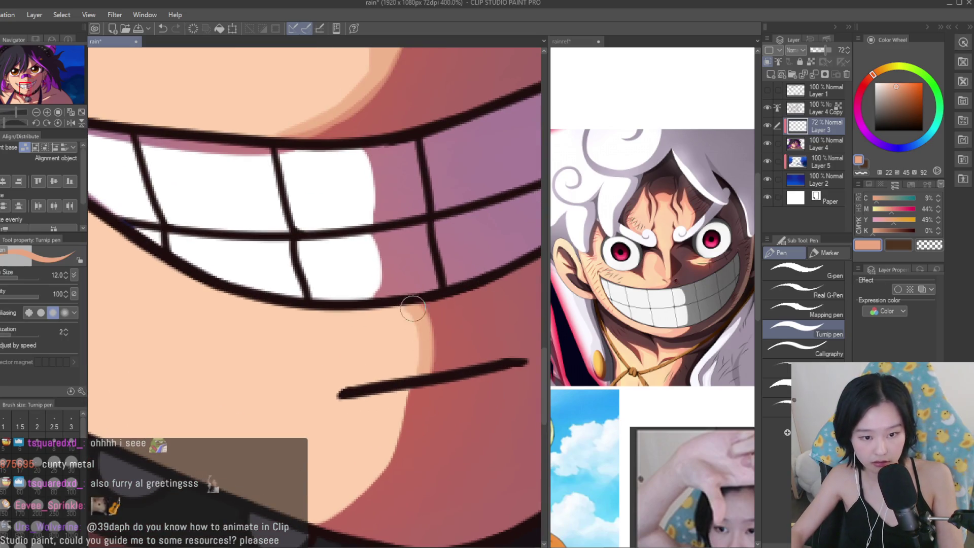
{"action": "scroll", "coordinate": [416, 353], "scroll_direction": "down", "scroll_amount": 1}
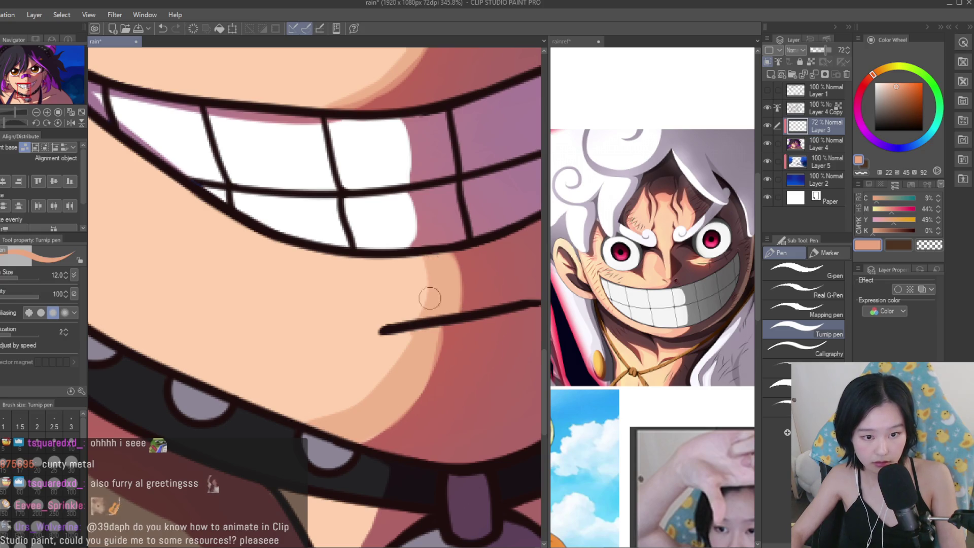
{"action": "scroll", "coordinate": [436, 304], "scroll_direction": "down", "scroll_amount": 6}
{"action": "scroll", "coordinate": [406, 284], "scroll_direction": "up", "scroll_amount": 6}
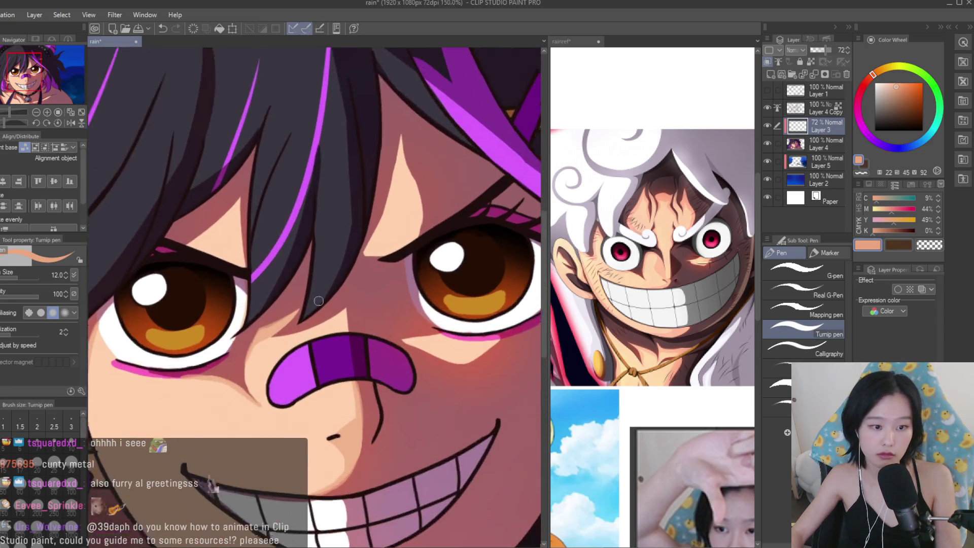
{"action": "scroll", "coordinate": [389, 316], "scroll_direction": "down", "scroll_amount": 3}
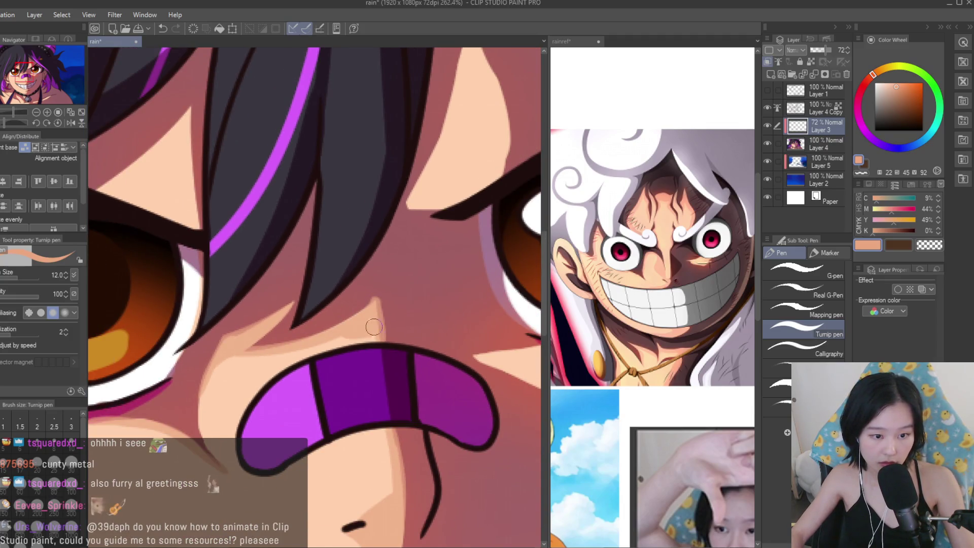
{"action": "scroll", "coordinate": [391, 360], "scroll_direction": "down", "scroll_amount": 1}
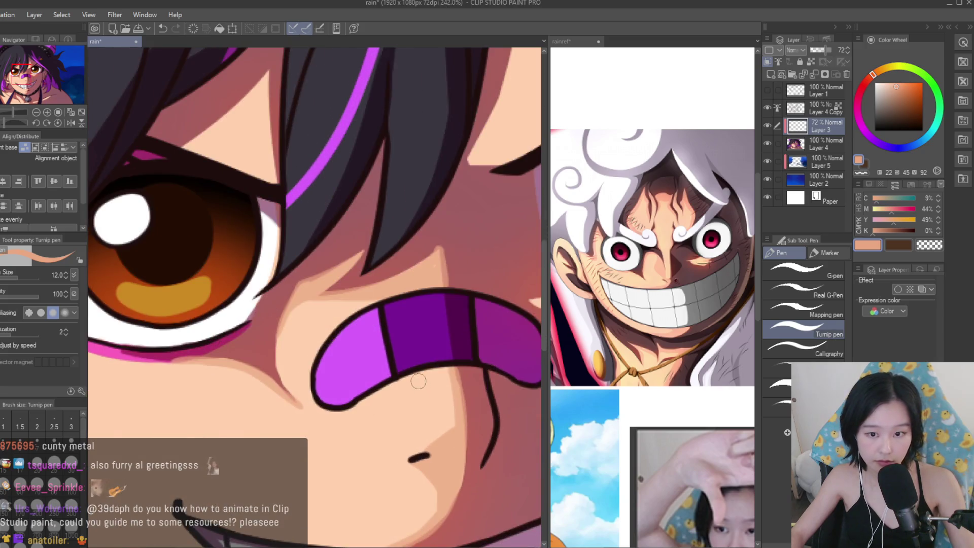
{"action": "scroll", "coordinate": [369, 400], "scroll_direction": "down", "scroll_amount": 10}
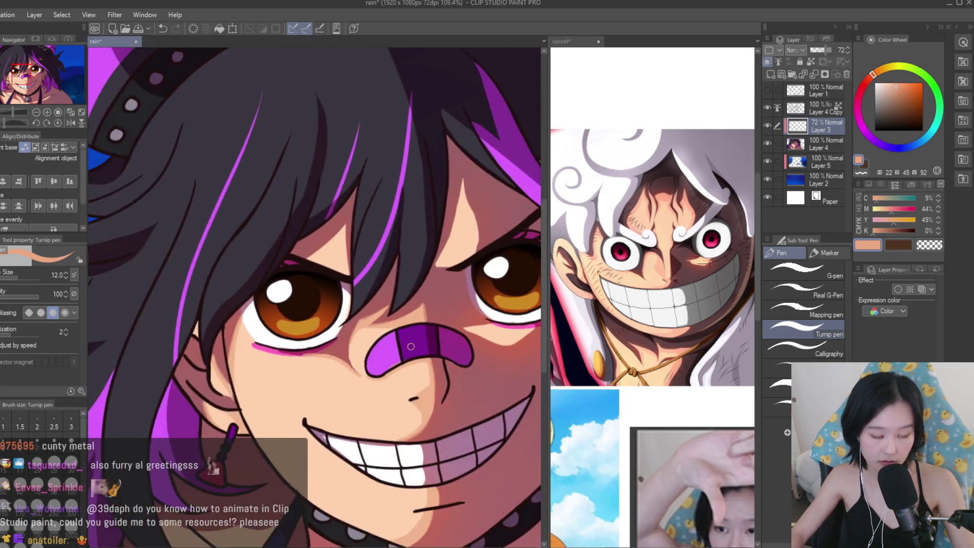
{"action": "scroll", "coordinate": [516, 383], "scroll_direction": "up", "scroll_amount": 8}
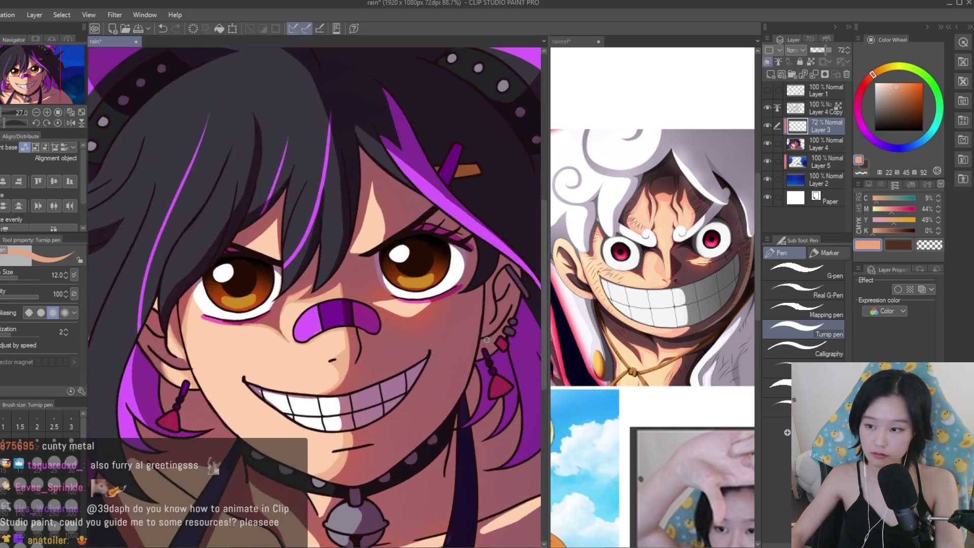
{"action": "scroll", "coordinate": [446, 317], "scroll_direction": "up", "scroll_amount": 5}
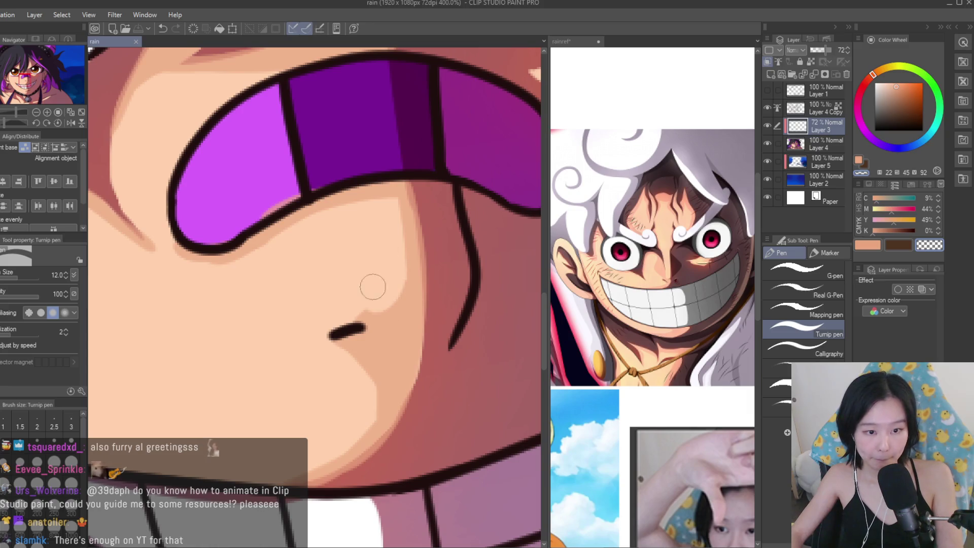
{"action": "scroll", "coordinate": [390, 274], "scroll_direction": "down", "scroll_amount": 3}
Reshape the peach forehead highlight under the hair and save the illustration.
{"action": "left_click", "coordinate": [869, 246]}
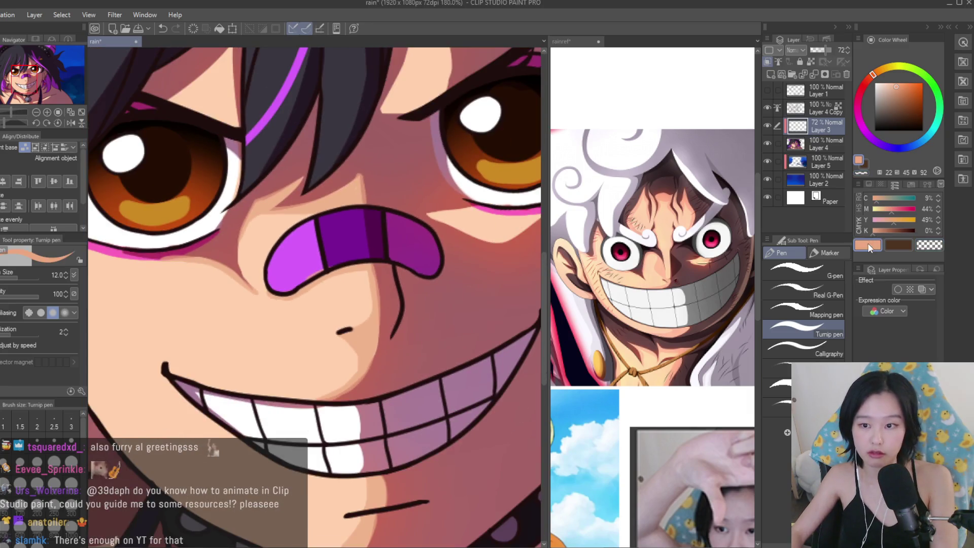
{"action": "scroll", "coordinate": [411, 406], "scroll_direction": "up", "scroll_amount": 3}
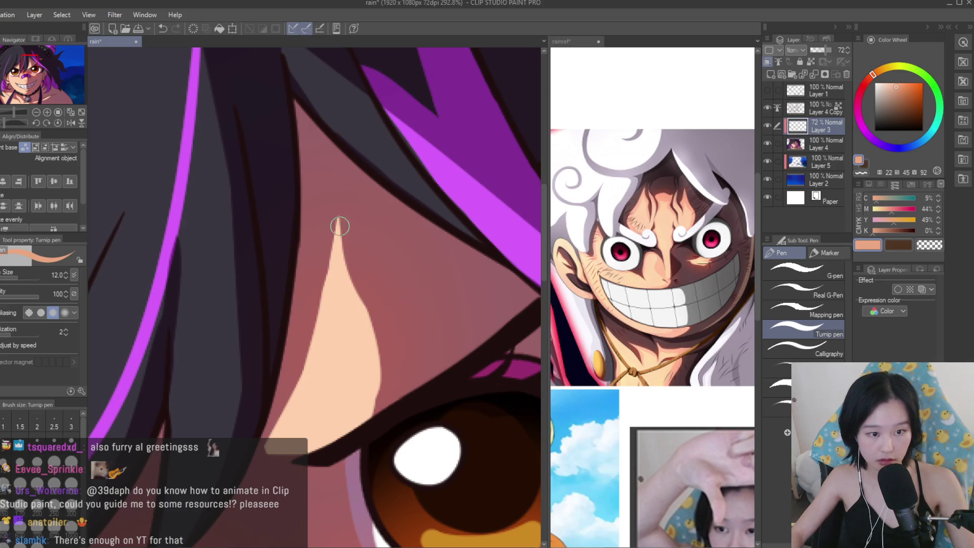
{"action": "mouse_move", "coordinate": [337, 222]}
{"action": "left_mouse_down"}
{"action": "mouse_move", "coordinate": [349, 303]}
{"action": "mouse_move", "coordinate": [327, 243]}
{"action": "mouse_move", "coordinate": [305, 386]}
{"action": "mouse_move", "coordinate": [283, 416]}
{"action": "left_mouse_up"}
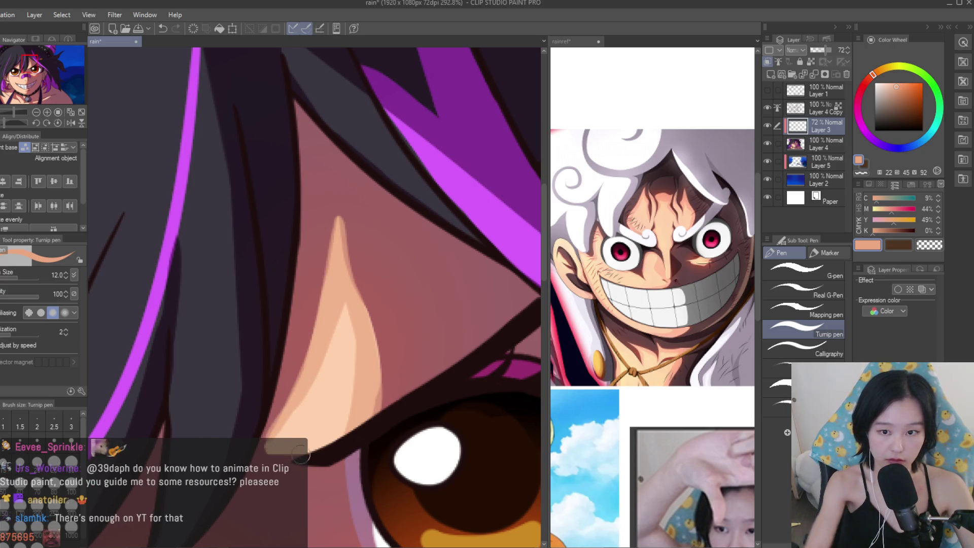
{"action": "scroll", "coordinate": [305, 457], "scroll_direction": "up", "scroll_amount": 1}
{"action": "scroll", "coordinate": [253, 434], "scroll_direction": "down", "scroll_amount": 5}
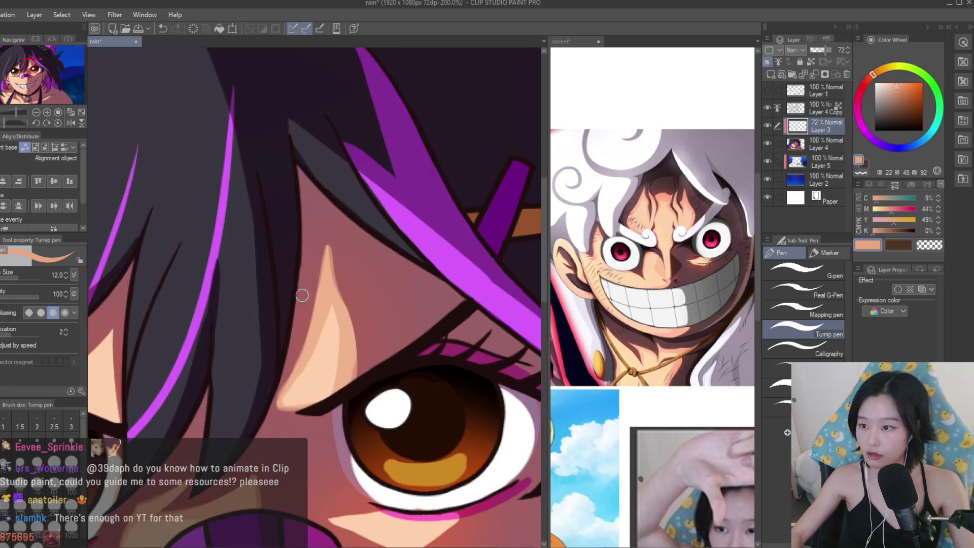
{"action": "scroll", "coordinate": [360, 377], "scroll_direction": "up", "scroll_amount": 3}
{"action": "key", "text": "ctrl+s"}
Undo the stray skin stroke over the pink under-eye line and readjust the brush size.
{"action": "scroll", "coordinate": [360, 376], "scroll_direction": "up", "scroll_amount": 4}
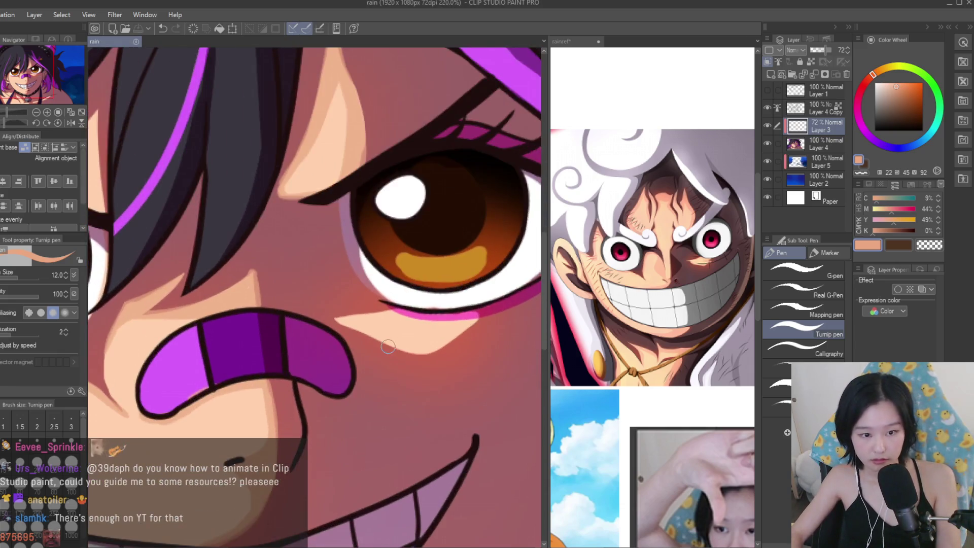
{"action": "mouse_move", "coordinate": [372, 317]}
{"action": "left_mouse_down"}
{"action": "mouse_move", "coordinate": [483, 324]}
{"action": "mouse_move", "coordinate": [495, 343]}
{"action": "left_mouse_up"}
{"action": "key", "text": "ctrl+z"}
{"action": "key", "text": "bracketleft"}
{"action": "key", "text": "bracketleft"}
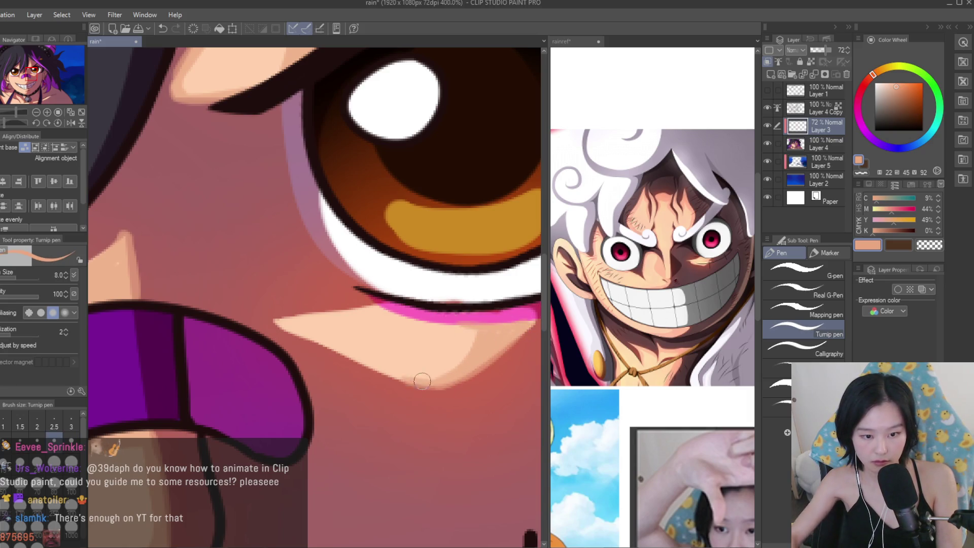
{"action": "scroll", "coordinate": [438, 341], "scroll_direction": "down", "scroll_amount": 7}
{"action": "key", "text": "bracketright"}
{"action": "key", "text": "bracketright"}
{"action": "key", "text": "bracketright"}
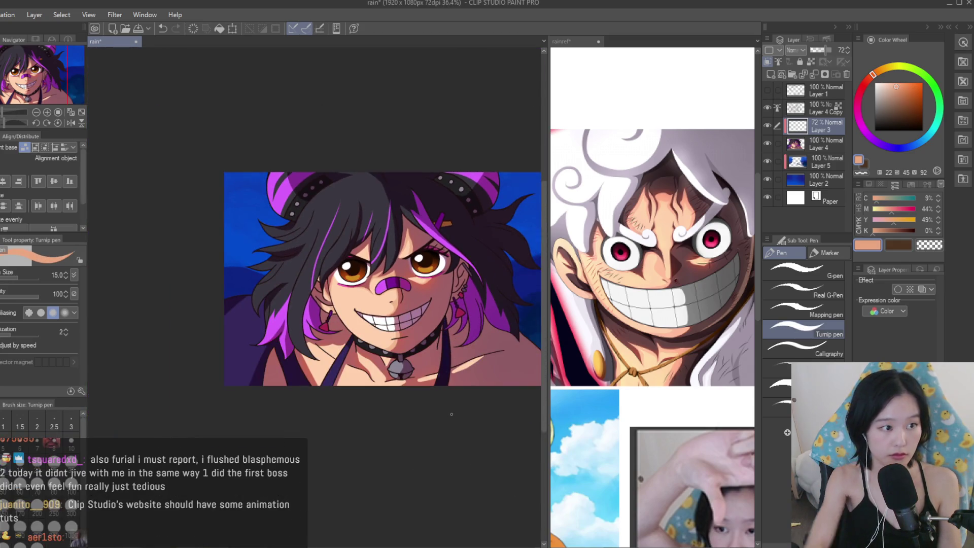
Paint a light peach highlight down the neck below the collar.
{"action": "scroll", "coordinate": [361, 355], "scroll_direction": "up", "scroll_amount": 7}
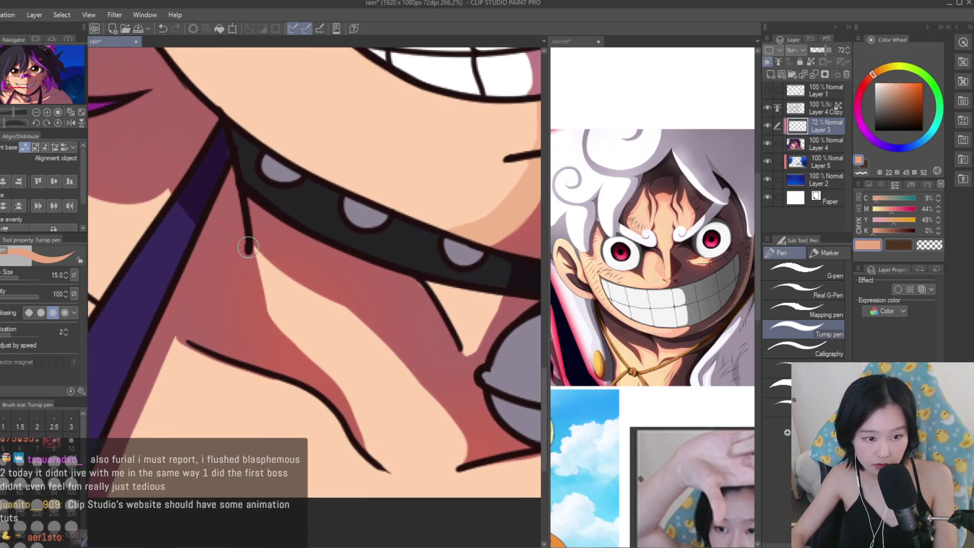
{"action": "left_click_drag", "start_coordinate": [248, 246], "coordinate": [371, 344]}
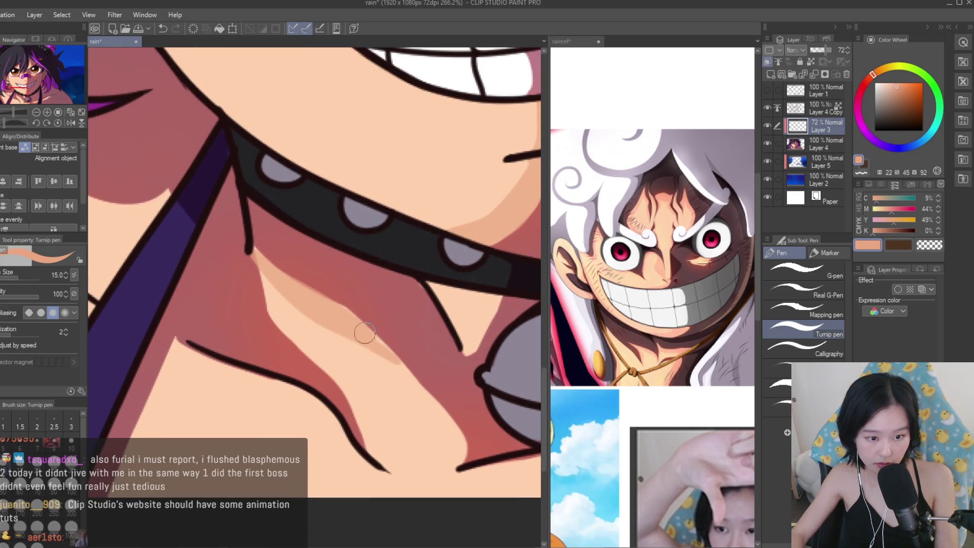
{"action": "scroll", "coordinate": [465, 450], "scroll_direction": "down", "scroll_amount": 3}
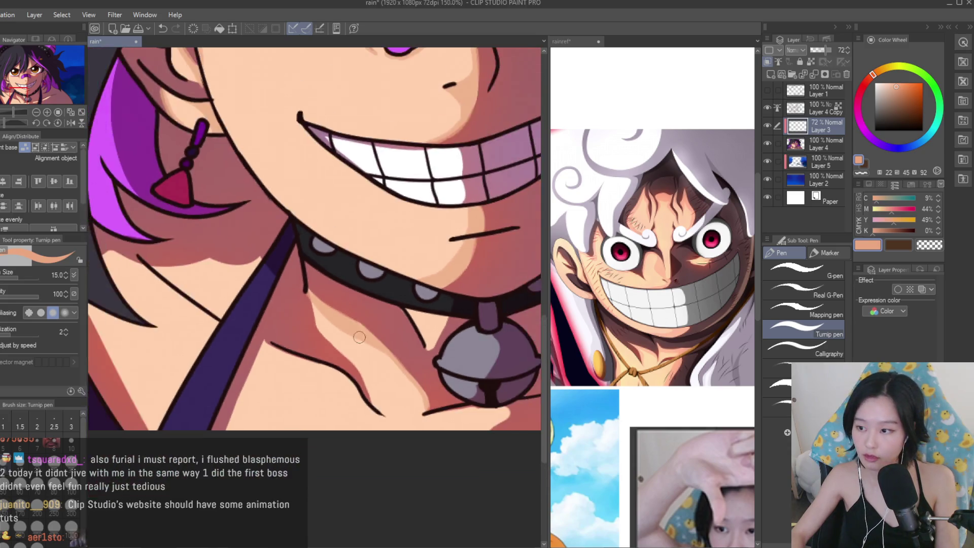
{"action": "scroll", "coordinate": [320, 294], "scroll_direction": "up", "scroll_amount": 4}
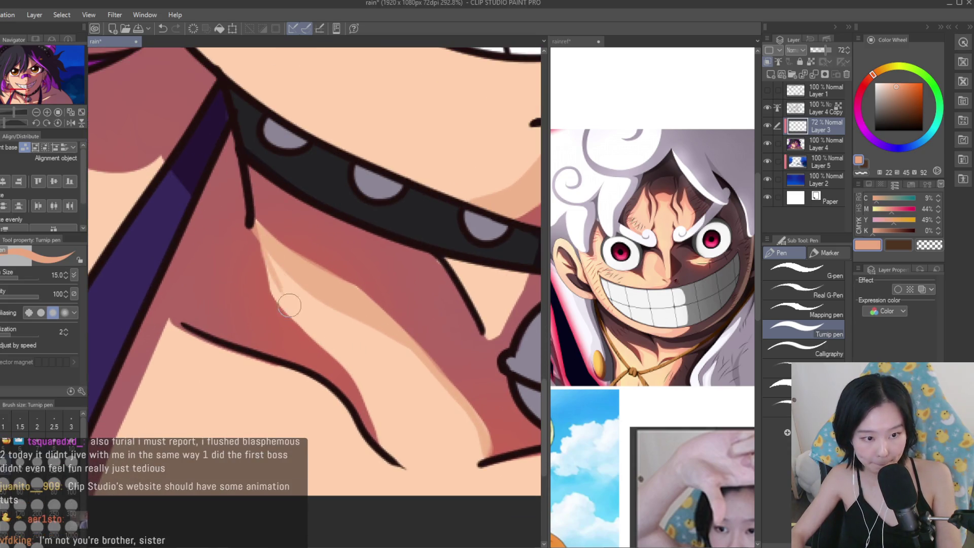
{"action": "left_click_drag", "start_coordinate": [263, 247], "coordinate": [371, 406]}
{"action": "left_click", "coordinate": [929, 245]}
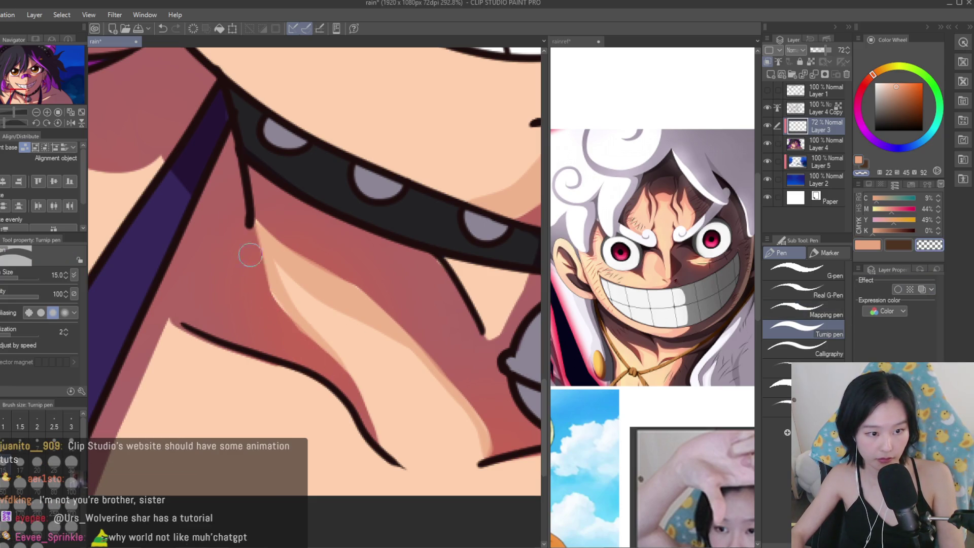
{"action": "left_click", "coordinate": [868, 245]}
Narrow the pink shadow by the purple strap and soften the cheek shading under the hair tip.
{"action": "scroll", "coordinate": [375, 276], "scroll_direction": "up", "scroll_amount": 4}
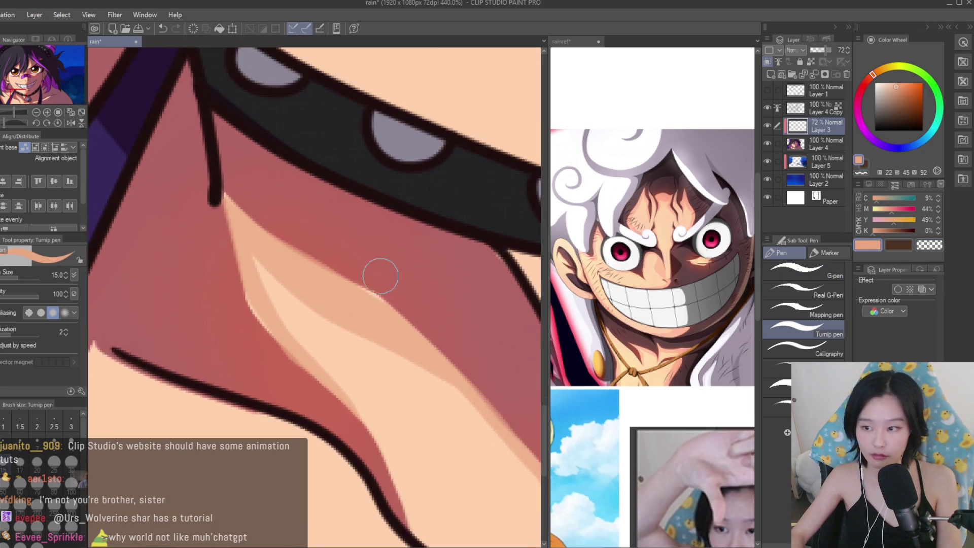
{"action": "scroll", "coordinate": [355, 289], "scroll_direction": "down", "scroll_amount": 2}
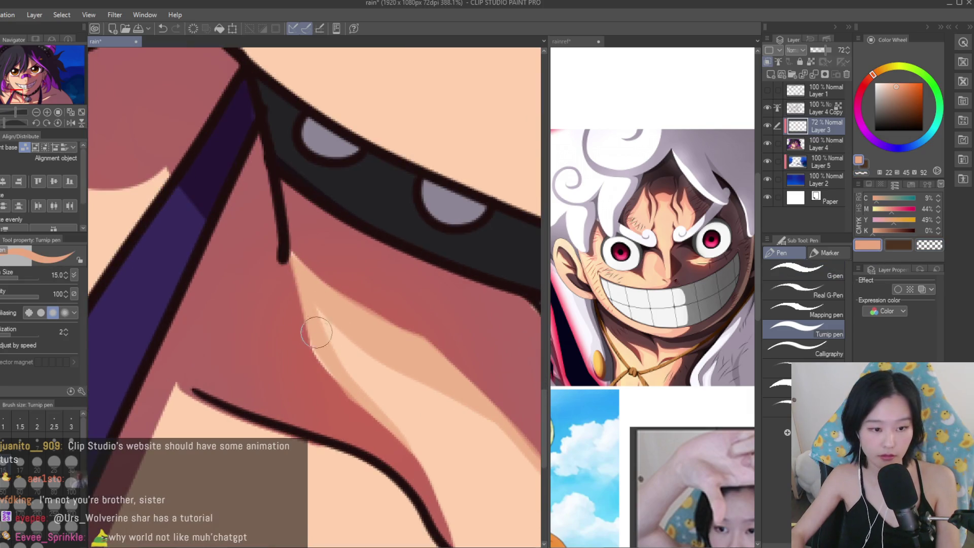
{"action": "scroll", "coordinate": [366, 357], "scroll_direction": "down", "scroll_amount": 4}
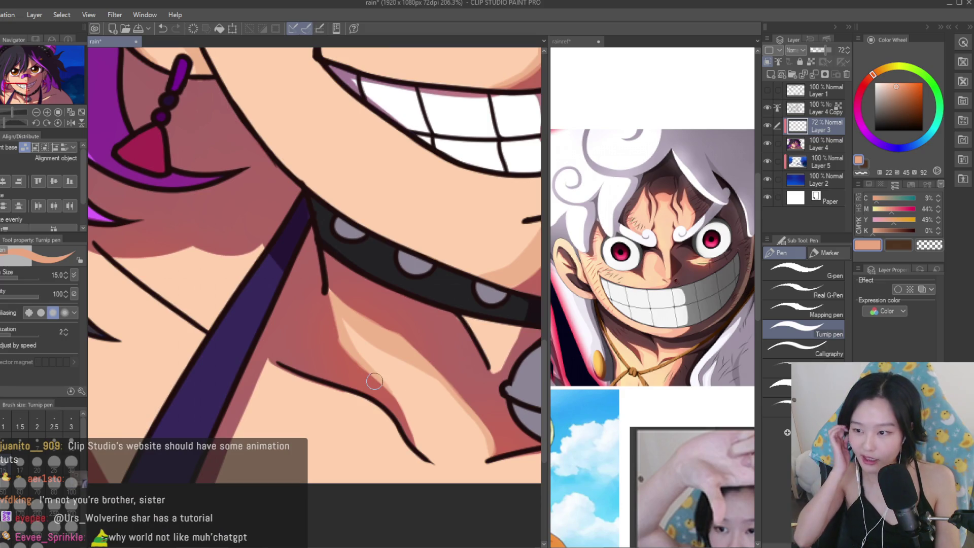
{"action": "left_click_drag", "start_coordinate": [254, 381], "coordinate": [219, 496]}
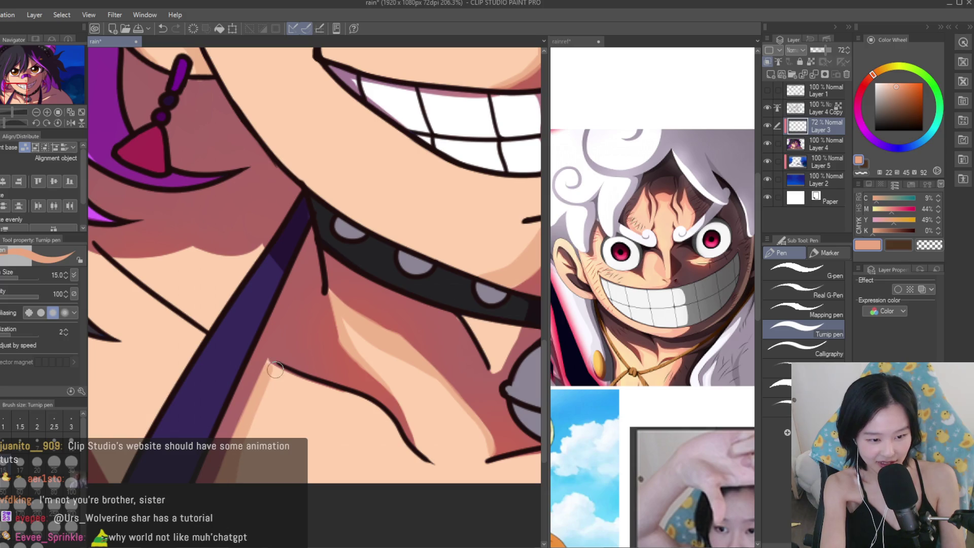
{"action": "scroll", "coordinate": [271, 370], "scroll_direction": "down", "scroll_amount": 2}
{"action": "scroll", "coordinate": [305, 355], "scroll_direction": "up", "scroll_amount": 5}
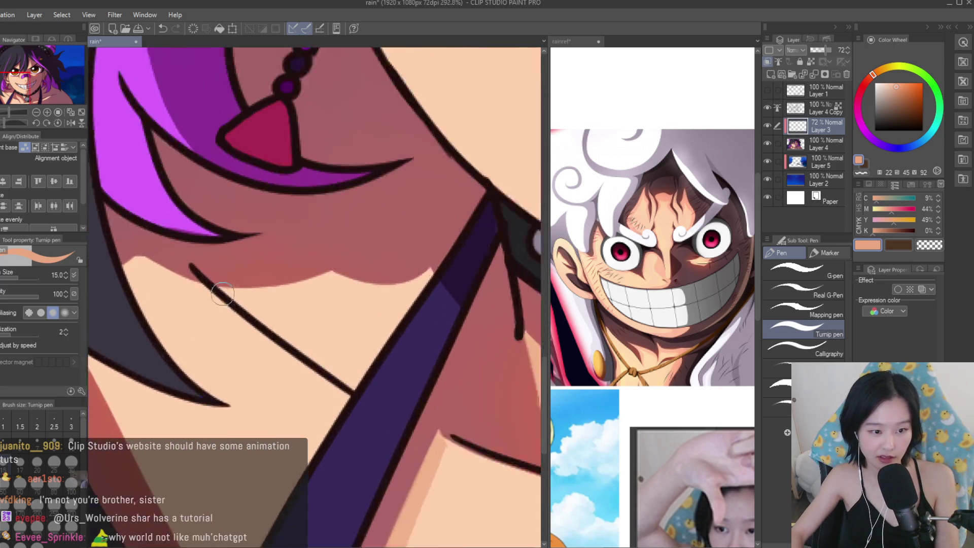
{"action": "left_click_drag", "start_coordinate": [386, 400], "coordinate": [341, 370]}
{"action": "mouse_move", "coordinate": [234, 287]}
{"action": "left_mouse_down"}
{"action": "mouse_move", "coordinate": [394, 276]}
{"action": "mouse_move", "coordinate": [474, 284]}
{"action": "left_mouse_up"}
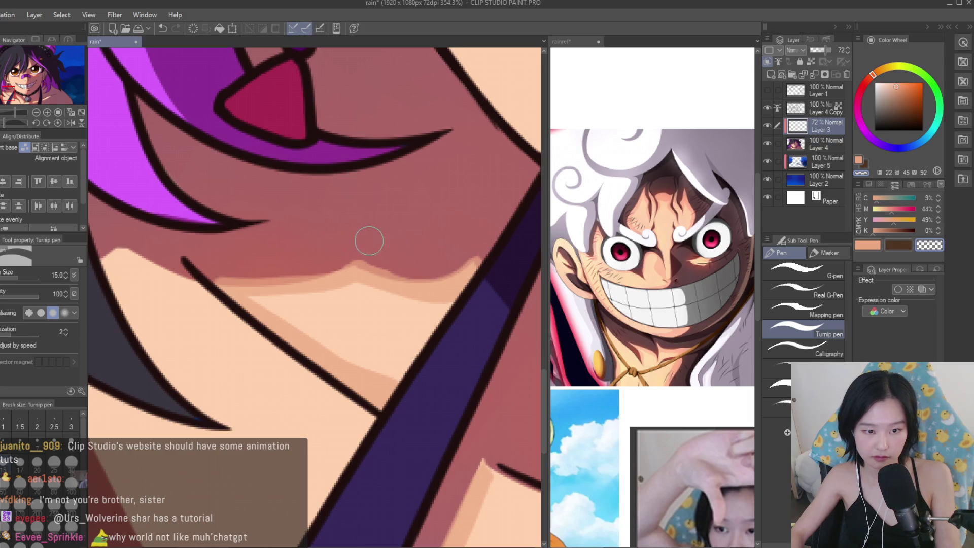
Shade the peach skin beneath the hair edge and extend the neck shadow below the hair tip.
{"action": "scroll", "coordinate": [396, 238], "scroll_direction": "down", "scroll_amount": 3}
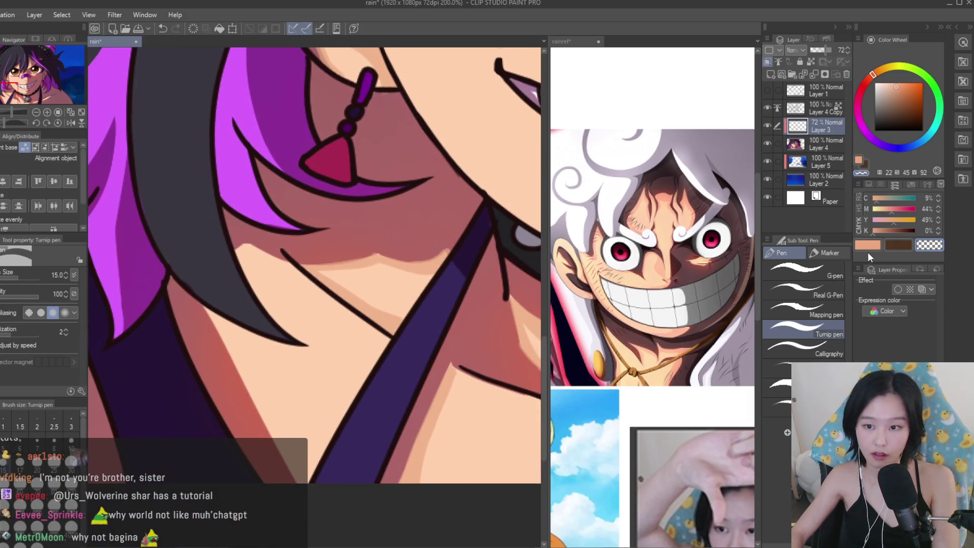
{"action": "left_click", "coordinate": [868, 245]}
{"action": "scroll", "coordinate": [198, 291], "scroll_direction": "up", "scroll_amount": 3}
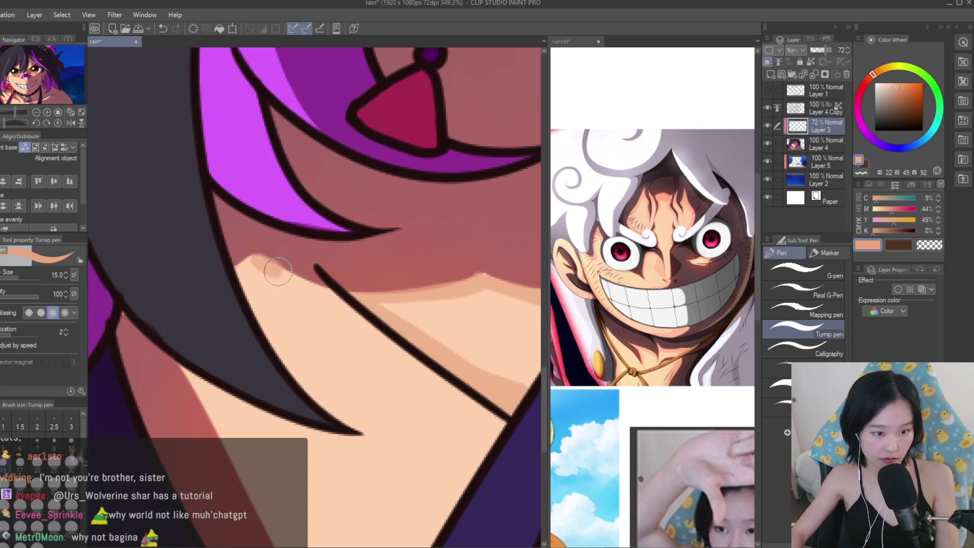
{"action": "left_click_drag", "start_coordinate": [339, 300], "coordinate": [246, 262]}
{"action": "scroll", "coordinate": [244, 269], "scroll_direction": "down", "scroll_amount": 2}
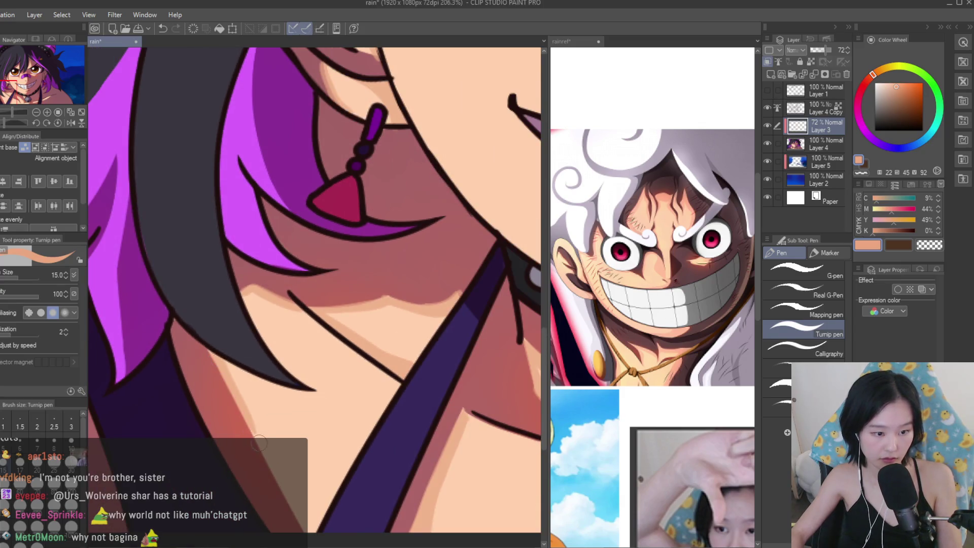
{"action": "left_click_drag", "start_coordinate": [236, 383], "coordinate": [238, 390]}
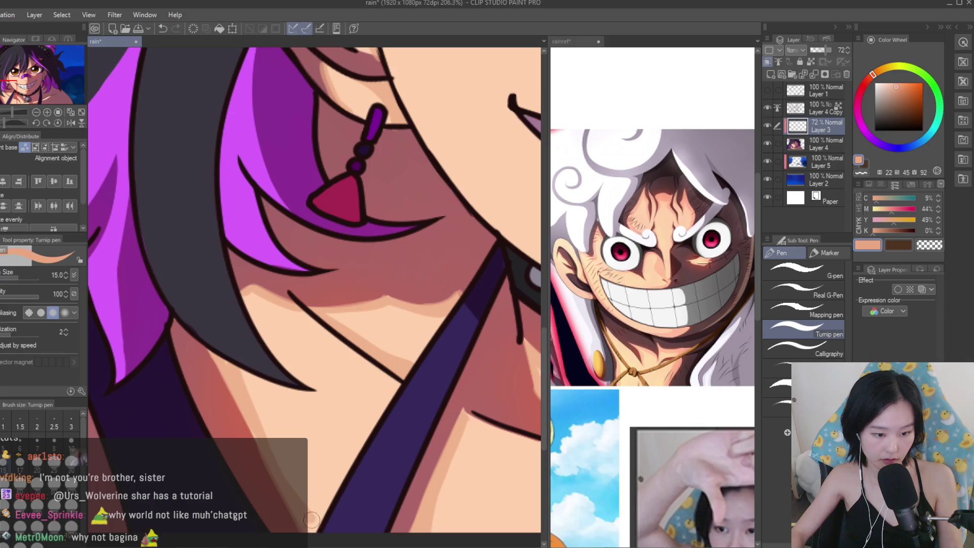
{"action": "scroll", "coordinate": [433, 334], "scroll_direction": "down", "scroll_amount": 8}
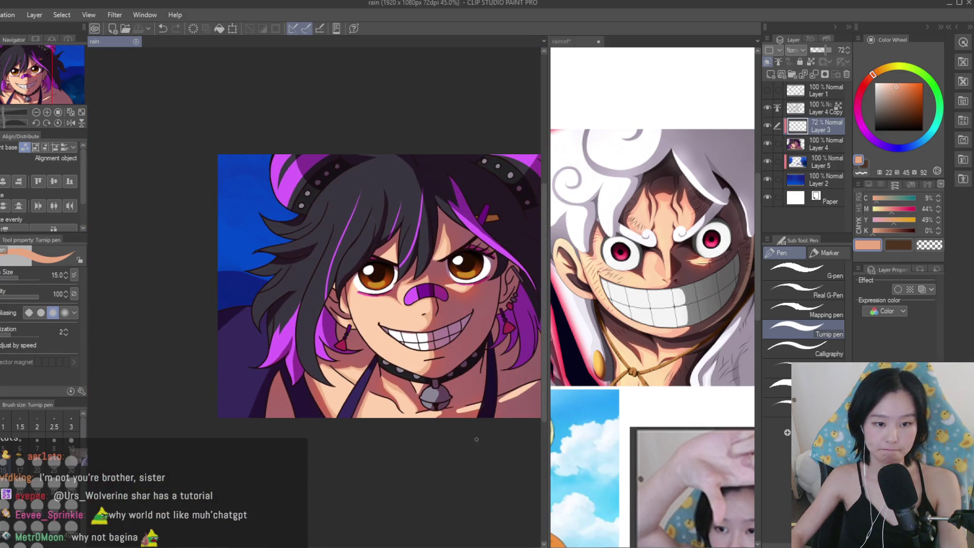
{"action": "scroll", "coordinate": [433, 334], "scroll_direction": "up", "scroll_amount": 5}
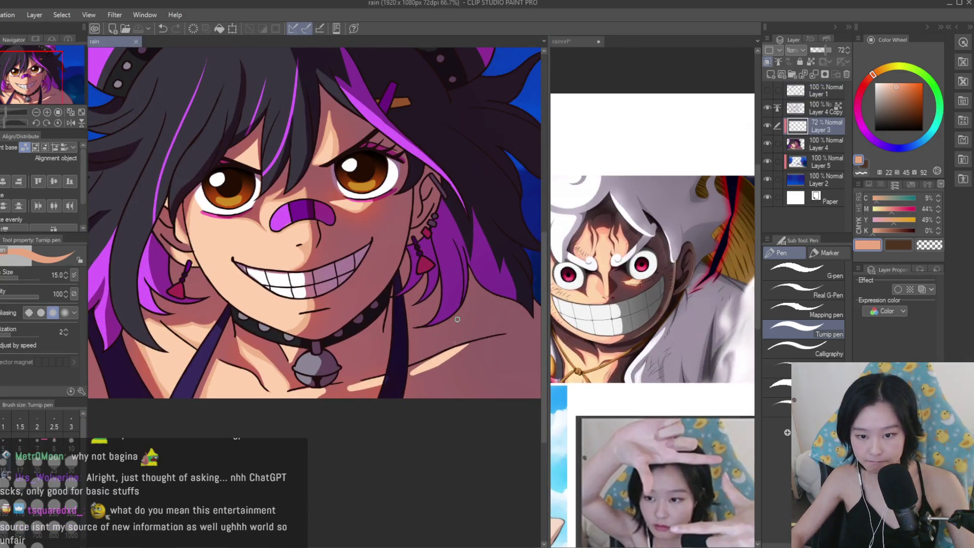
Paint a light collarbone highlight, undoing the shading stroke beneath it.
{"action": "scroll", "coordinate": [460, 401], "scroll_direction": "up", "scroll_amount": 1}
{"action": "left_click_drag", "start_coordinate": [452, 380], "coordinate": [405, 402]}
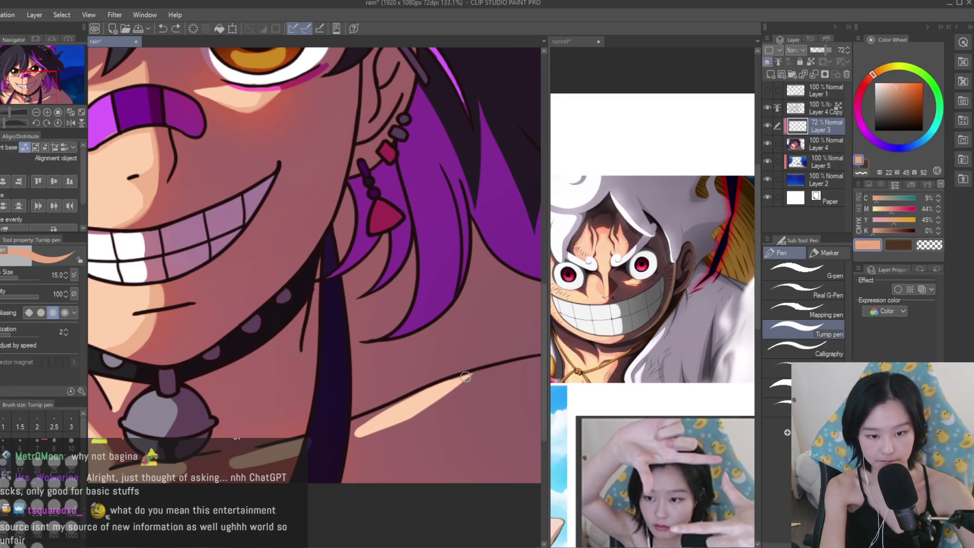
{"action": "mouse_move", "coordinate": [472, 374]}
{"action": "left_mouse_down"}
{"action": "mouse_move", "coordinate": [401, 421]}
{"action": "mouse_move", "coordinate": [410, 418]}
{"action": "left_mouse_up"}
{"action": "key", "text": "ctrl+z"}
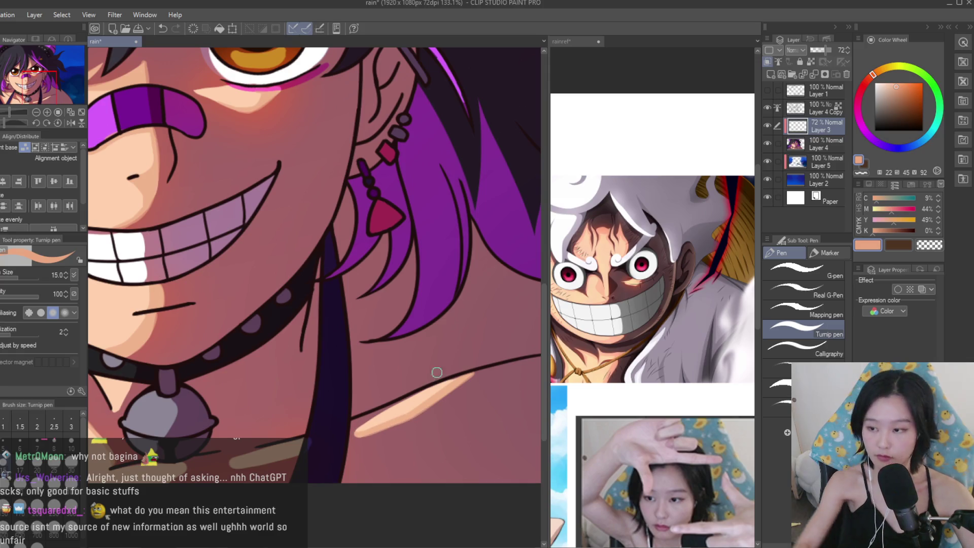
Select the transparent swatch and merge the shading layer into the layer below.
{"action": "scroll", "coordinate": [424, 382], "scroll_direction": "down", "scroll_amount": 4}
{"action": "scroll", "coordinate": [225, 424], "scroll_direction": "up", "scroll_amount": 4}
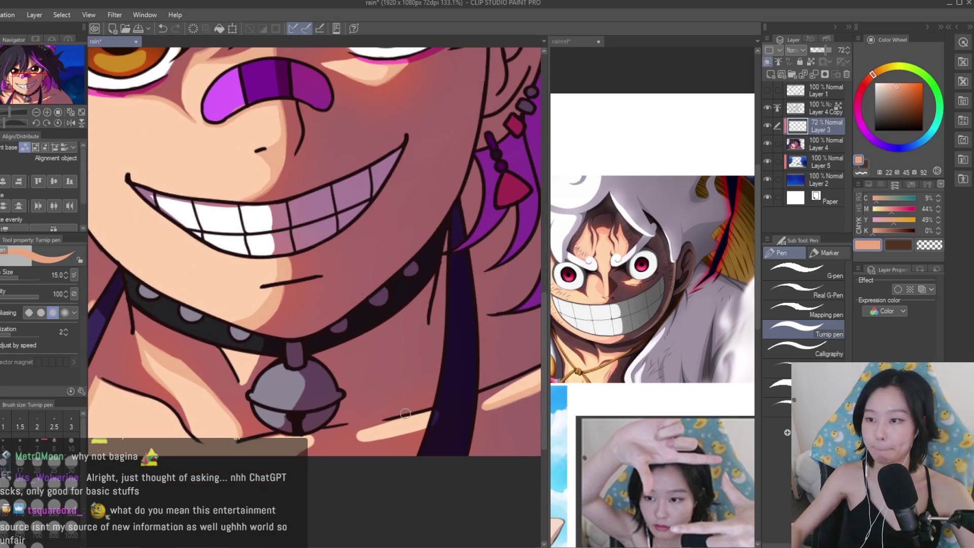
{"action": "scroll", "coordinate": [400, 414], "scroll_direction": "up", "scroll_amount": 5}
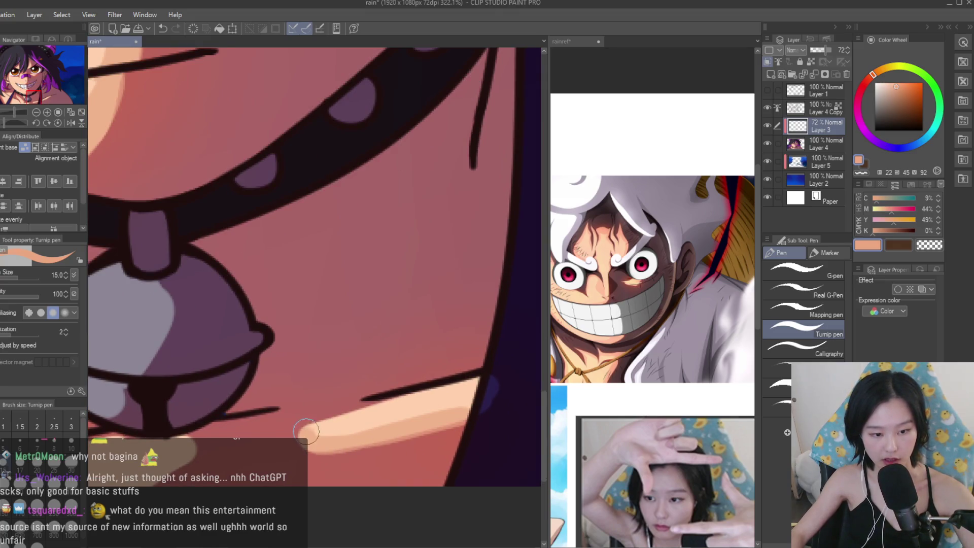
{"action": "left_click", "coordinate": [919, 246]}
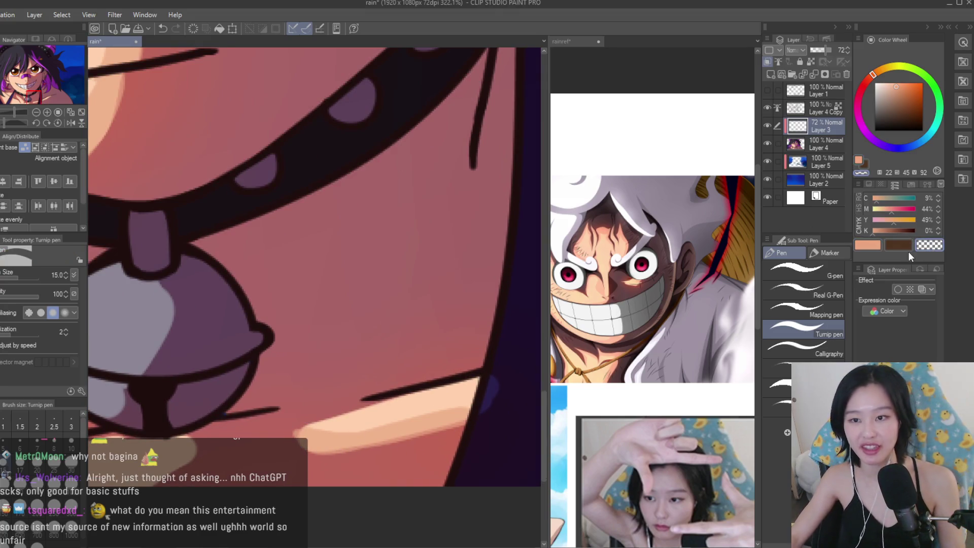
{"action": "scroll", "coordinate": [304, 427], "scroll_direction": "down", "scroll_amount": 3}
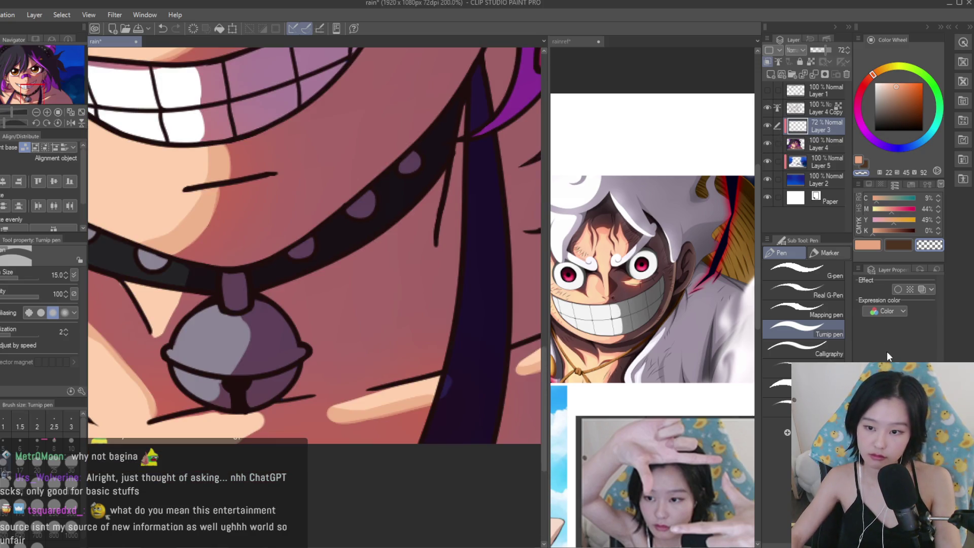
{"action": "key", "text": "ctrl+e"}
{"action": "scroll", "coordinate": [476, 352], "scroll_direction": "up", "scroll_amount": 2}
Sample the dark purple and the peach skin tone, then select the Layer 4 Copy layer.
{"action": "left_click", "coordinate": [476, 352], "text": "alt"}
{"action": "scroll", "coordinate": [387, 410], "scroll_direction": "down", "scroll_amount": 4}
{"action": "scroll", "coordinate": [387, 411], "scroll_direction": "up", "scroll_amount": 1}
{"action": "left_click", "coordinate": [387, 411], "text": "alt"}
{"action": "scroll", "coordinate": [381, 278], "scroll_direction": "down", "scroll_amount": 3}
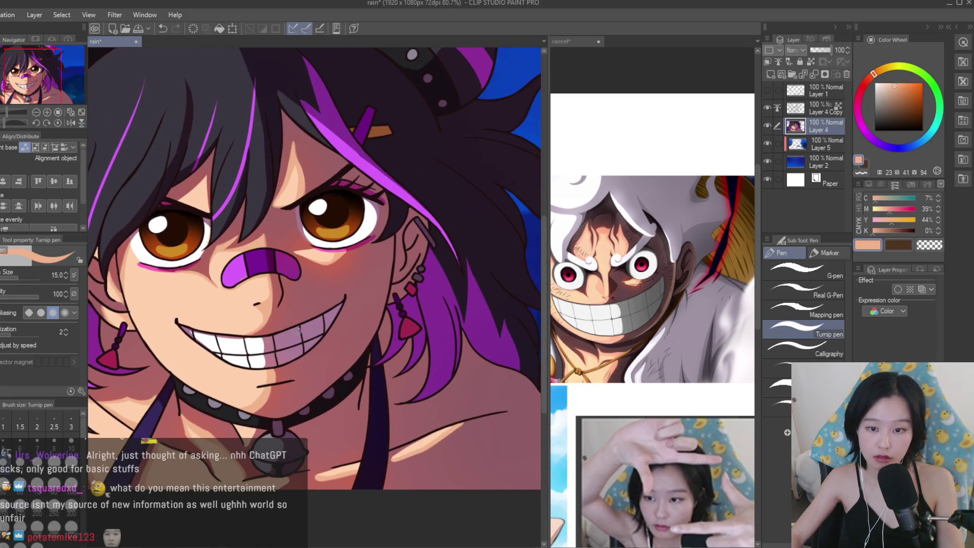
{"action": "scroll", "coordinate": [284, 375], "scroll_direction": "up", "scroll_amount": 3}
{"action": "scroll", "coordinate": [334, 417], "scroll_direction": "down", "scroll_amount": 5}
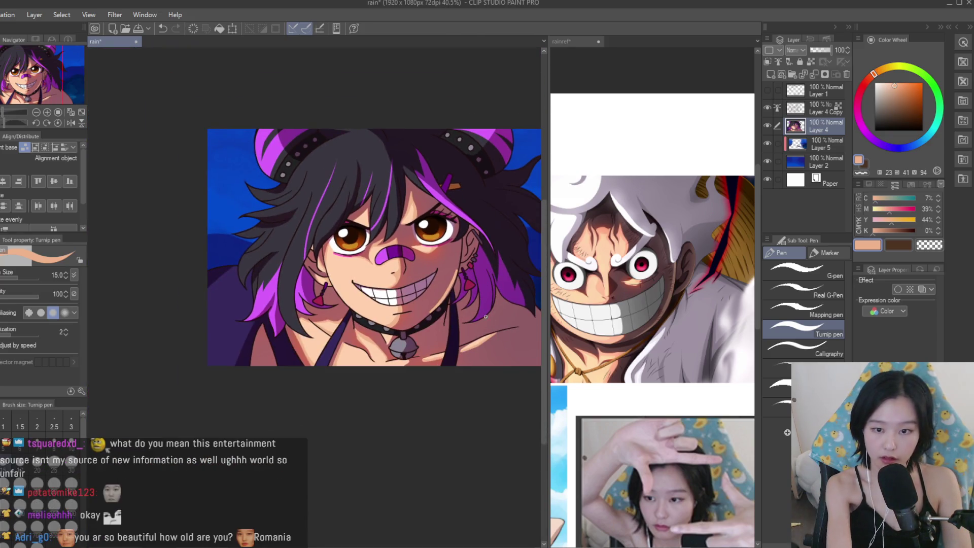
{"action": "scroll", "coordinate": [458, 163], "scroll_direction": "up", "scroll_amount": 2}
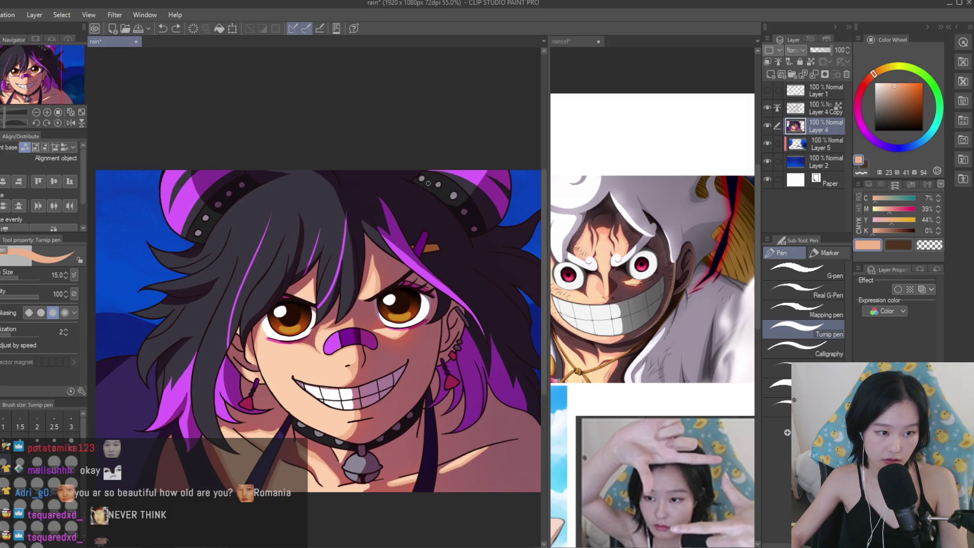
{"action": "scroll", "coordinate": [466, 193], "scroll_direction": "down", "scroll_amount": 2}
{"action": "scroll", "coordinate": [476, 216], "scroll_direction": "up", "scroll_amount": 2}
{"action": "scroll", "coordinate": [475, 228], "scroll_direction": "down", "scroll_amount": 2}
{"action": "scroll", "coordinate": [475, 253], "scroll_direction": "up", "scroll_amount": 2}
{"action": "scroll", "coordinate": [475, 278], "scroll_direction": "down", "scroll_amount": 3}
{"action": "scroll", "coordinate": [475, 279], "scroll_direction": "up", "scroll_amount": 2}
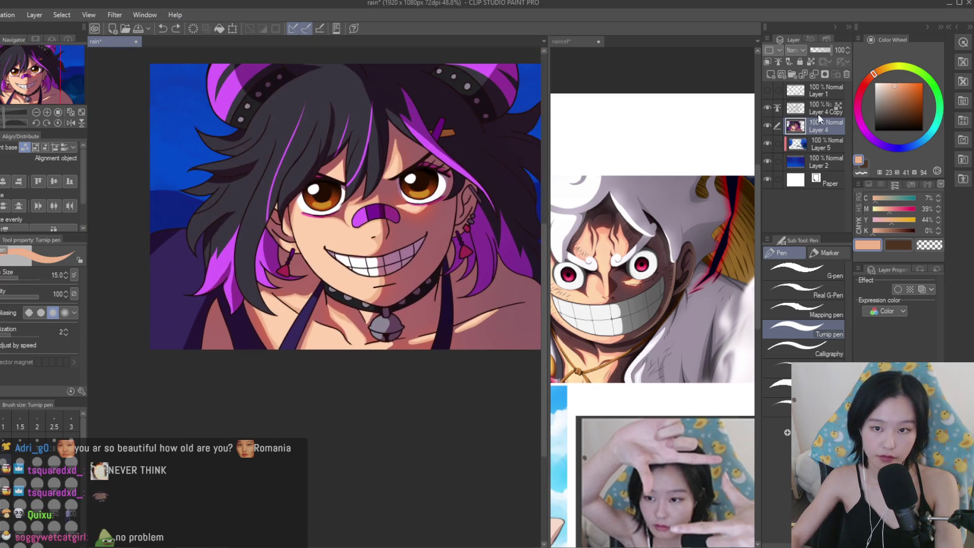
{"action": "left_click", "coordinate": [771, 107]}
Erase with the transparent colour to thin the dark lines between the teeth.
{"action": "left_click", "coordinate": [936, 246]}
{"action": "scroll", "coordinate": [361, 181], "scroll_direction": "up", "scroll_amount": 4}
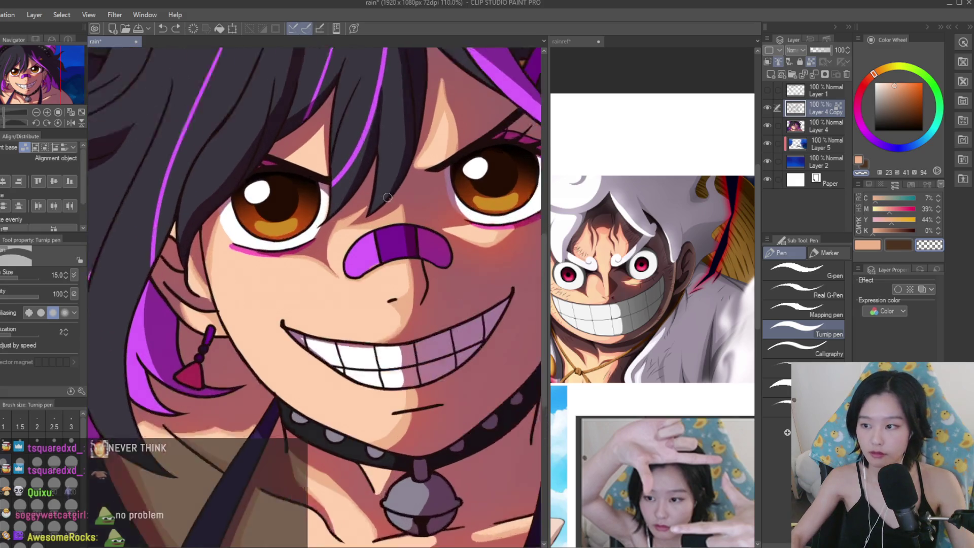
{"action": "scroll", "coordinate": [400, 429], "scroll_direction": "up", "scroll_amount": 2}
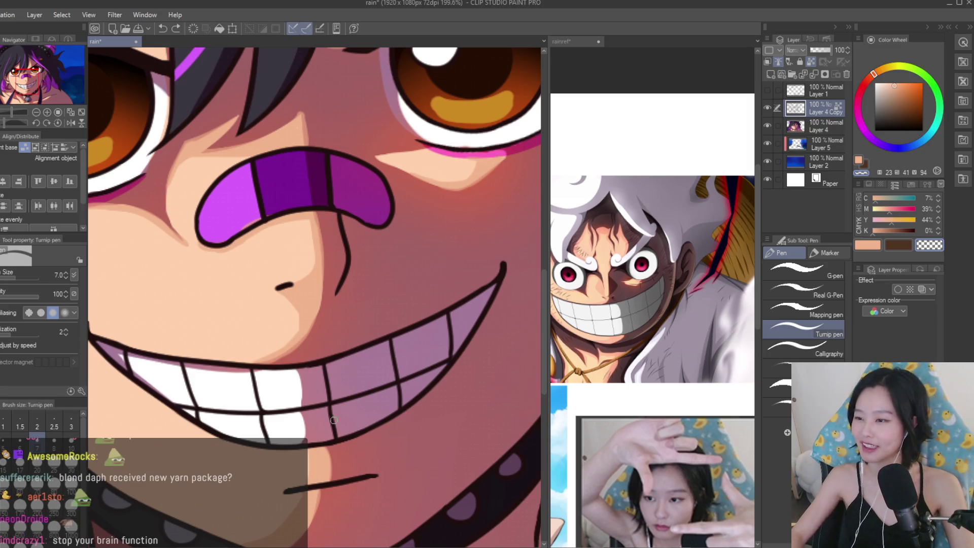
{"action": "scroll", "coordinate": [313, 380], "scroll_direction": "up", "scroll_amount": 3}
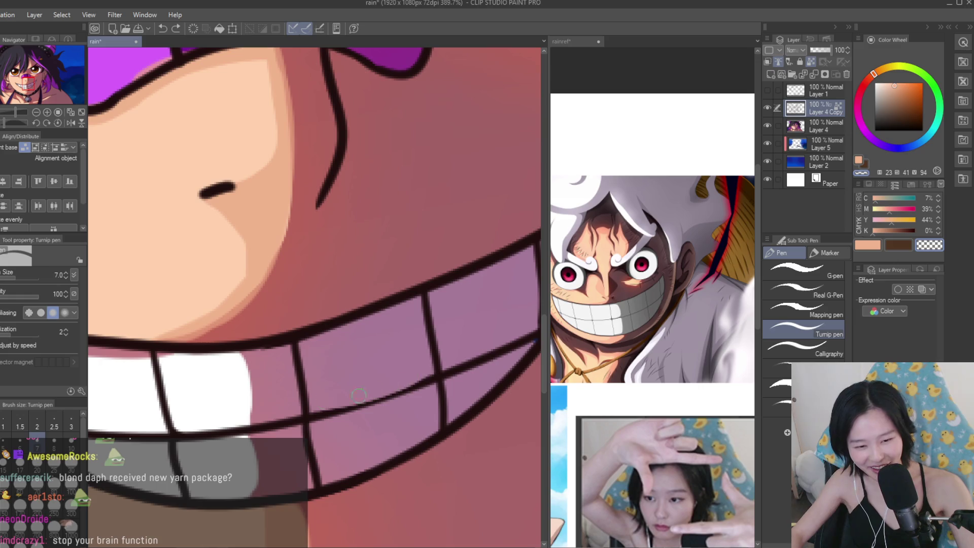
{"action": "left_click_drag", "start_coordinate": [406, 381], "coordinate": [421, 378]}
{"action": "scroll", "coordinate": [398, 302], "scroll_direction": "up", "scroll_amount": 2}
{"action": "left_click_drag", "start_coordinate": [429, 276], "coordinate": [442, 381]}
{"action": "scroll", "coordinate": [441, 355], "scroll_direction": "down", "scroll_amount": 3}
{"action": "scroll", "coordinate": [456, 365], "scroll_direction": "up", "scroll_amount": 2}
{"action": "left_click_drag", "start_coordinate": [536, 353], "coordinate": [418, 416]}
{"action": "scroll", "coordinate": [485, 380], "scroll_direction": "down", "scroll_amount": 3}
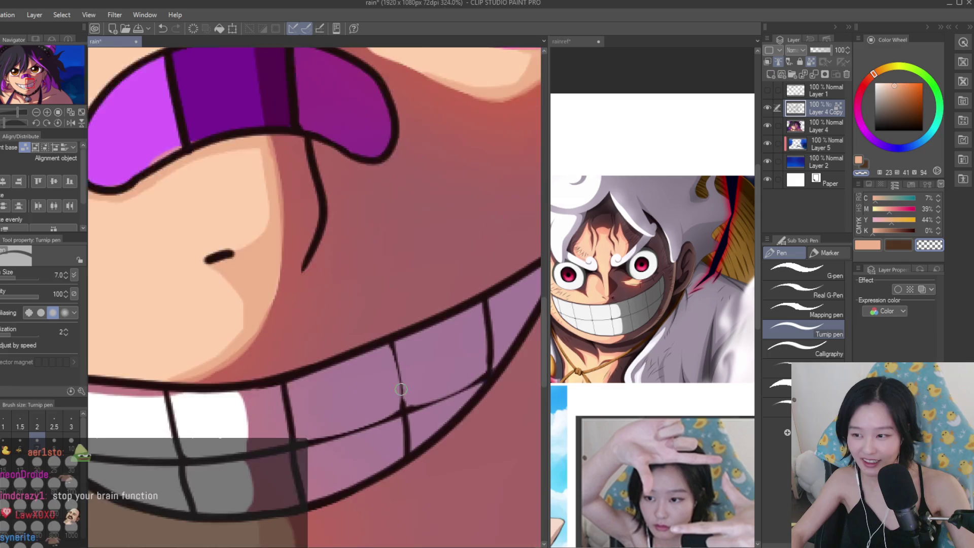
{"action": "scroll", "coordinate": [456, 315], "scroll_direction": "up", "scroll_amount": 3}
{"action": "left_click_drag", "start_coordinate": [454, 289], "coordinate": [474, 380]}
Add a new empty raster layer above Layer 4.
{"action": "scroll", "coordinate": [456, 294], "scroll_direction": "up", "scroll_amount": 2}
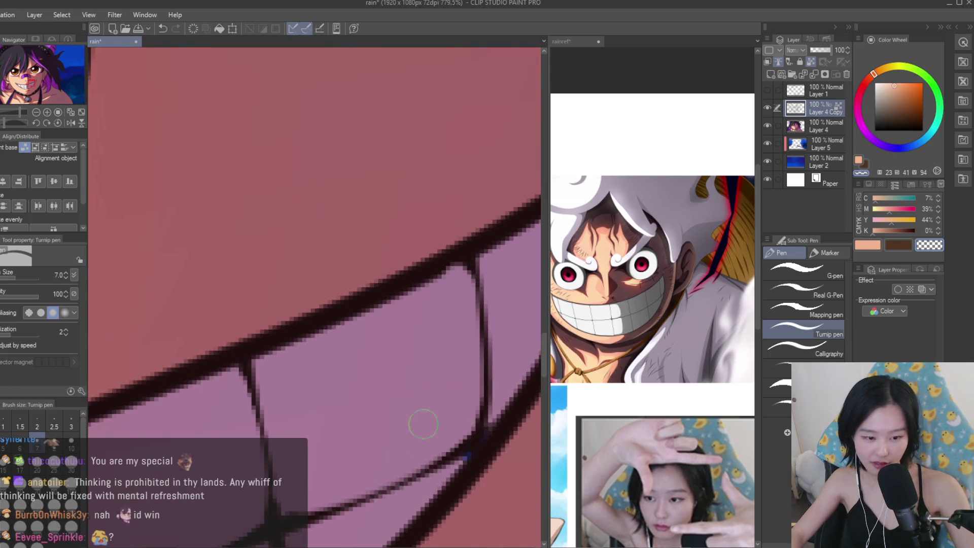
{"action": "scroll", "coordinate": [460, 409], "scroll_direction": "down", "scroll_amount": 8}
{"action": "scroll", "coordinate": [458, 378], "scroll_direction": "up", "scroll_amount": 3}
{"action": "scroll", "coordinate": [459, 378], "scroll_direction": "up", "scroll_amount": 5}
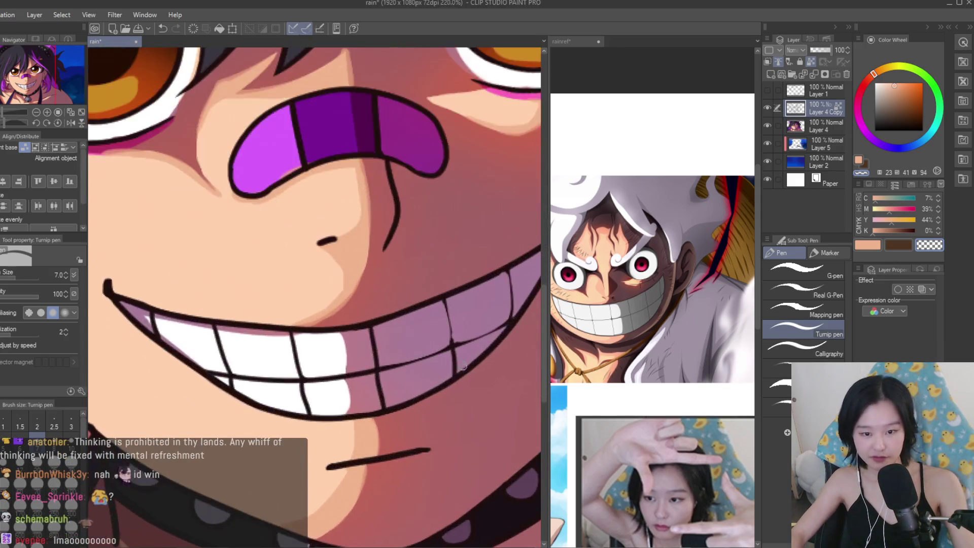
{"action": "scroll", "coordinate": [495, 356], "scroll_direction": "down", "scroll_amount": 1}
{"action": "scroll", "coordinate": [492, 358], "scroll_direction": "down", "scroll_amount": 2}
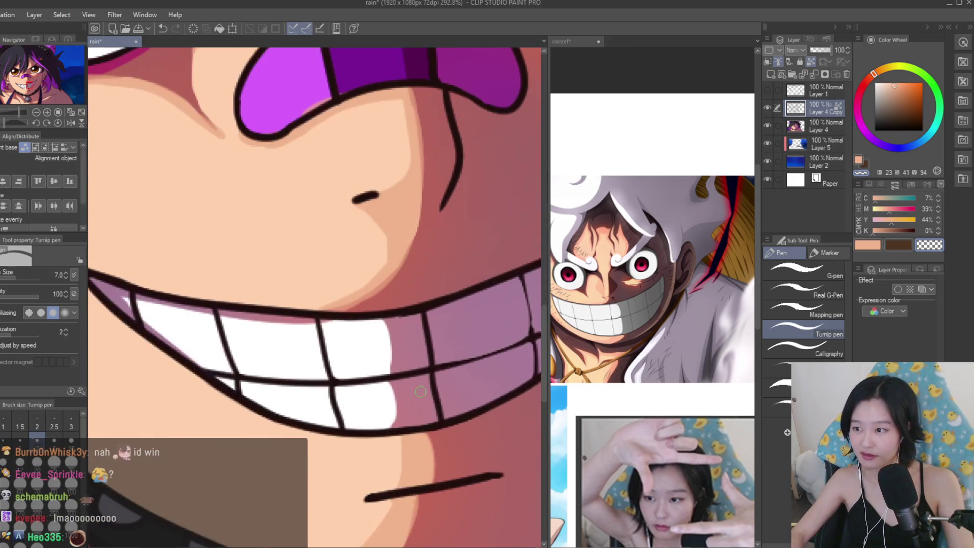
{"action": "scroll", "coordinate": [490, 359], "scroll_direction": "up", "scroll_amount": 3}
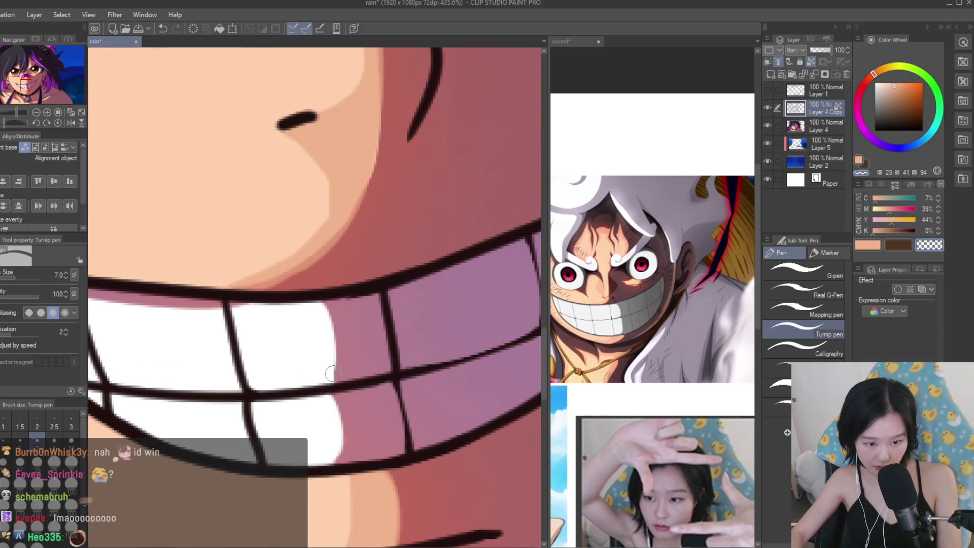
{"action": "scroll", "coordinate": [335, 376], "scroll_direction": "up", "scroll_amount": 1}
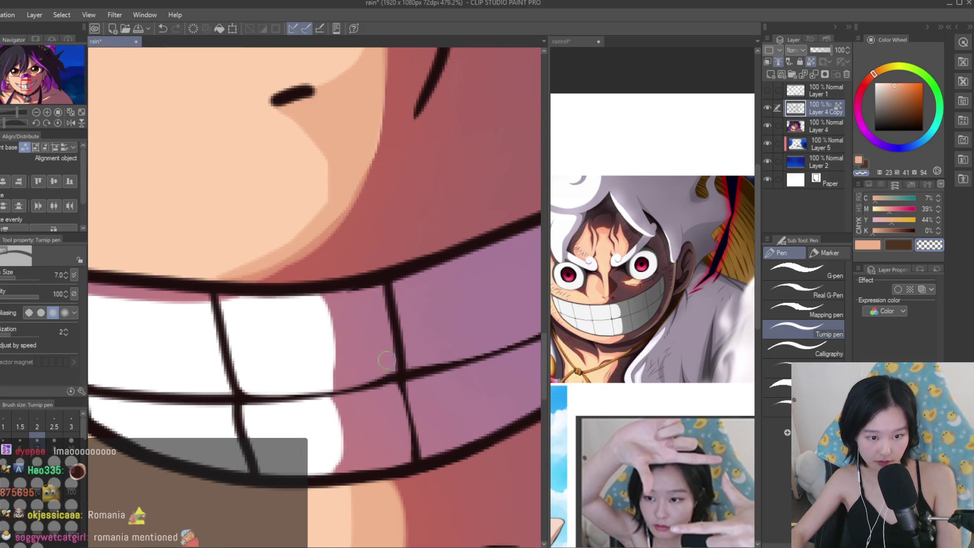
{"action": "scroll", "coordinate": [383, 303], "scroll_direction": "down", "scroll_amount": 10}
{"action": "key", "text": "ctrl+shift+n"}
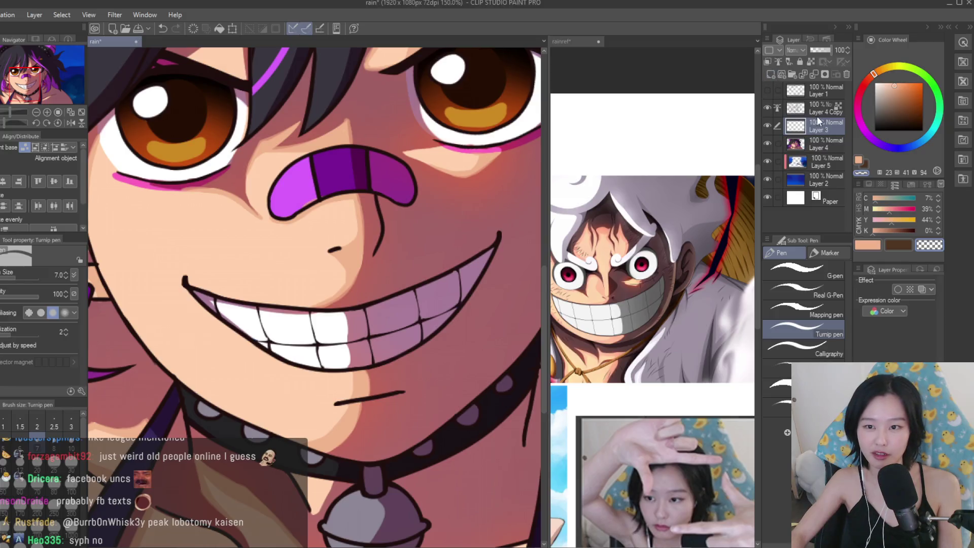
Enlarge the brush and pick the pink-purple teeth shade as the drawing colour.
{"action": "scroll", "coordinate": [433, 353], "scroll_direction": "up", "scroll_amount": 3}
{"action": "left_click", "coordinate": [303, 300], "text": "alt"}
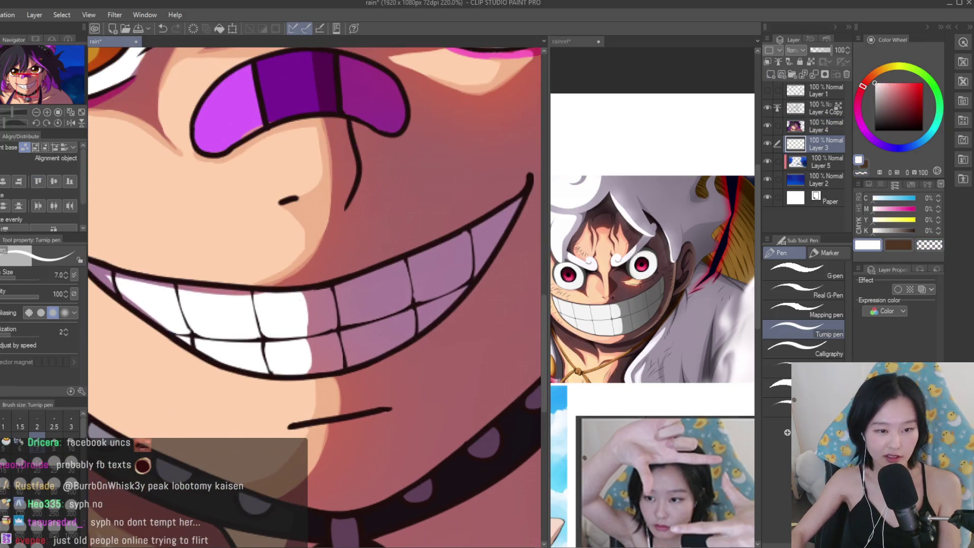
{"action": "key", "text": "bracketright"}
{"action": "key", "text": "bracketright"}
{"action": "key", "text": "bracketright"}
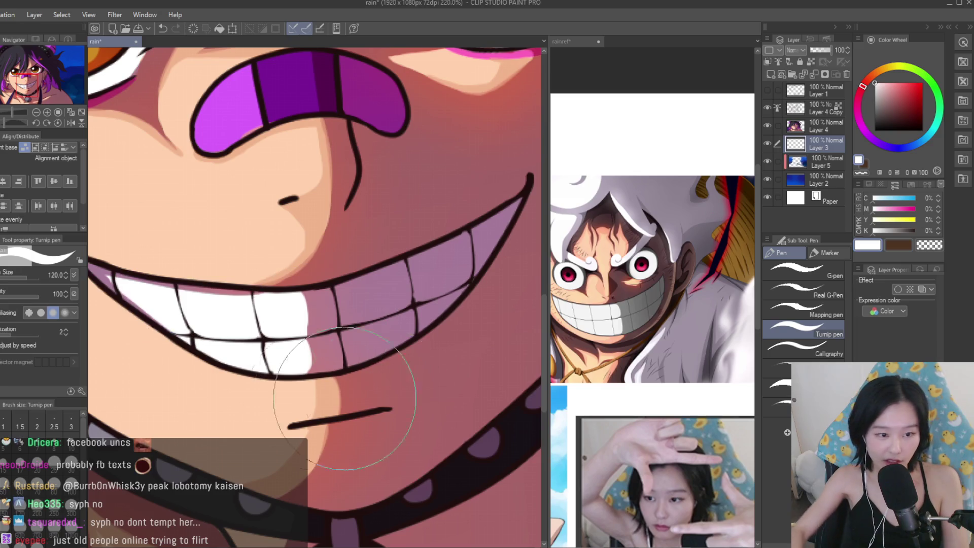
{"action": "scroll", "coordinate": [406, 334], "scroll_direction": "down", "scroll_amount": 1}
{"action": "left_click", "coordinate": [409, 315], "text": "alt"}
{"action": "scroll", "coordinate": [386, 331], "scroll_direction": "down", "scroll_amount": 3}
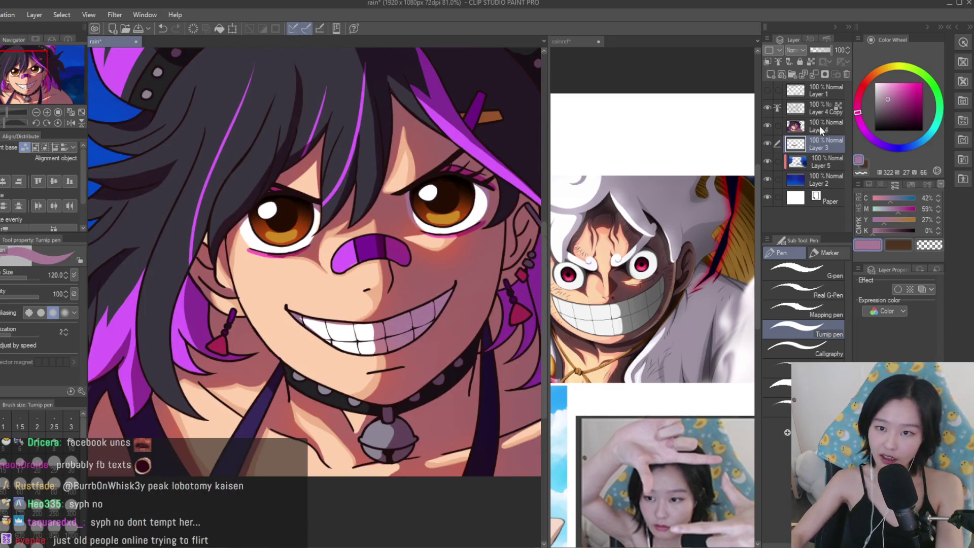
Merge Layer 4 down into Layer 3, then select Layer 4 Copy.
{"action": "left_click", "coordinate": [822, 127]}
{"action": "key", "text": "ctrl+e"}
{"action": "left_click", "coordinate": [817, 108]}
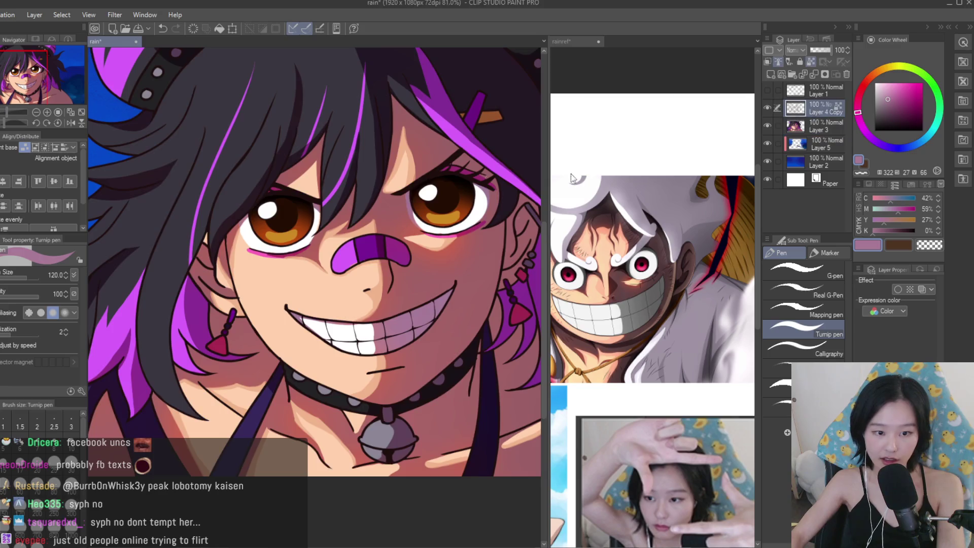
{"action": "key", "text": "ctrl+minus"}
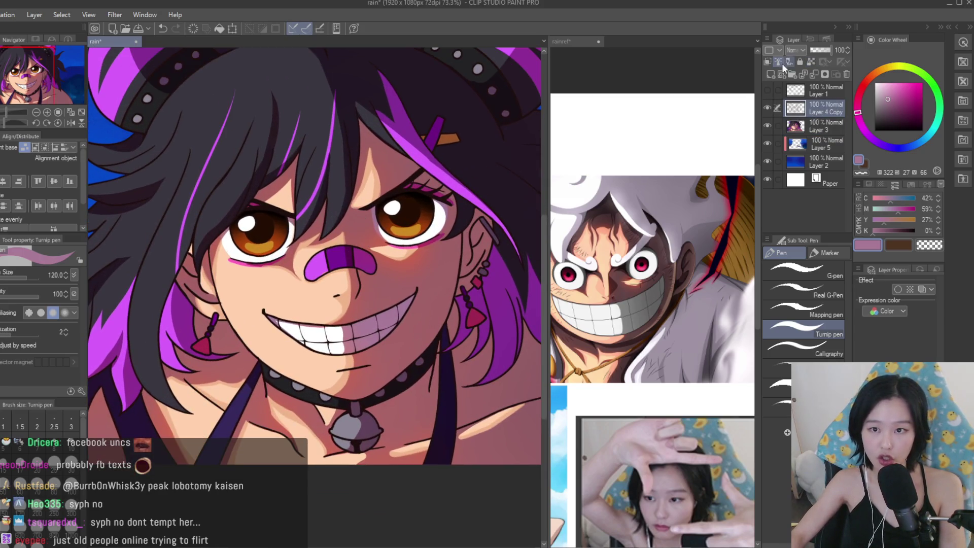
Switch to the snap eraser, undo a stray stroke, set size 20, and save.
{"action": "key", "text": "e"}
{"action": "scroll", "coordinate": [327, 360], "scroll_direction": "up", "scroll_amount": 5}
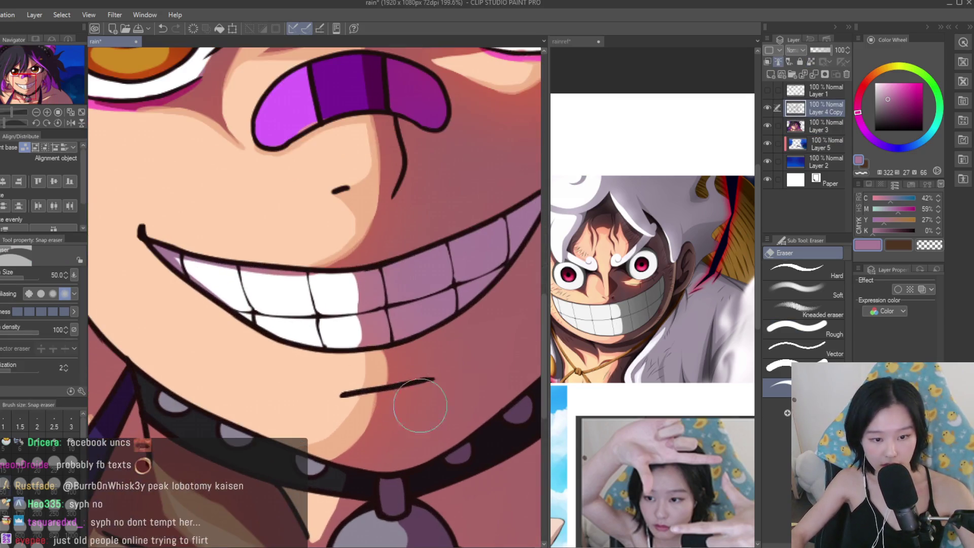
{"action": "scroll", "coordinate": [326, 405], "scroll_direction": "down", "scroll_amount": 3}
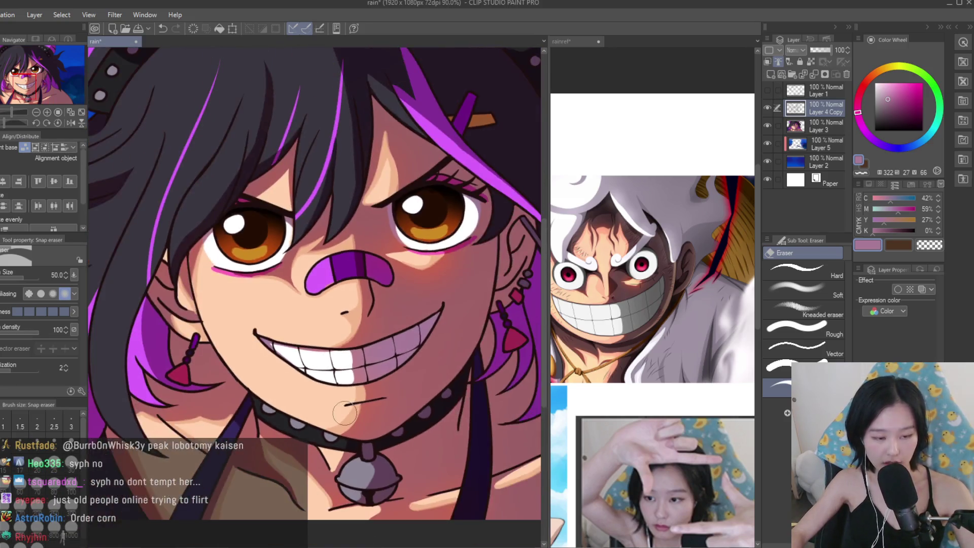
{"action": "scroll", "coordinate": [256, 415], "scroll_direction": "up", "scroll_amount": 2}
{"action": "scroll", "coordinate": [257, 415], "scroll_direction": "up", "scroll_amount": 2}
{"action": "key", "text": "ctrl+z"}
{"action": "key", "text": "bracketleft"}
{"action": "key", "text": "bracketleft"}
{"action": "key", "text": "bracketleft"}
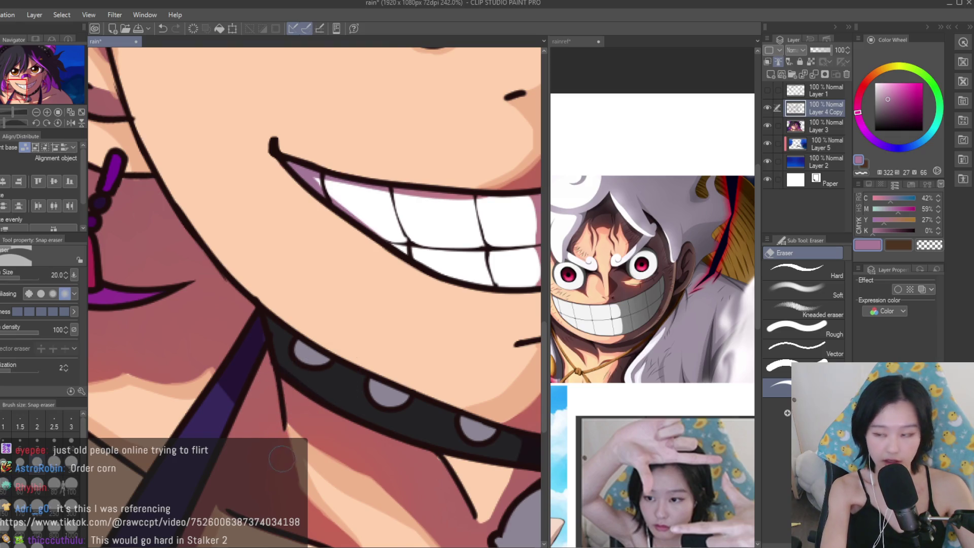
{"action": "key", "text": "ctrl+s"}
Briefly hide Layer 4 Copy to compare, then zoom the canvas out slightly.
{"action": "scroll", "coordinate": [355, 385], "scroll_direction": "down", "scroll_amount": 8}
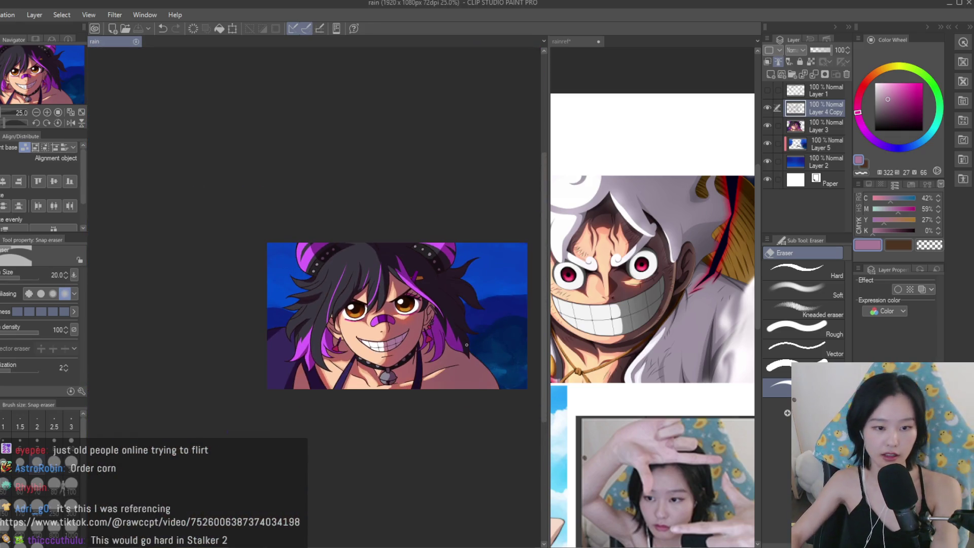
{"action": "scroll", "coordinate": [467, 344], "scroll_direction": "up", "scroll_amount": 5}
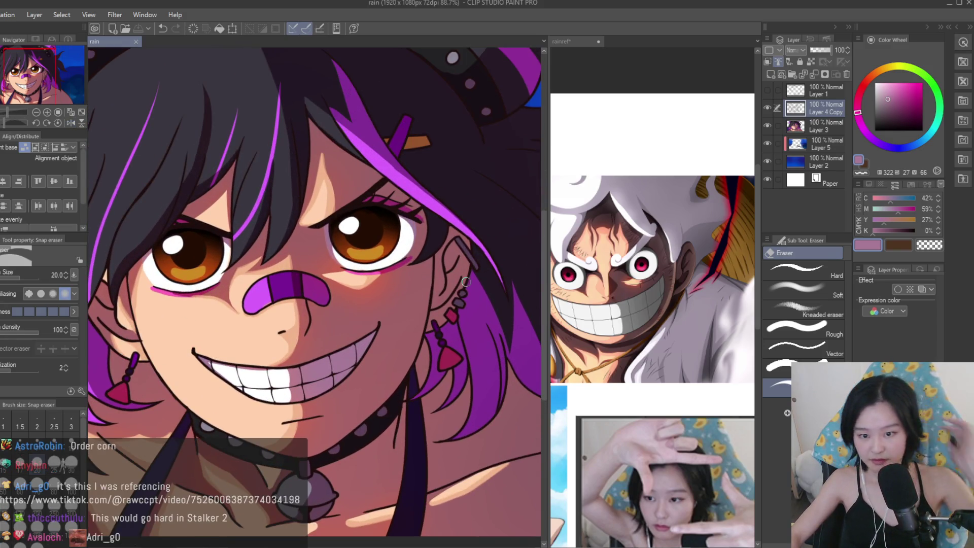
{"action": "scroll", "coordinate": [397, 337], "scroll_direction": "up", "scroll_amount": 1}
{"action": "scroll", "coordinate": [496, 274], "scroll_direction": "down", "scroll_amount": 2}
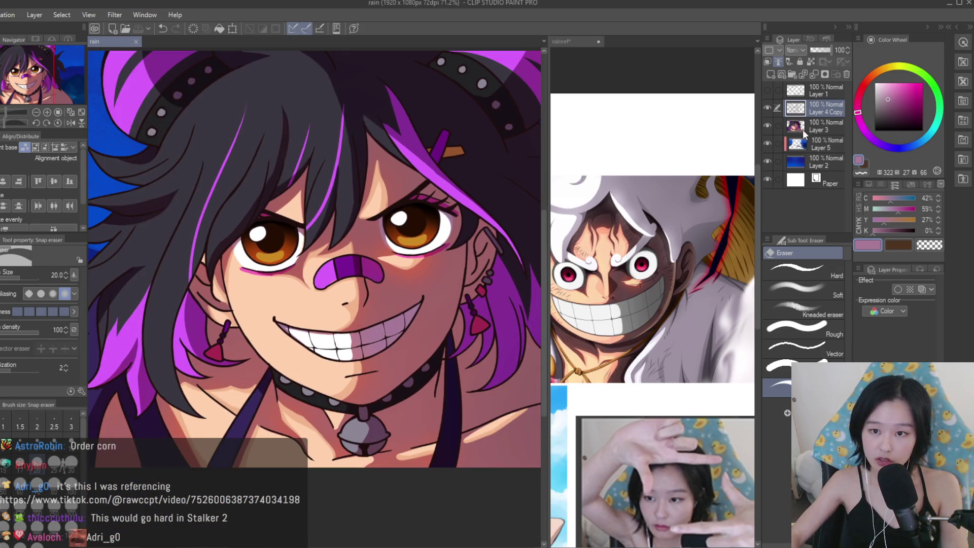
{"action": "double_click", "coordinate": [768, 108]}
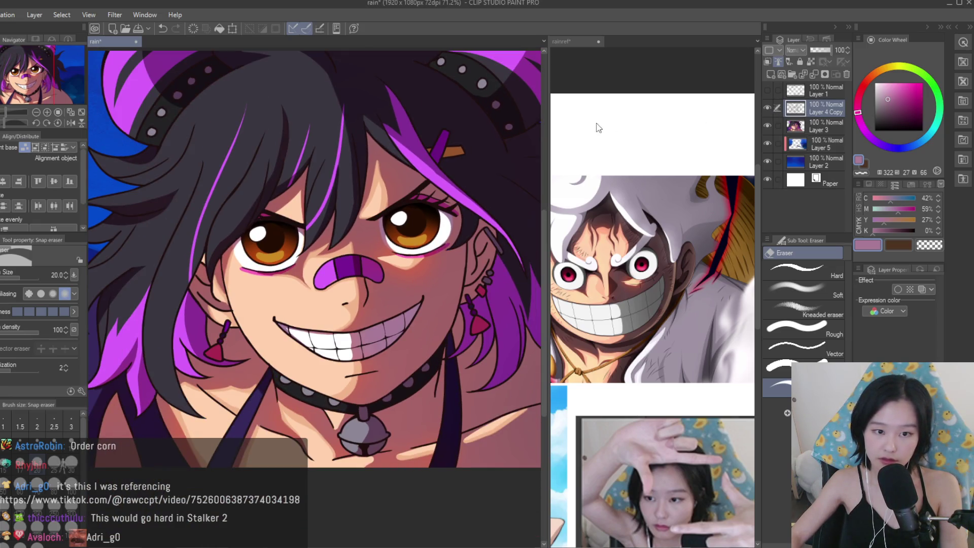
{"action": "key", "text": "ctrl+minus"}
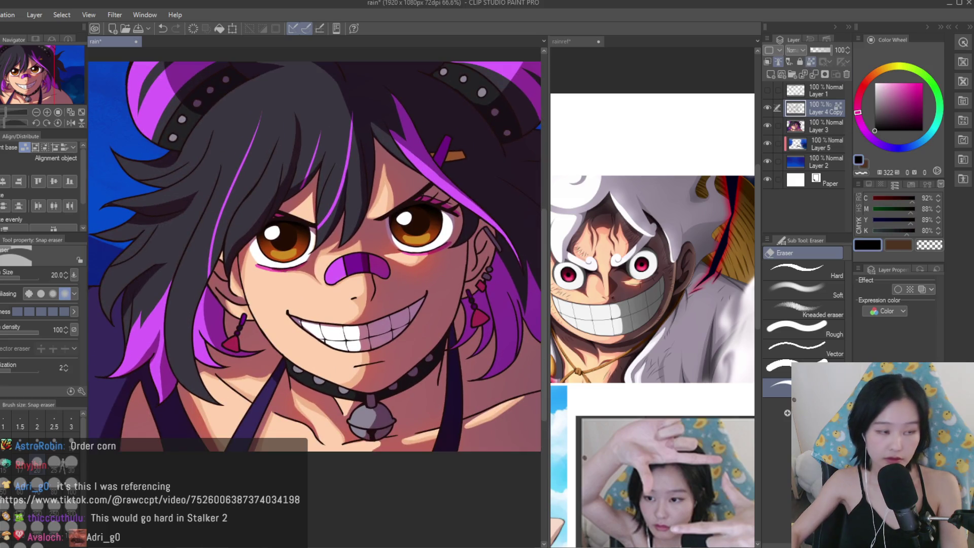
Switch to the soft black airbrush and zoom the rainref window to compare the references.
{"action": "key", "text": "b"}
{"action": "scroll", "coordinate": [434, 202], "scroll_direction": "up", "scroll_amount": 3}
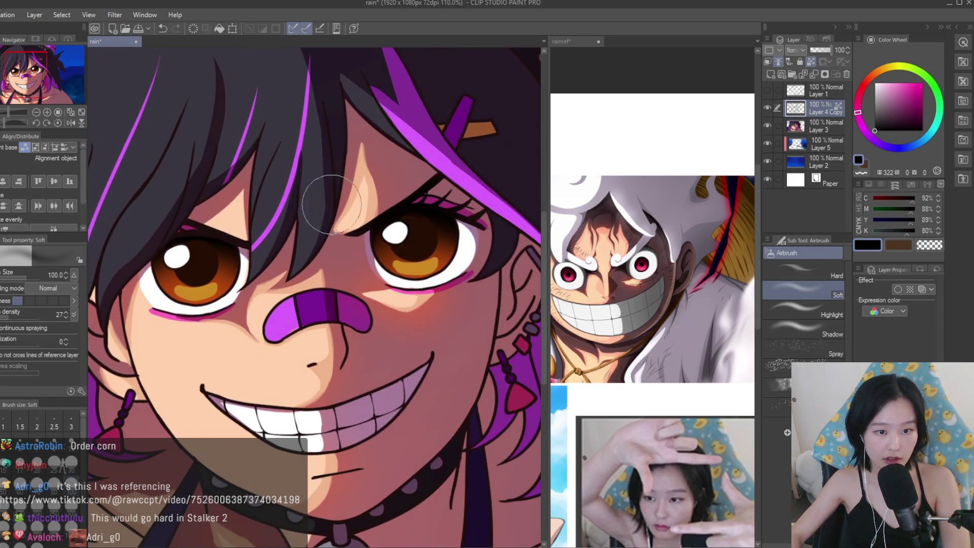
{"action": "scroll", "coordinate": [730, 293], "scroll_direction": "down", "scroll_amount": 3}
{"action": "scroll", "coordinate": [730, 294], "scroll_direction": "down", "scroll_amount": 2}
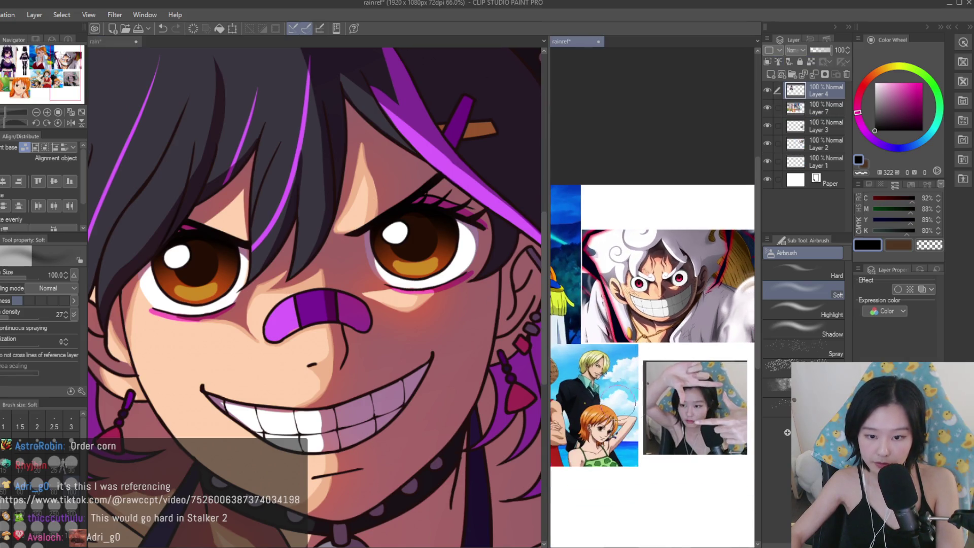
{"action": "scroll", "coordinate": [725, 300], "scroll_direction": "up", "scroll_amount": 4}
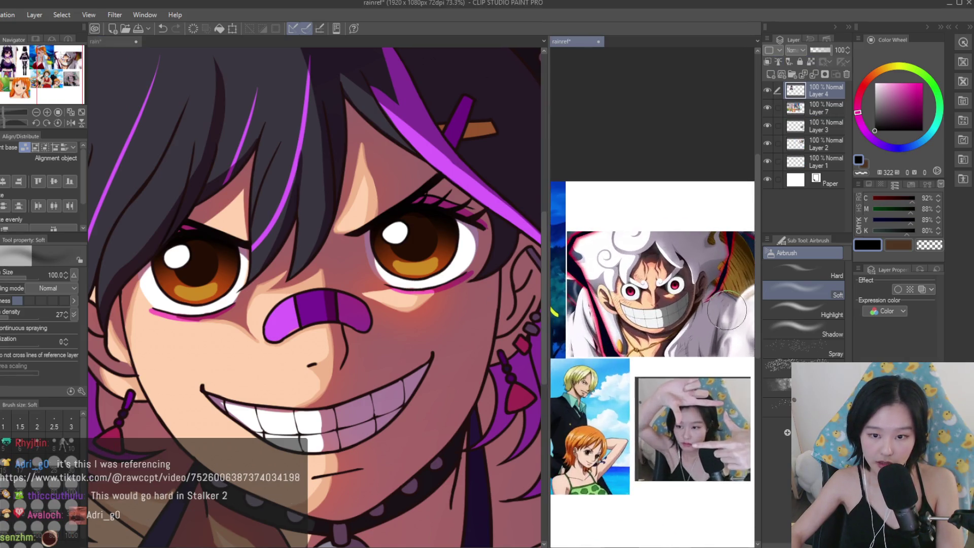
{"action": "scroll", "coordinate": [725, 301], "scroll_direction": "down", "scroll_amount": 2}
{"action": "scroll", "coordinate": [725, 300], "scroll_direction": "up", "scroll_amount": 1}
{"action": "scroll", "coordinate": [481, 340], "scroll_direction": "down", "scroll_amount": 4}
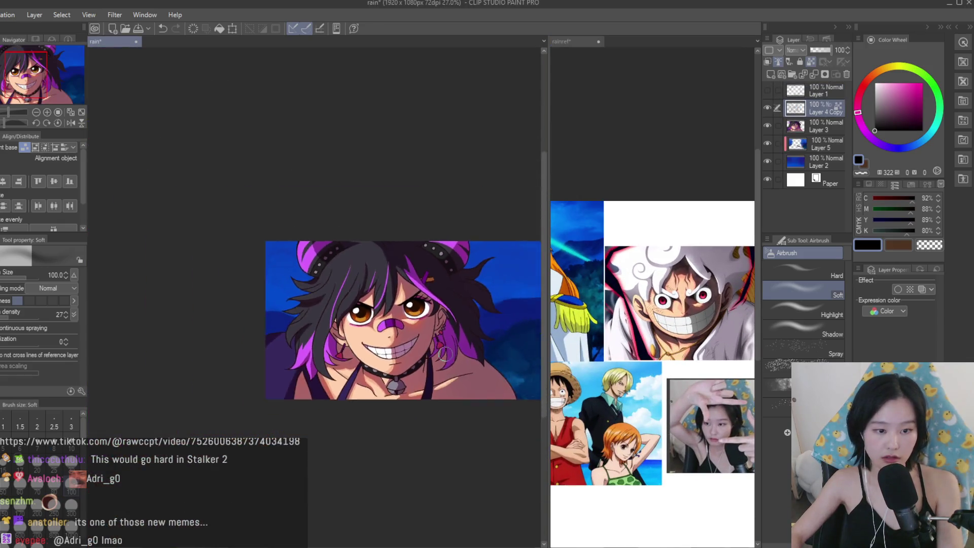
{"action": "scroll", "coordinate": [481, 341], "scroll_direction": "up", "scroll_amount": 4}
Return to the Snap eraser and save the rain illustration with Ctrl+S.
{"action": "key", "text": "e"}
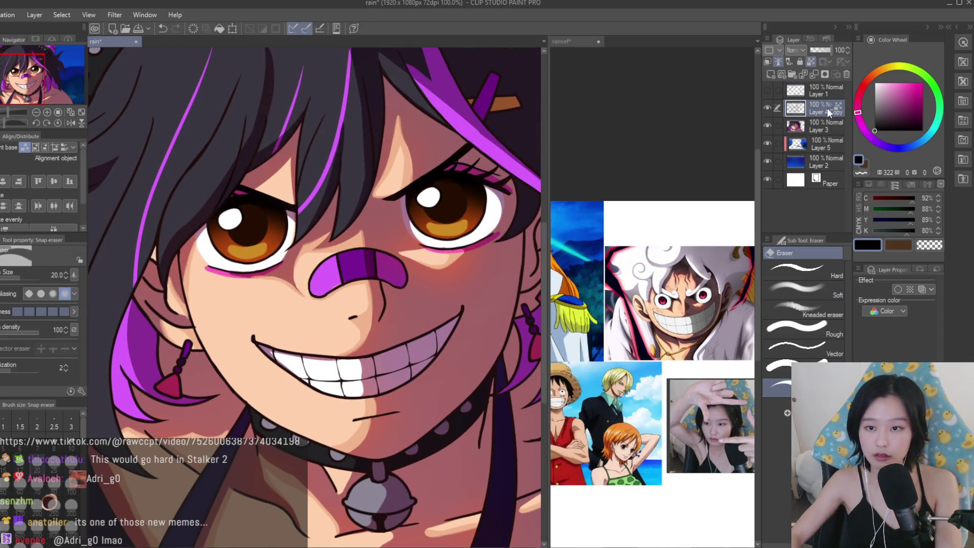
{"action": "scroll", "coordinate": [675, 299], "scroll_direction": "up", "scroll_amount": 2}
{"action": "scroll", "coordinate": [378, 290], "scroll_direction": "up", "scroll_amount": 4}
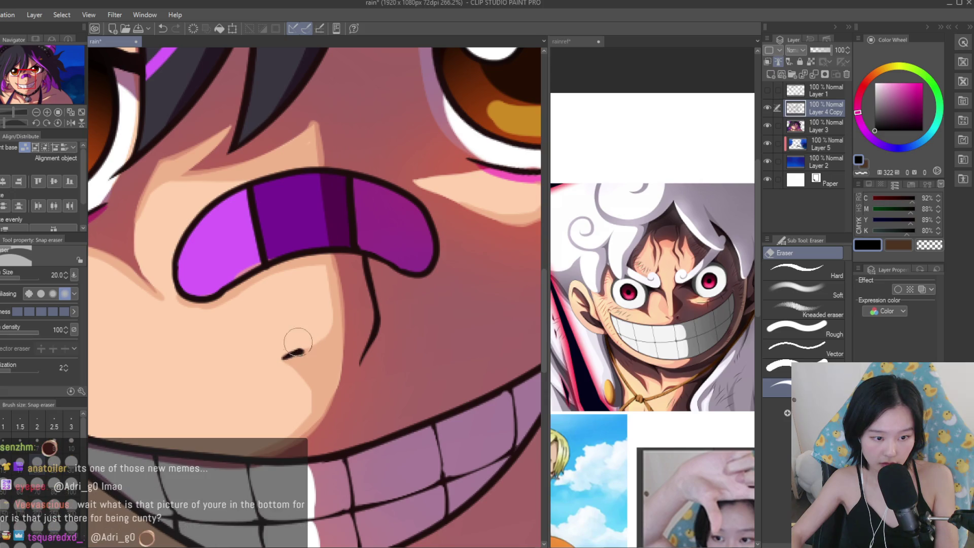
{"action": "scroll", "coordinate": [304, 344], "scroll_direction": "down", "scroll_amount": 10}
{"action": "scroll", "coordinate": [404, 294], "scroll_direction": "up", "scroll_amount": 2}
{"action": "scroll", "coordinate": [404, 294], "scroll_direction": "up", "scroll_amount": 2}
{"action": "key", "text": "ctrl+s"}
{"action": "scroll", "coordinate": [402, 282], "scroll_direction": "up", "scroll_amount": 1}
{"action": "scroll", "coordinate": [391, 275], "scroll_direction": "down", "scroll_amount": 2}
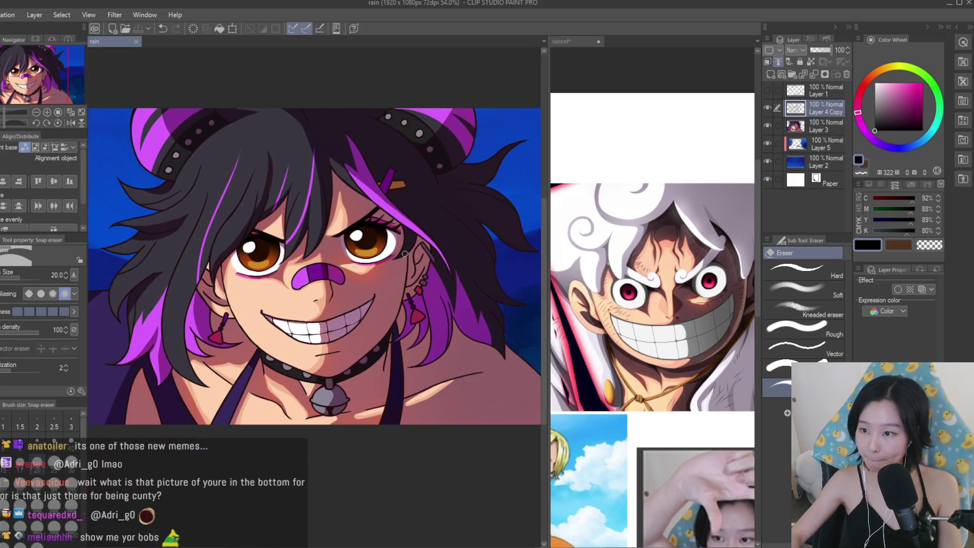
{"action": "scroll", "coordinate": [449, 203], "scroll_direction": "down", "scroll_amount": 1}
{"action": "scroll", "coordinate": [514, 202], "scroll_direction": "up", "scroll_amount": 1}
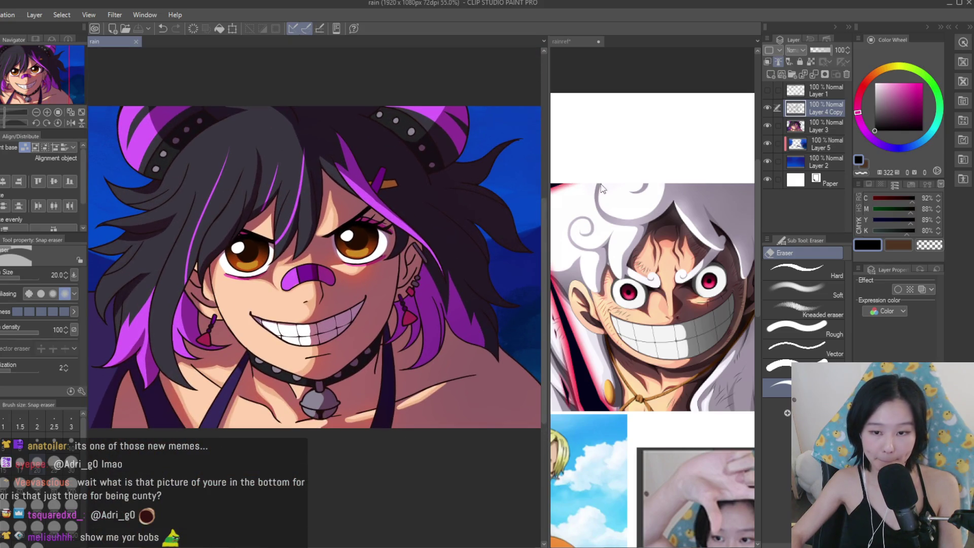
{"action": "scroll", "coordinate": [613, 190], "scroll_direction": "down", "scroll_amount": 2}
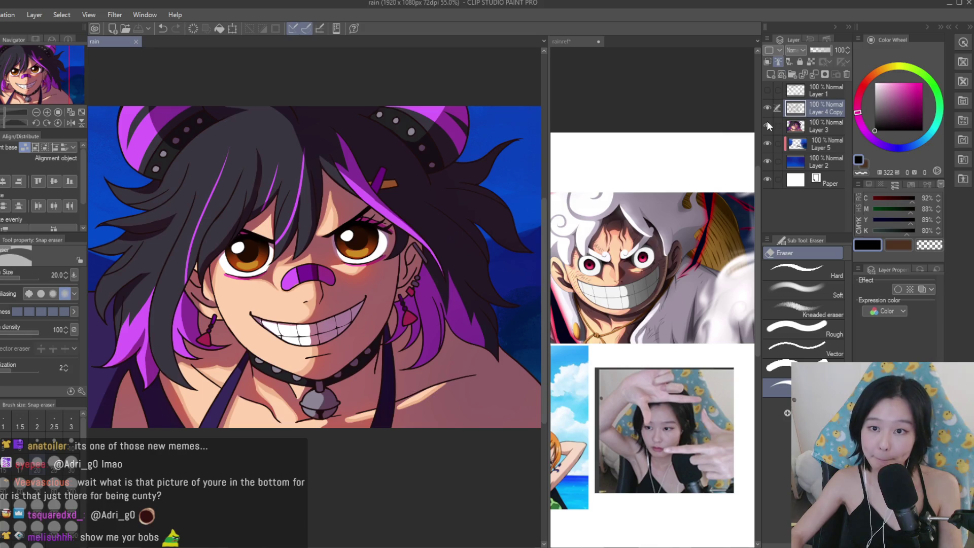
Add a Multiply-blended Layer 4 above Layer 3 and pick a darker mauve shading colour.
{"action": "left_click", "coordinate": [807, 126]}
{"action": "left_click", "coordinate": [770, 74]}
{"action": "left_click", "coordinate": [887, 96]}
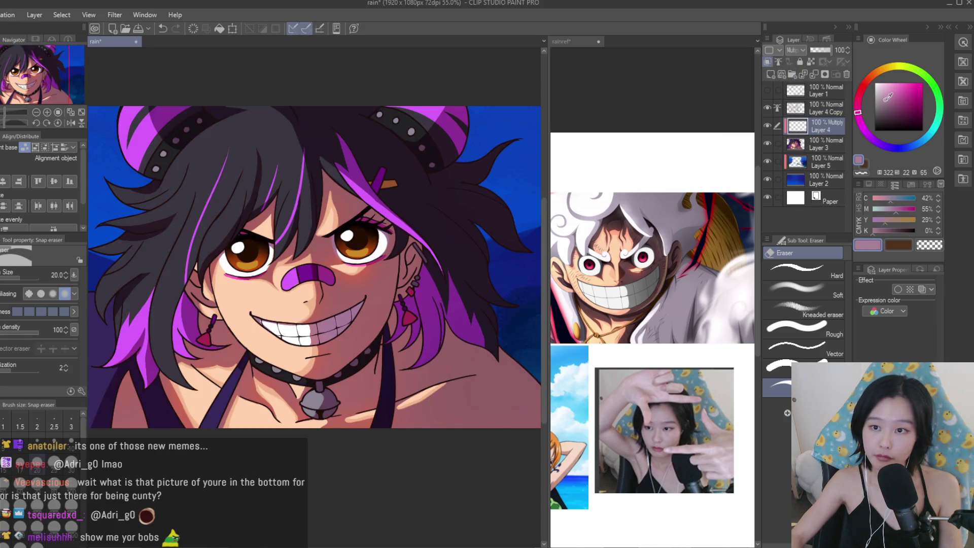
{"action": "left_click", "coordinate": [886, 105]}
Switch to the Turnip pen and shrink it to size 12.
{"action": "key", "text": "p"}
{"action": "scroll", "coordinate": [342, 279], "scroll_direction": "up", "scroll_amount": 2}
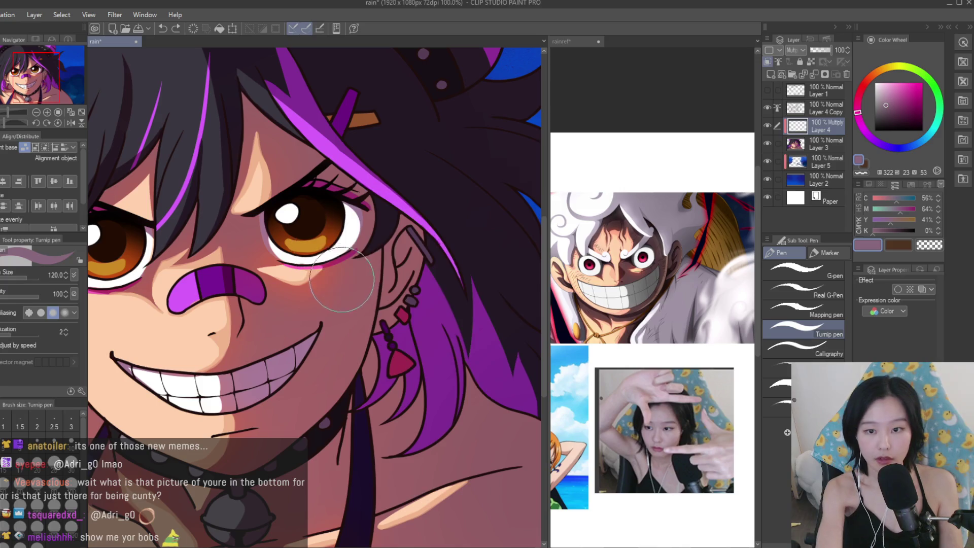
{"action": "mouse_move", "coordinate": [422, 301]}
{"action": "left_mouse_down"}
{"action": "mouse_move", "coordinate": [406, 274]}
{"action": "mouse_move", "coordinate": [371, 330]}
{"action": "mouse_move", "coordinate": [363, 323]}
{"action": "left_mouse_up"}
{"action": "scroll", "coordinate": [407, 267], "scroll_direction": "up", "scroll_amount": 3}
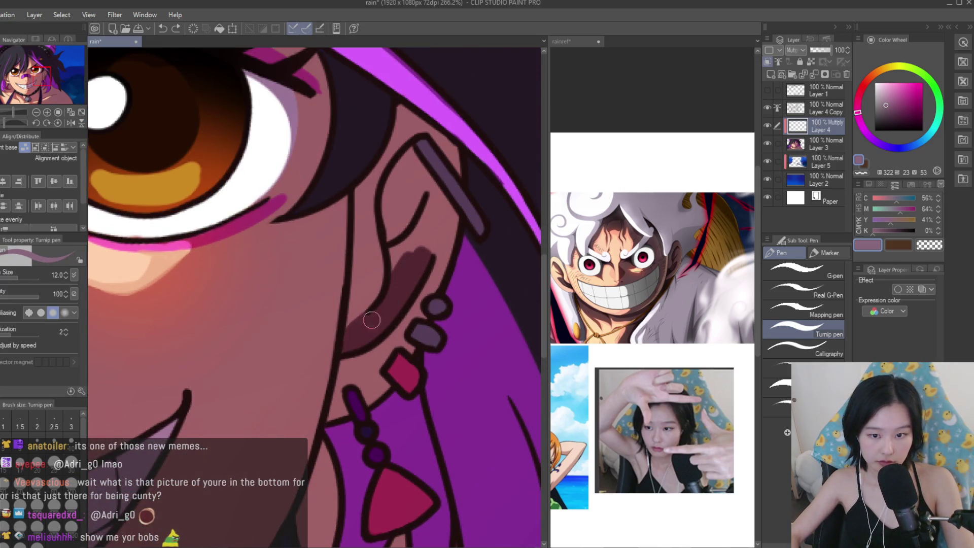
{"action": "scroll", "coordinate": [413, 274], "scroll_direction": "up", "scroll_amount": 2}
Erase part of the dark ear stroke, then paint maroon shading inside the ear.
{"action": "left_click", "coordinate": [938, 245]}
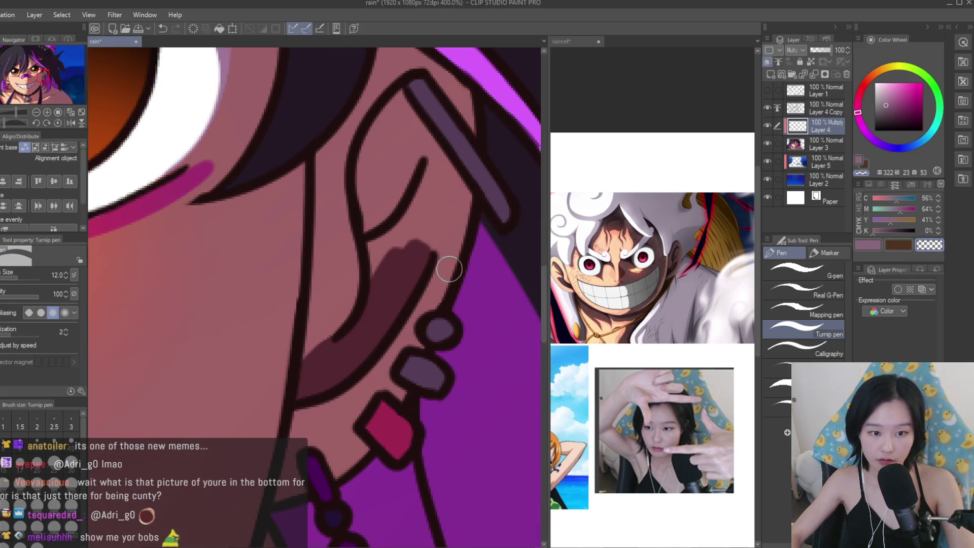
{"action": "left_click_drag", "start_coordinate": [445, 272], "coordinate": [331, 294]}
{"action": "left_click", "coordinate": [868, 245]}
{"action": "scroll", "coordinate": [365, 217], "scroll_direction": "down", "scroll_amount": 1}
{"action": "mouse_move", "coordinate": [386, 182]}
{"action": "left_mouse_down"}
{"action": "mouse_move", "coordinate": [373, 191]}
{"action": "mouse_move", "coordinate": [341, 316]}
{"action": "left_mouse_up"}
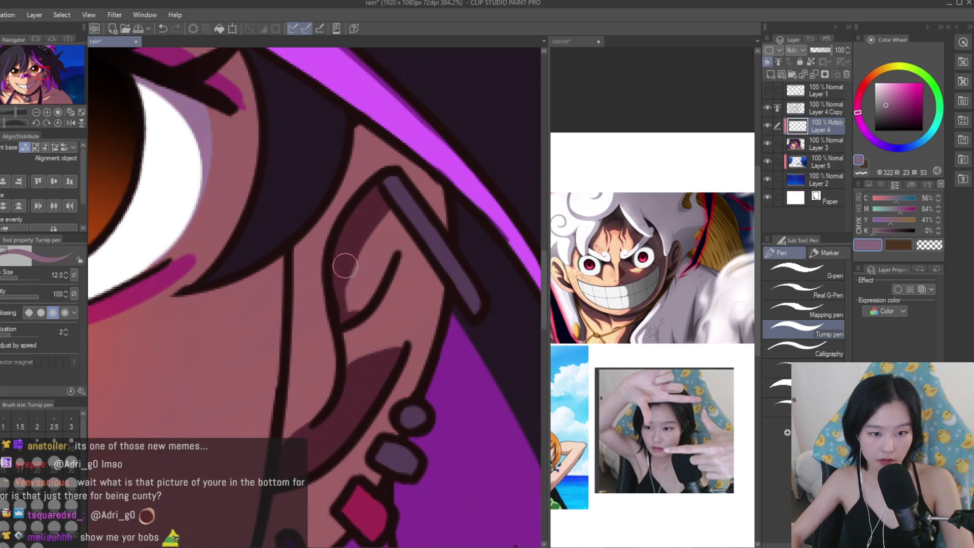
{"action": "scroll", "coordinate": [369, 218], "scroll_direction": "up", "scroll_amount": 1}
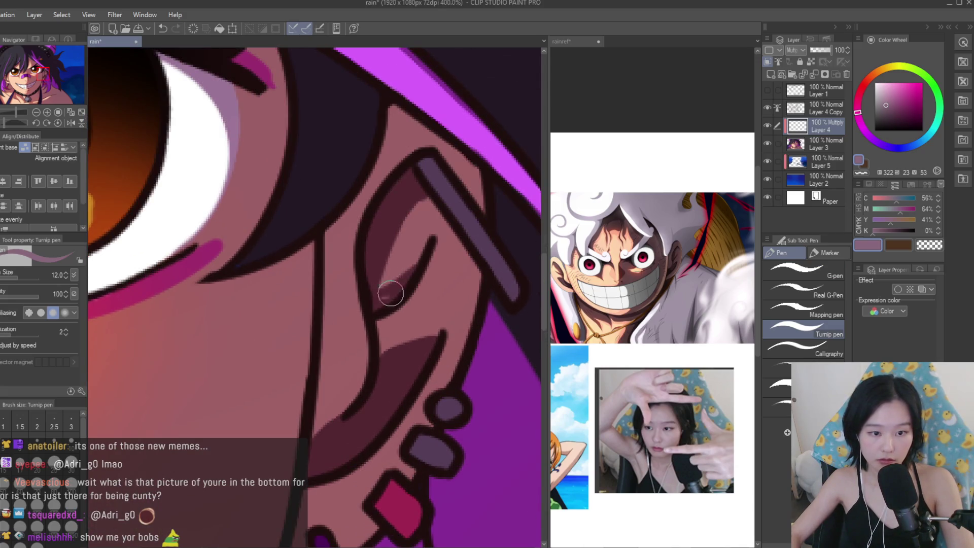
{"action": "scroll", "coordinate": [402, 286], "scroll_direction": "down", "scroll_amount": 6}
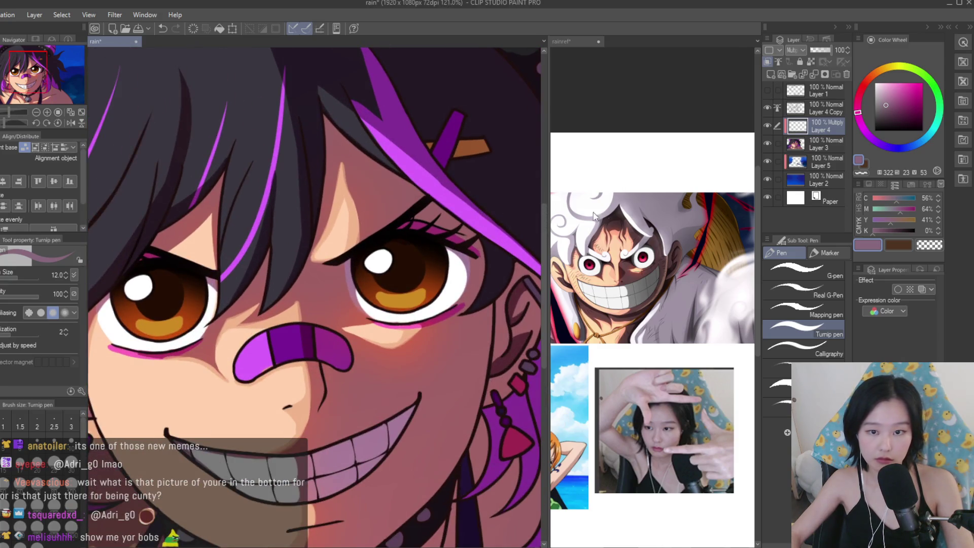
{"action": "scroll", "coordinate": [581, 214], "scroll_direction": "up", "scroll_amount": 2}
{"action": "scroll", "coordinate": [442, 205], "scroll_direction": "up", "scroll_amount": 2}
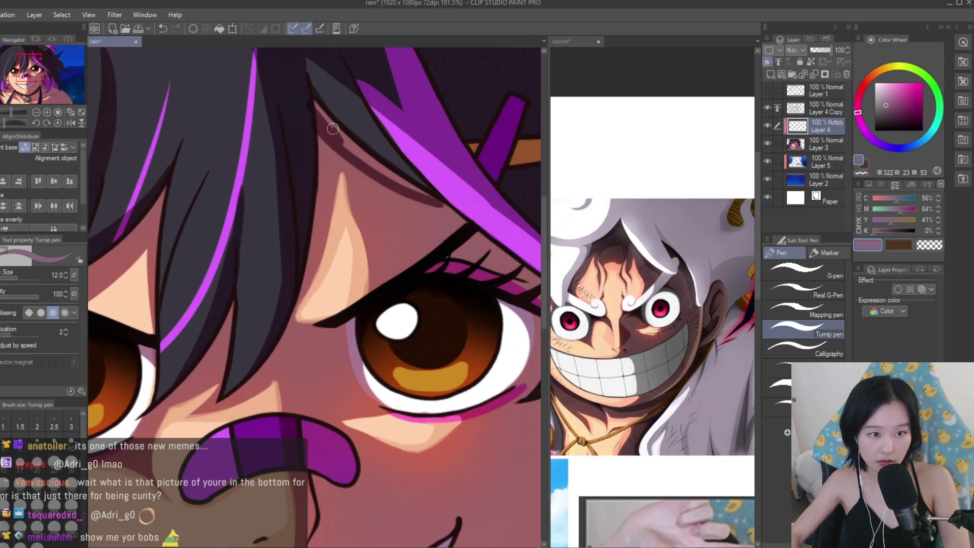
{"action": "scroll", "coordinate": [463, 234], "scroll_direction": "down", "scroll_amount": 4}
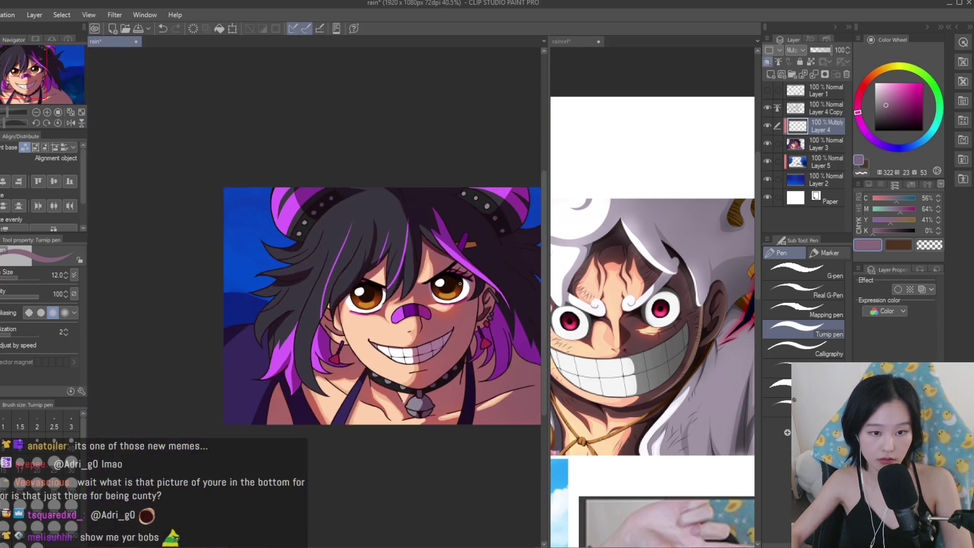
{"action": "scroll", "coordinate": [375, 166], "scroll_direction": "up", "scroll_amount": 5}
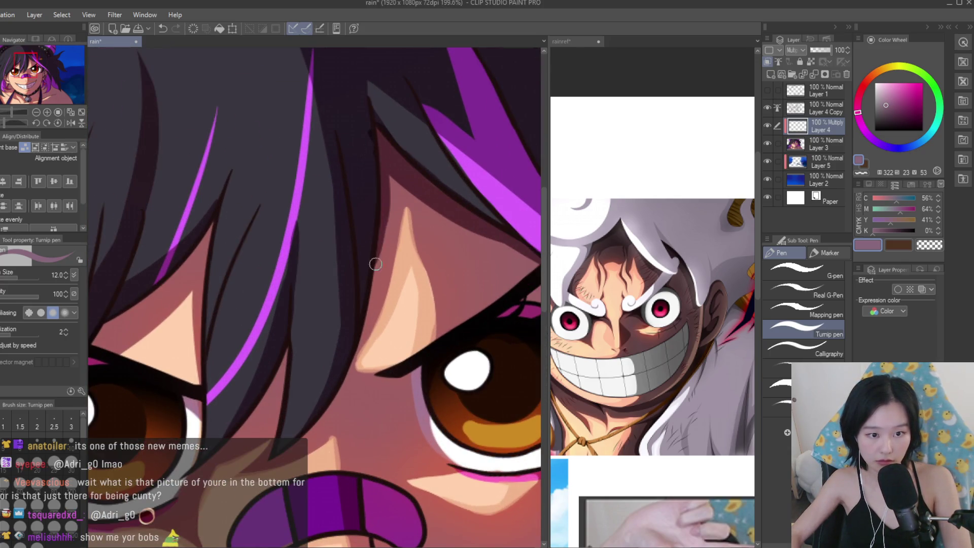
Choose transparent colour for erasing and enlarge the brush to size 100.
{"action": "left_click", "coordinate": [926, 247]}
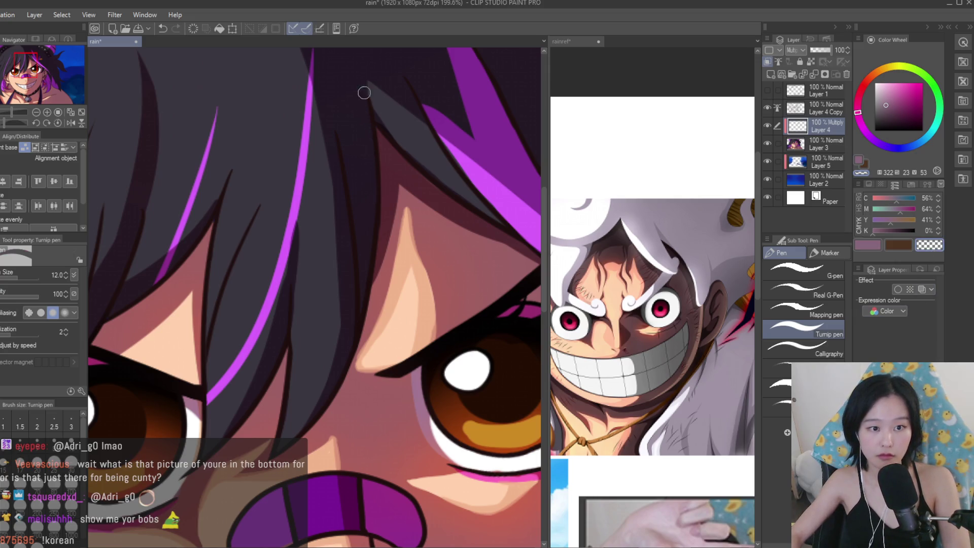
{"action": "scroll", "coordinate": [352, 331], "scroll_direction": "down", "scroll_amount": 5}
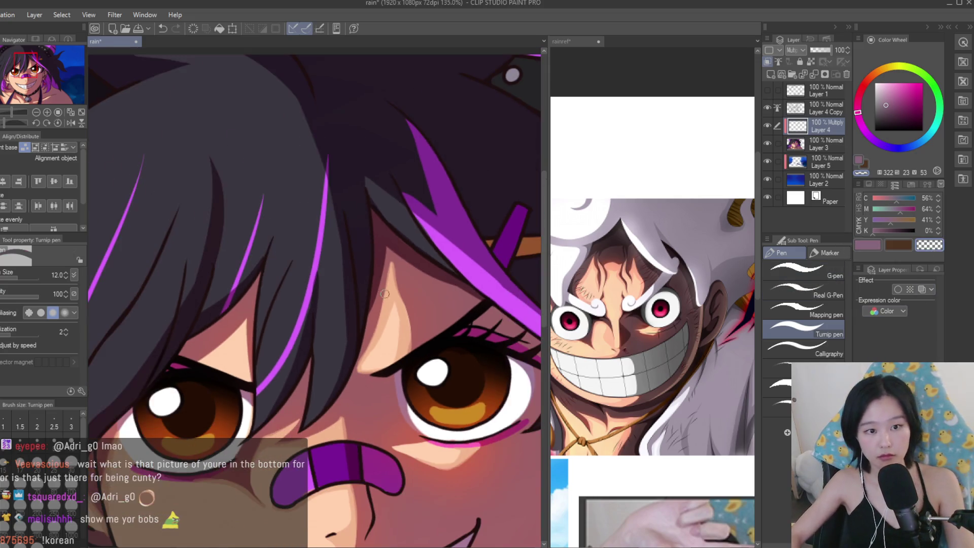
{"action": "scroll", "coordinate": [480, 254], "scroll_direction": "up", "scroll_amount": 2}
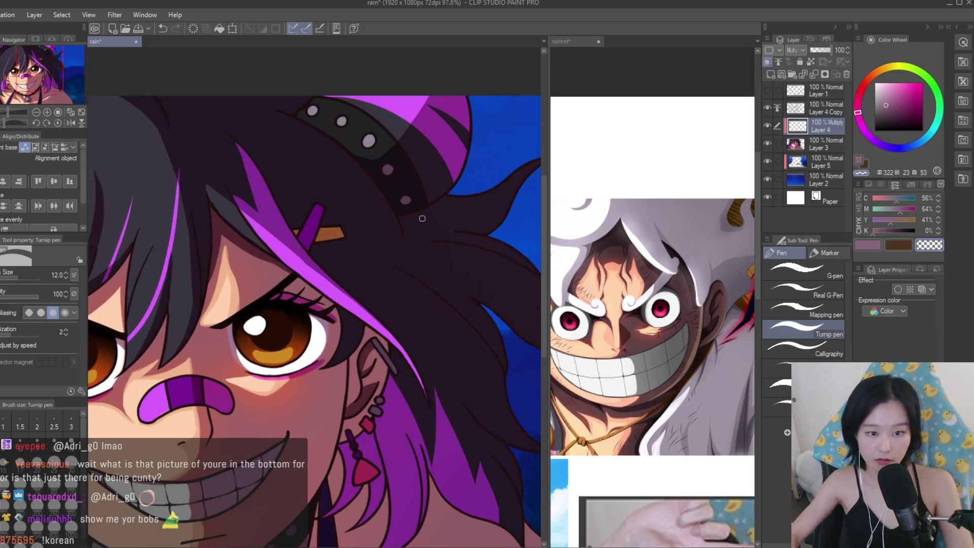
{"action": "left_click_drag", "start_coordinate": [446, 293], "coordinate": [511, 358]}
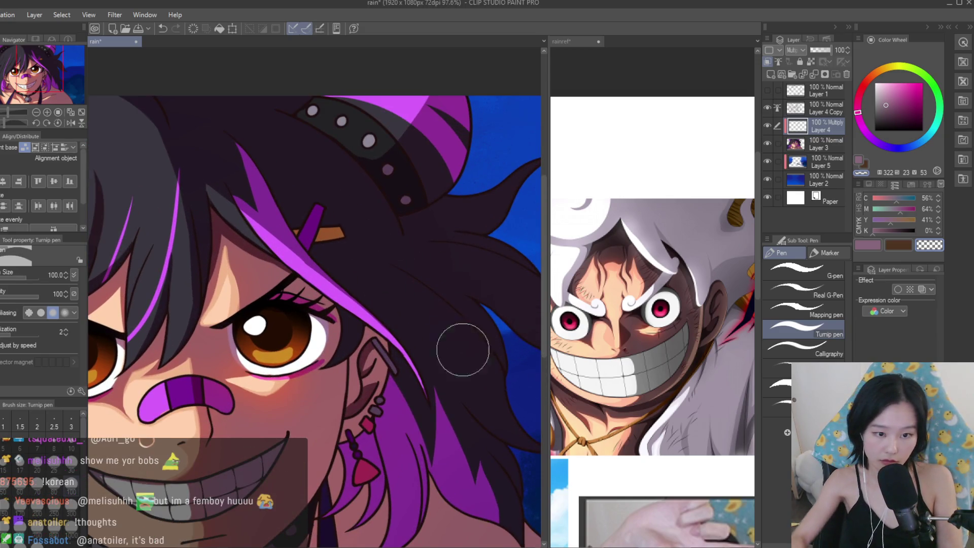
Darken the back hair with a broad shadow stroke in the shadow colour.
{"action": "left_click", "coordinate": [868, 245]}
{"action": "scroll", "coordinate": [409, 348], "scroll_direction": "down", "scroll_amount": 1}
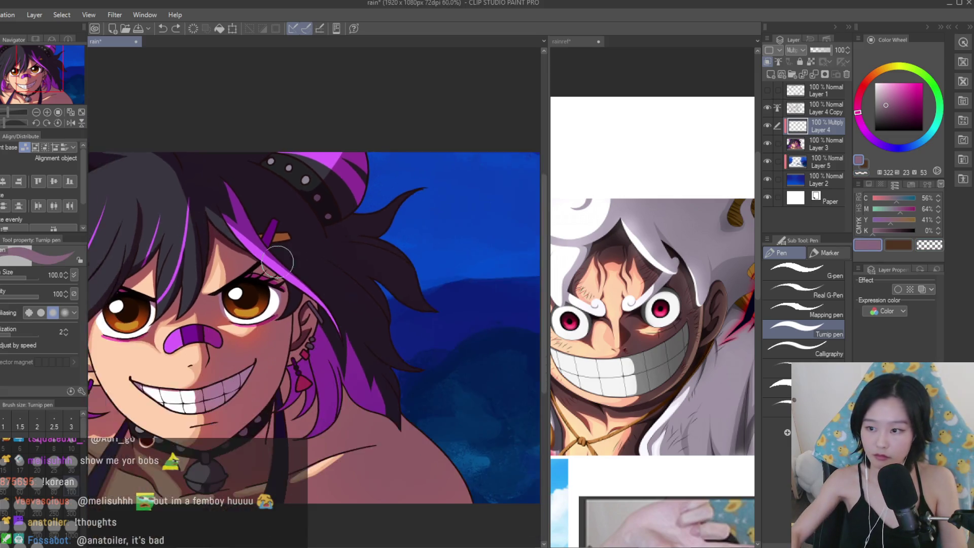
{"action": "mouse_move", "coordinate": [409, 348]}
{"action": "left_mouse_down"}
{"action": "mouse_move", "coordinate": [311, 253]}
{"action": "mouse_move", "coordinate": [462, 245]}
{"action": "mouse_move", "coordinate": [389, 174]}
{"action": "mouse_move", "coordinate": [306, 227]}
{"action": "mouse_move", "coordinate": [330, 266]}
{"action": "left_mouse_up"}
{"action": "scroll", "coordinate": [468, 446], "scroll_direction": "down", "scroll_amount": 5}
{"action": "scroll", "coordinate": [478, 274], "scroll_direction": "up", "scroll_amount": 4}
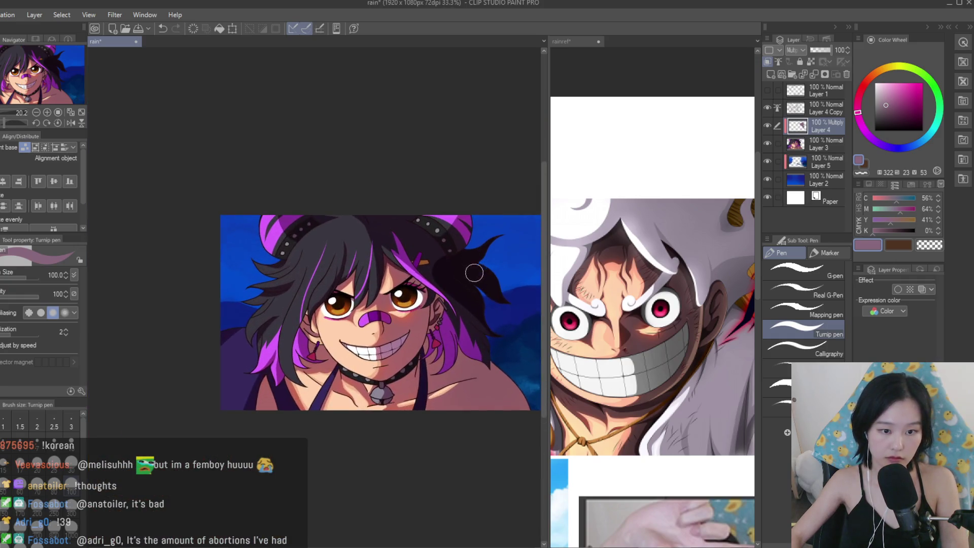
Reduce the Turnip pen to size 30.
{"action": "left_click_drag", "start_coordinate": [445, 252], "coordinate": [408, 222]}
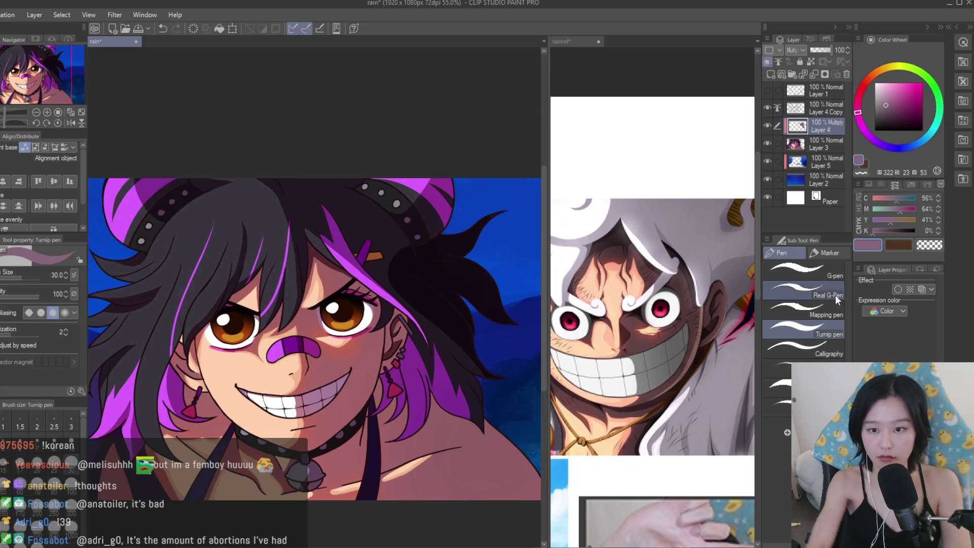
{"action": "scroll", "coordinate": [421, 264], "scroll_direction": "up", "scroll_amount": 3}
{"action": "scroll", "coordinate": [421, 264], "scroll_direction": "up", "scroll_amount": 2}
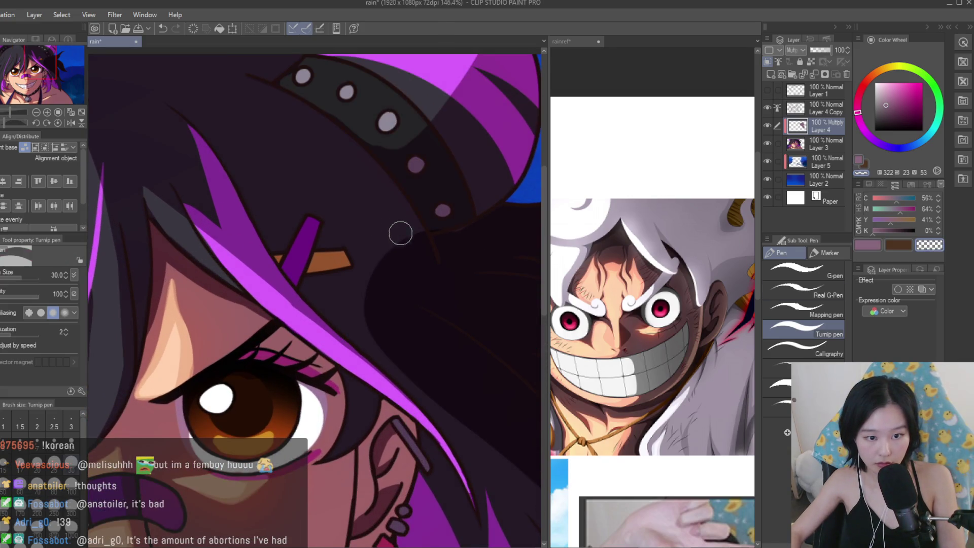
{"action": "scroll", "coordinate": [372, 299], "scroll_direction": "down", "scroll_amount": 2}
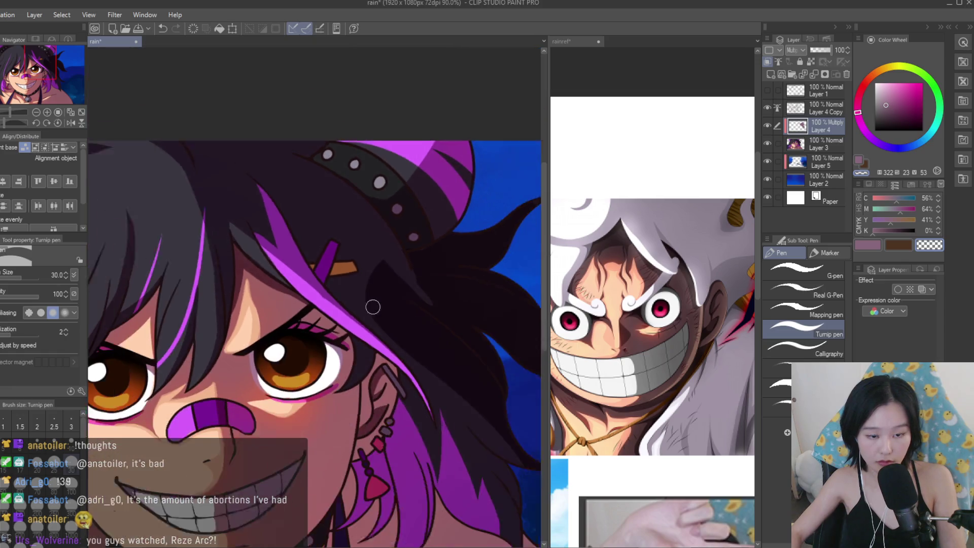
{"action": "scroll", "coordinate": [419, 351], "scroll_direction": "down", "scroll_amount": 1}
{"action": "scroll", "coordinate": [380, 304], "scroll_direction": "up", "scroll_amount": 5}
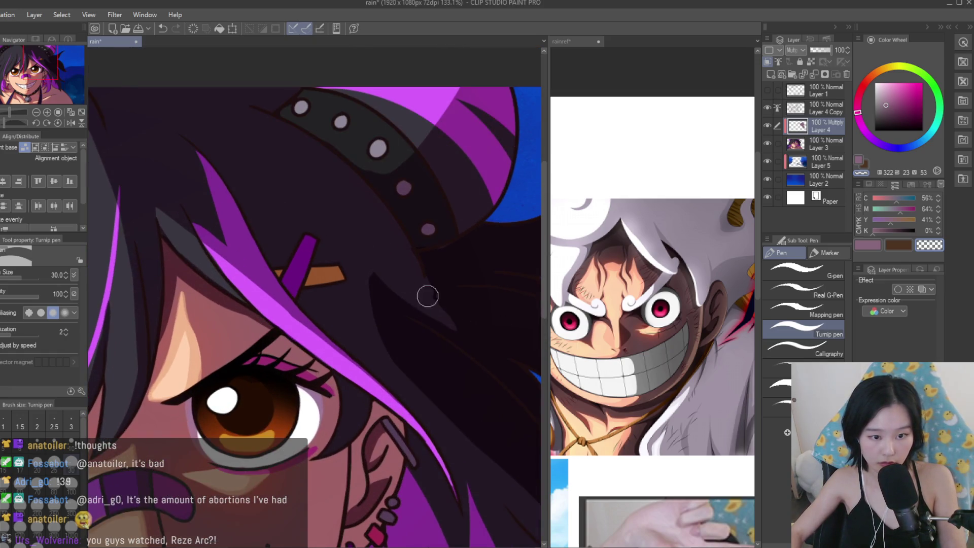
{"action": "scroll", "coordinate": [474, 330], "scroll_direction": "up", "scroll_amount": 3}
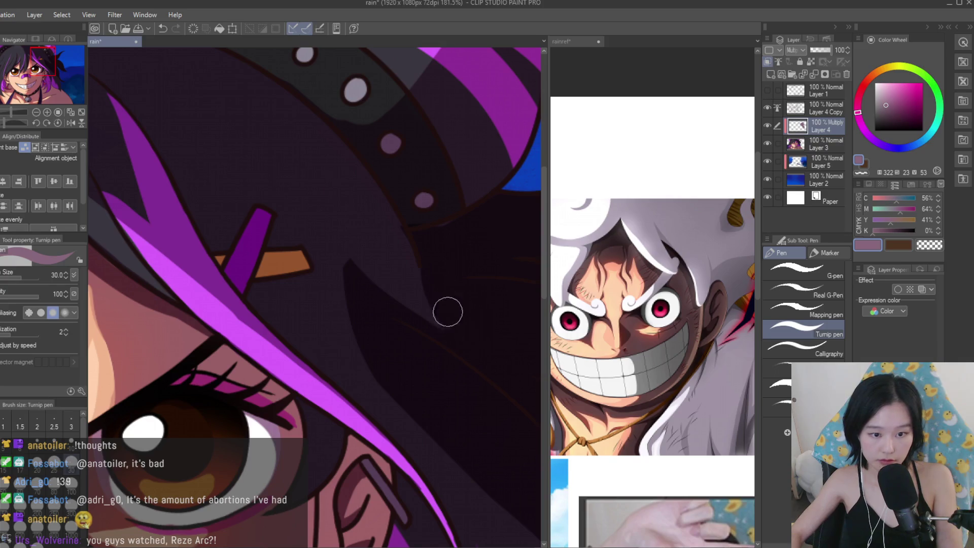
{"action": "scroll", "coordinate": [456, 233], "scroll_direction": "up", "scroll_amount": 3}
{"action": "scroll", "coordinate": [385, 200], "scroll_direction": "down", "scroll_amount": 2}
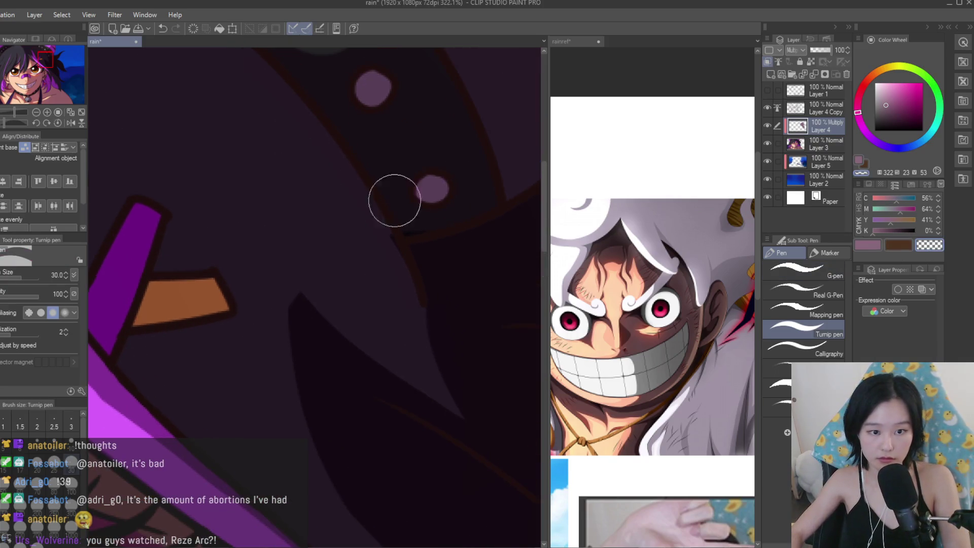
{"action": "scroll", "coordinate": [374, 248], "scroll_direction": "down", "scroll_amount": 4}
{"action": "scroll", "coordinate": [374, 259], "scroll_direction": "up", "scroll_amount": 6}
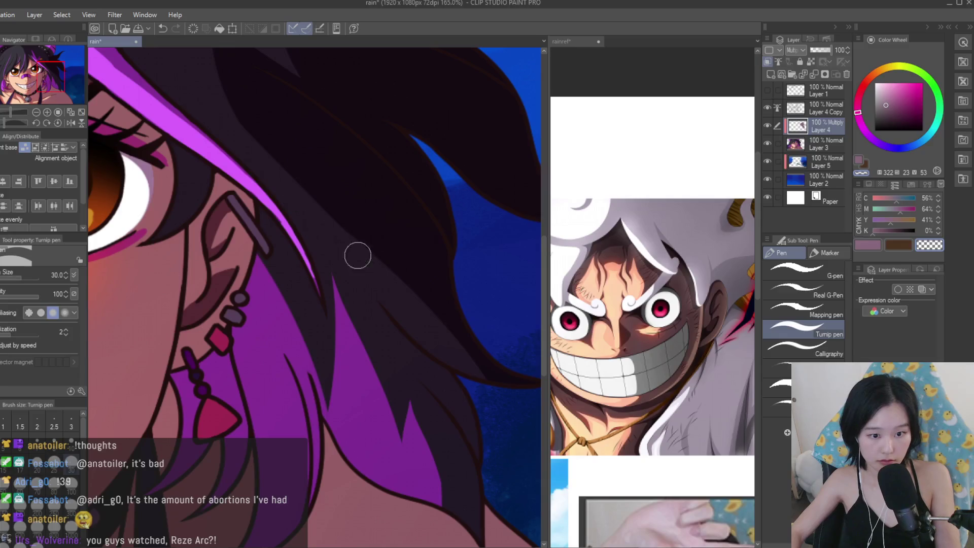
Paint a dark shadow on the hair by the ear, then switch to transparent colour.
{"action": "left_click", "coordinate": [866, 246]}
{"action": "scroll", "coordinate": [403, 218], "scroll_direction": "down", "scroll_amount": 4}
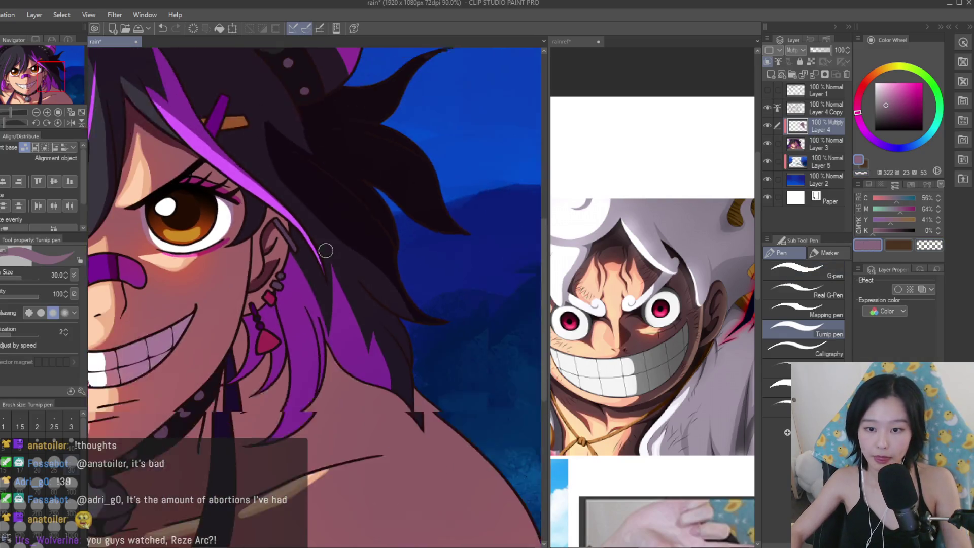
{"action": "scroll", "coordinate": [345, 263], "scroll_direction": "up", "scroll_amount": 4}
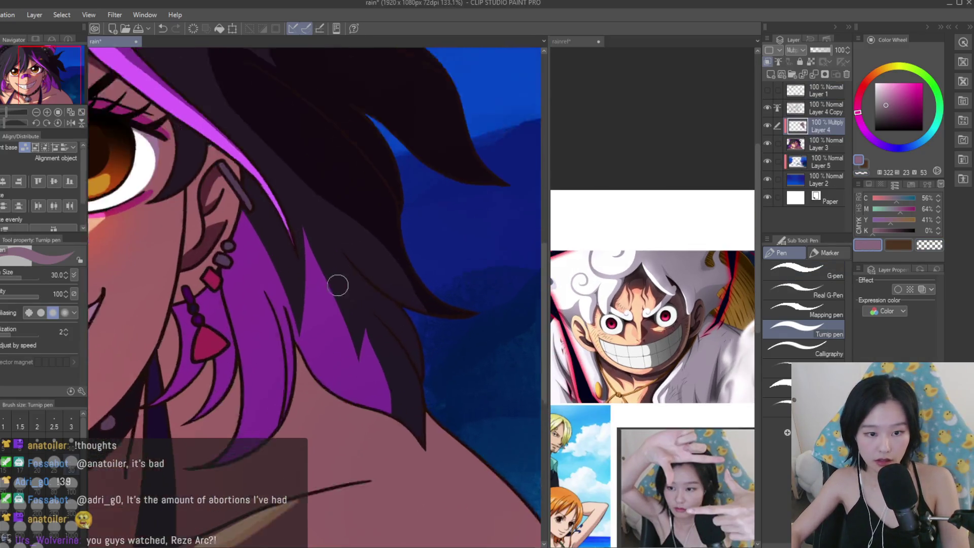
{"action": "left_click_drag", "start_coordinate": [348, 269], "coordinate": [382, 310]}
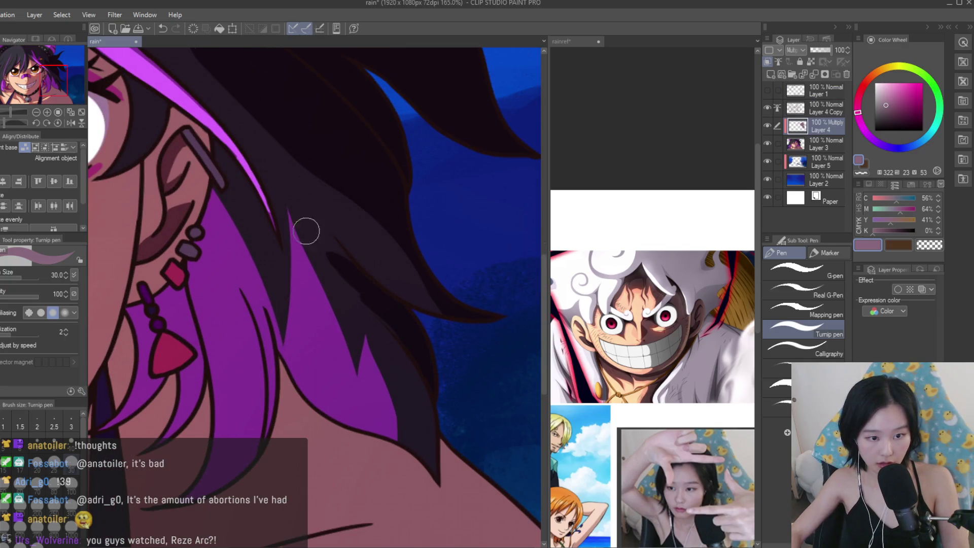
{"action": "left_click", "coordinate": [923, 247]}
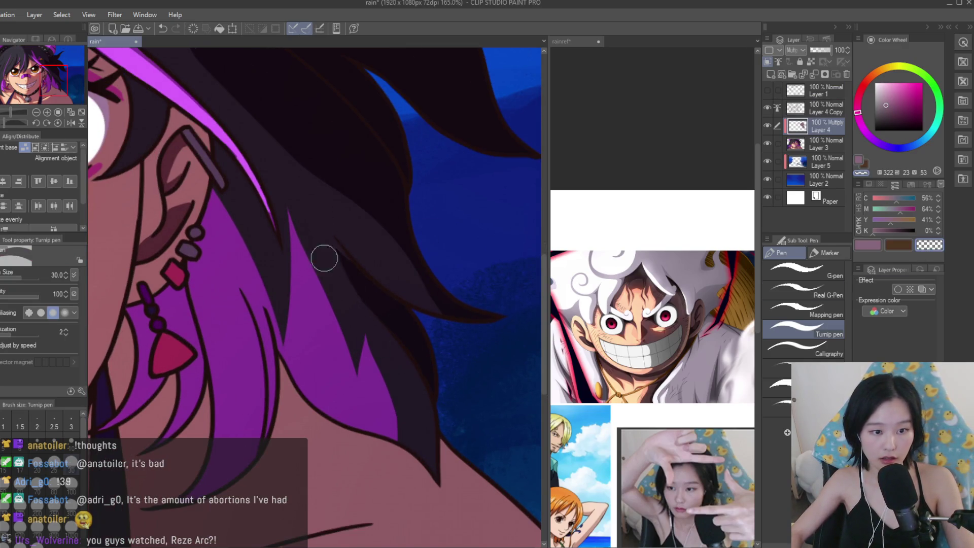
{"action": "scroll", "coordinate": [525, 275], "scroll_direction": "down", "scroll_amount": 10}
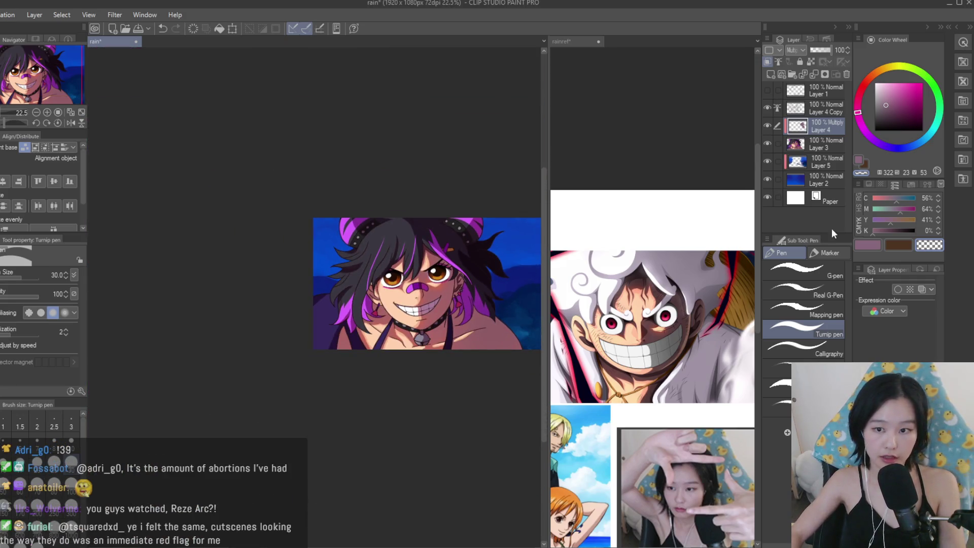
Return to the shadow colour and auto-select the shoulder skin area.
{"action": "key", "text": "c"}
{"action": "scroll", "coordinate": [728, 292], "scroll_direction": "down", "scroll_amount": 2}
{"action": "scroll", "coordinate": [729, 292], "scroll_direction": "up", "scroll_amount": 3}
{"action": "scroll", "coordinate": [345, 249], "scroll_direction": "up", "scroll_amount": 1}
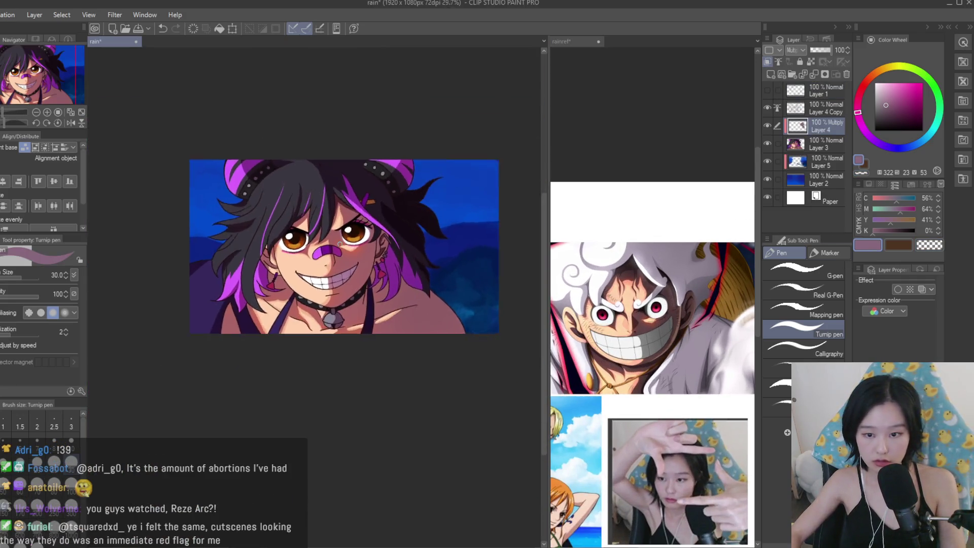
{"action": "scroll", "coordinate": [390, 264], "scroll_direction": "up", "scroll_amount": 4}
{"action": "scroll", "coordinate": [411, 274], "scroll_direction": "up", "scroll_amount": 1}
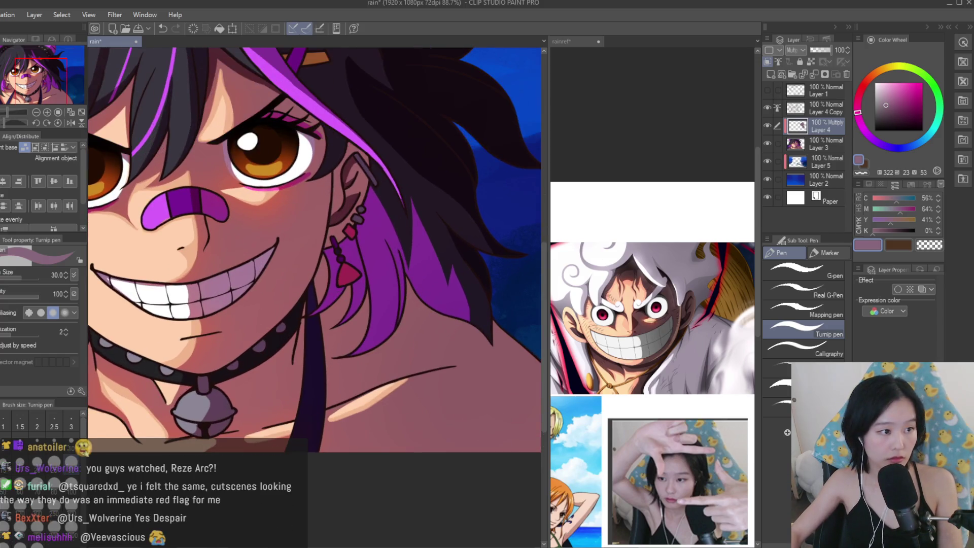
{"action": "key", "text": "w"}
{"action": "left_click", "coordinate": [466, 392]}
Shade the selected shoulder beneath the hair with the Turnip pen at size 100.
{"action": "key", "text": "p"}
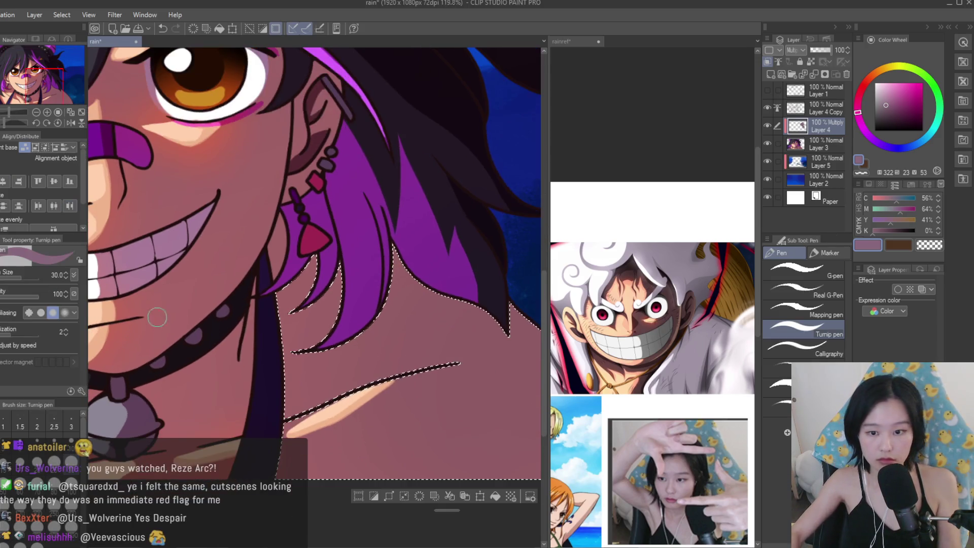
{"action": "key", "text": "bracketright"}
{"action": "key", "text": "bracketright"}
{"action": "key", "text": "bracketright"}
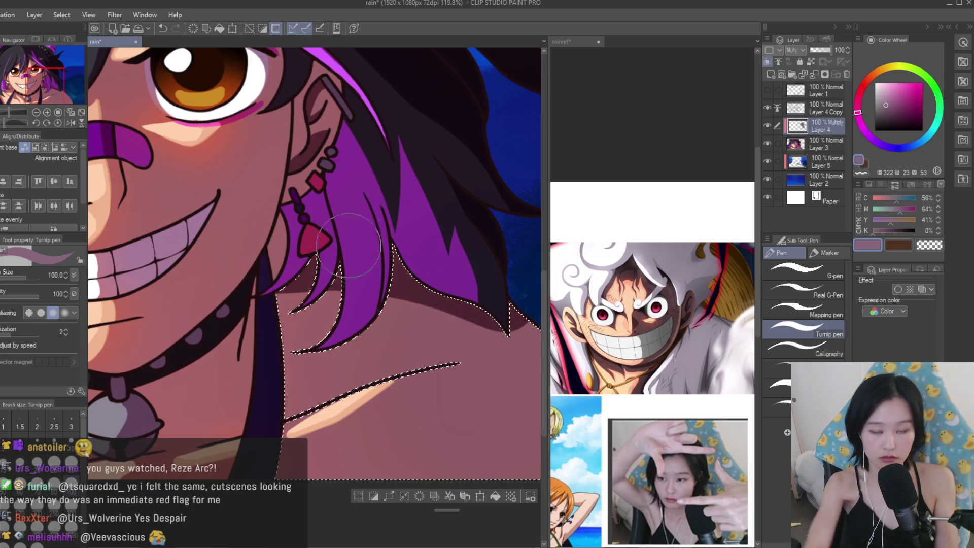
{"action": "scroll", "coordinate": [335, 245], "scroll_direction": "down", "scroll_amount": 1}
{"action": "scroll", "coordinate": [334, 275], "scroll_direction": "down", "scroll_amount": 1}
{"action": "mouse_move", "coordinate": [334, 276]}
{"action": "left_mouse_down"}
{"action": "mouse_move", "coordinate": [312, 284]}
{"action": "mouse_move", "coordinate": [488, 370]}
{"action": "left_mouse_up"}
Clear the shoulder selection and lower Layer 4 to 56% opacity.
{"action": "key", "text": "ctrl+d"}
{"action": "scroll", "coordinate": [483, 404], "scroll_direction": "down", "scroll_amount": 3}
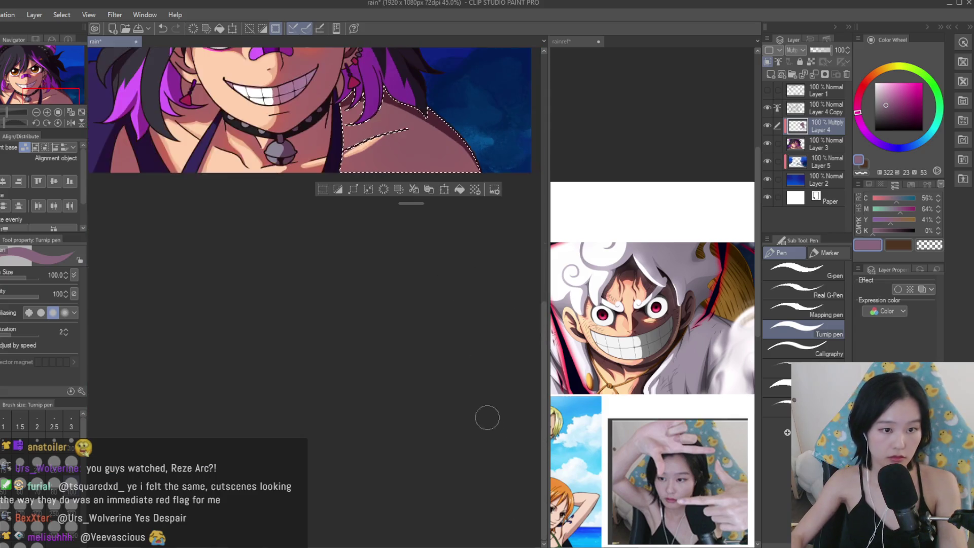
{"action": "scroll", "coordinate": [435, 82], "scroll_direction": "up", "scroll_amount": 1}
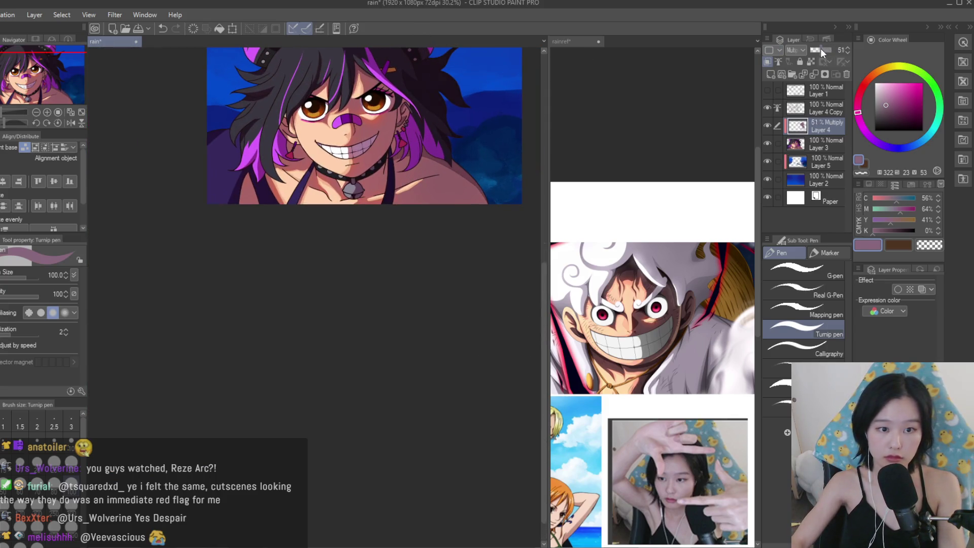
{"action": "scroll", "coordinate": [395, 313], "scroll_direction": "up", "scroll_amount": 2}
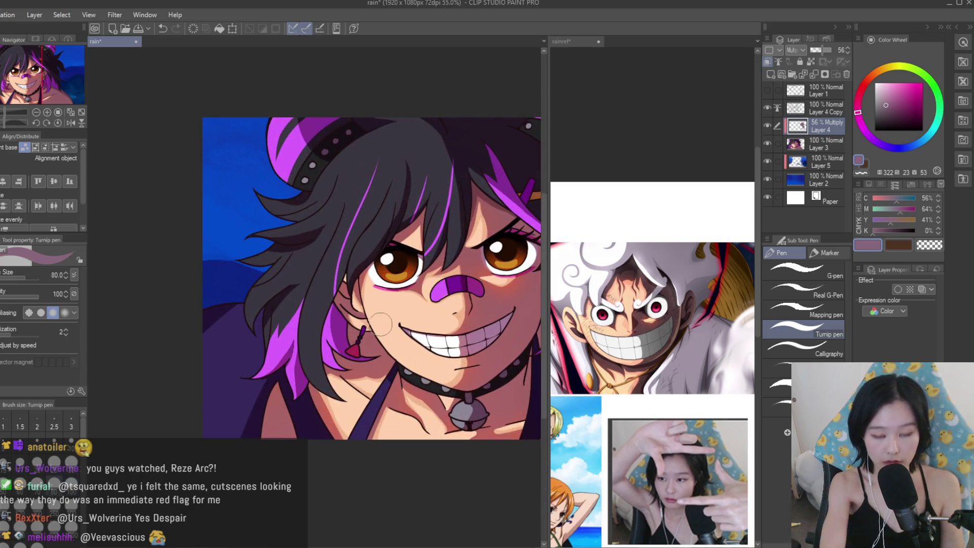
Darken the neck under the collar with a Multiply shadow stroke.
{"action": "scroll", "coordinate": [418, 356], "scroll_direction": "up", "scroll_amount": 4}
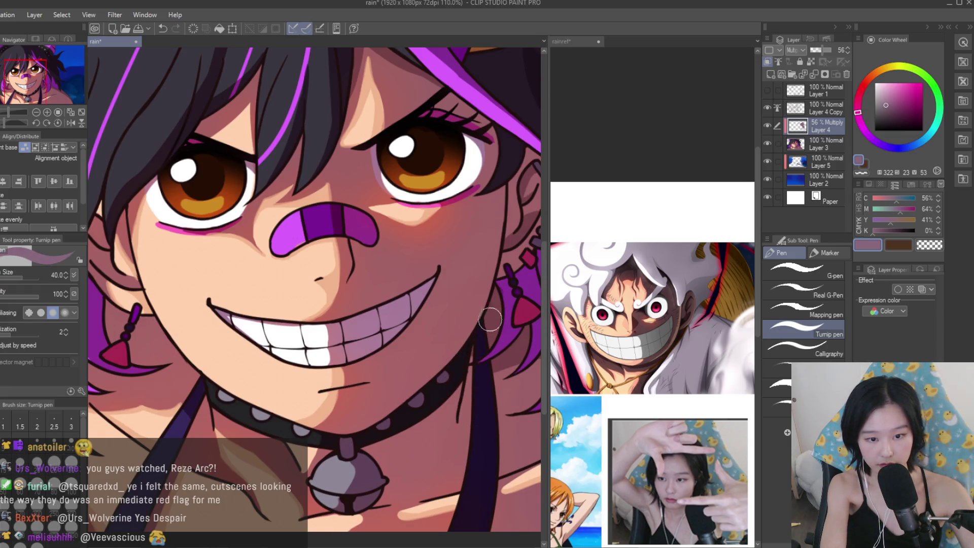
{"action": "mouse_move", "coordinate": [439, 400]}
{"action": "left_mouse_down"}
{"action": "mouse_move", "coordinate": [370, 442]}
{"action": "mouse_move", "coordinate": [456, 410]}
{"action": "mouse_move", "coordinate": [375, 446]}
{"action": "mouse_move", "coordinate": [392, 453]}
{"action": "left_mouse_up"}
{"action": "scroll", "coordinate": [389, 316], "scroll_direction": "down", "scroll_amount": 5}
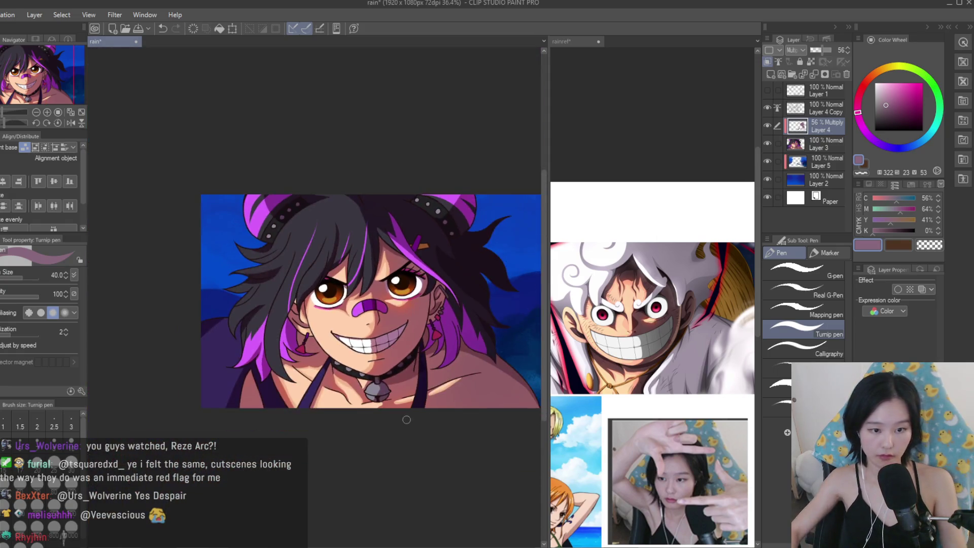
{"action": "scroll", "coordinate": [507, 356], "scroll_direction": "up", "scroll_amount": 2}
{"action": "scroll", "coordinate": [350, 360], "scroll_direction": "up", "scroll_amount": 8}
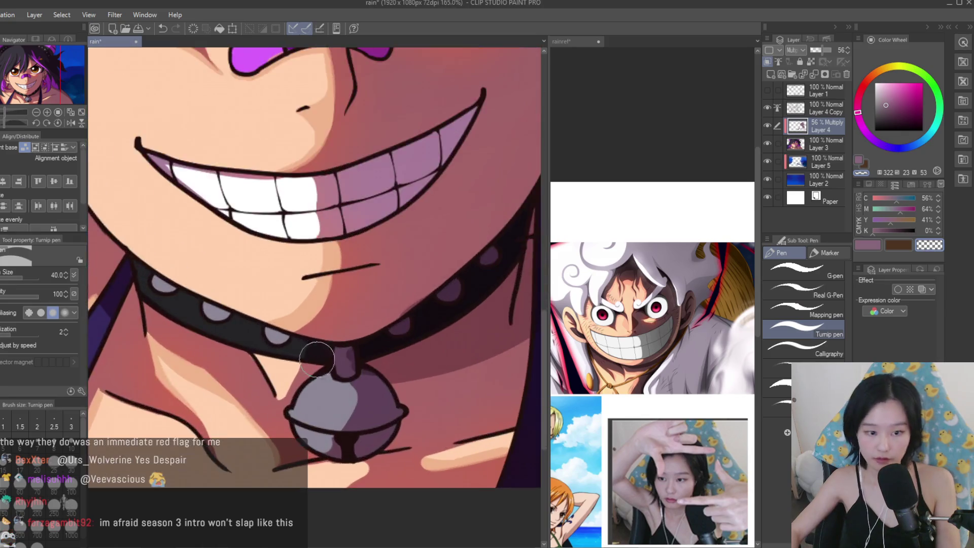
{"action": "scroll", "coordinate": [396, 403], "scroll_direction": "down", "scroll_amount": 2}
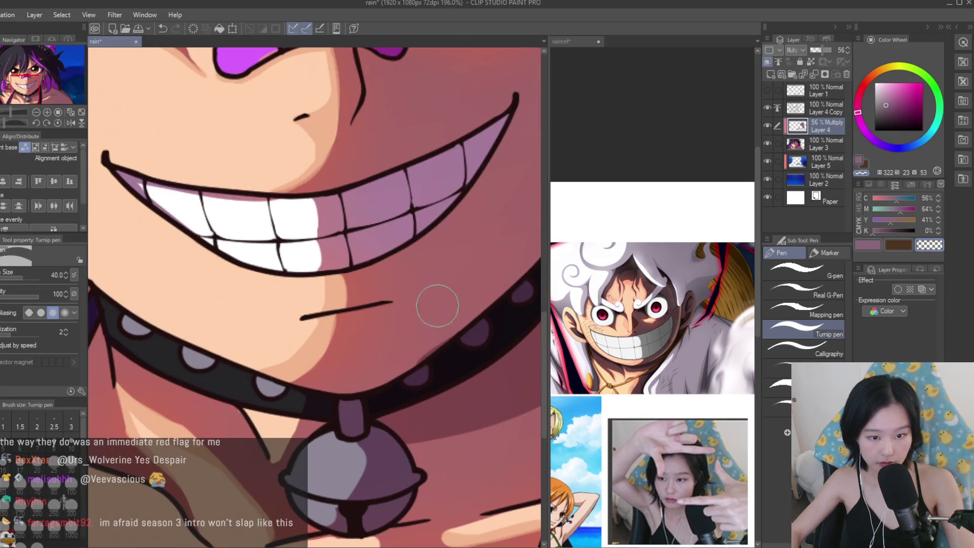
Draw shadow strokes along the collar strap and its upper edge.
{"action": "key", "text": "c"}
{"action": "scroll", "coordinate": [404, 401], "scroll_direction": "down", "scroll_amount": 2}
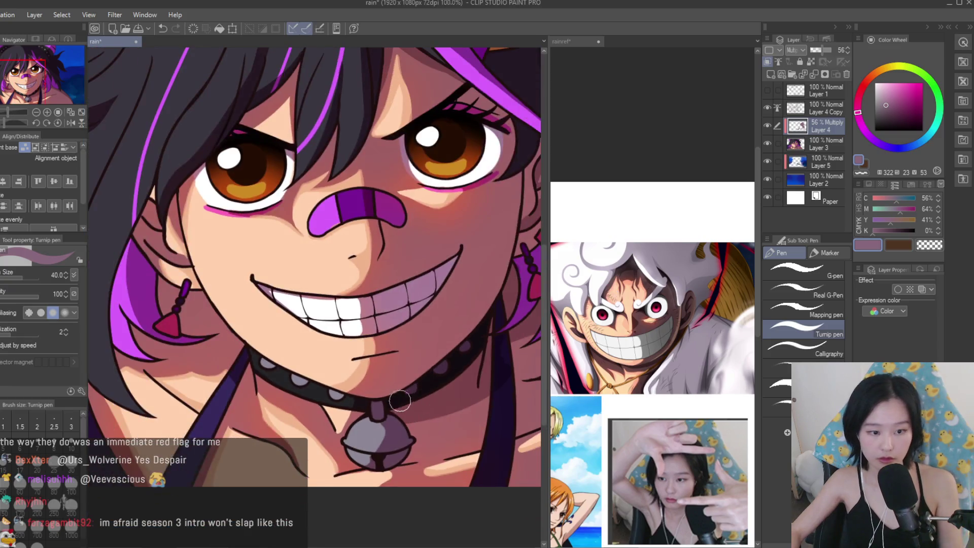
{"action": "scroll", "coordinate": [246, 407], "scroll_direction": "up", "scroll_amount": 5}
{"action": "mouse_move", "coordinate": [300, 348]}
{"action": "left_mouse_down"}
{"action": "mouse_move", "coordinate": [296, 370]}
{"action": "mouse_move", "coordinate": [319, 380]}
{"action": "left_mouse_up"}
{"action": "scroll", "coordinate": [326, 403], "scroll_direction": "down", "scroll_amount": 3}
{"action": "scroll", "coordinate": [262, 323], "scroll_direction": "up", "scroll_amount": 3}
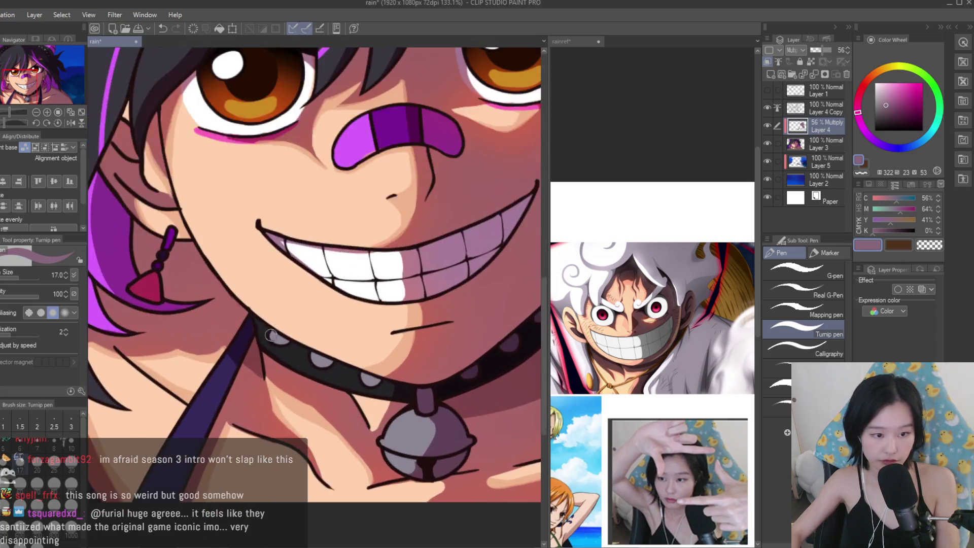
{"action": "left_click_drag", "start_coordinate": [262, 323], "coordinate": [408, 393]}
{"action": "scroll", "coordinate": [439, 405], "scroll_direction": "down", "scroll_amount": 3}
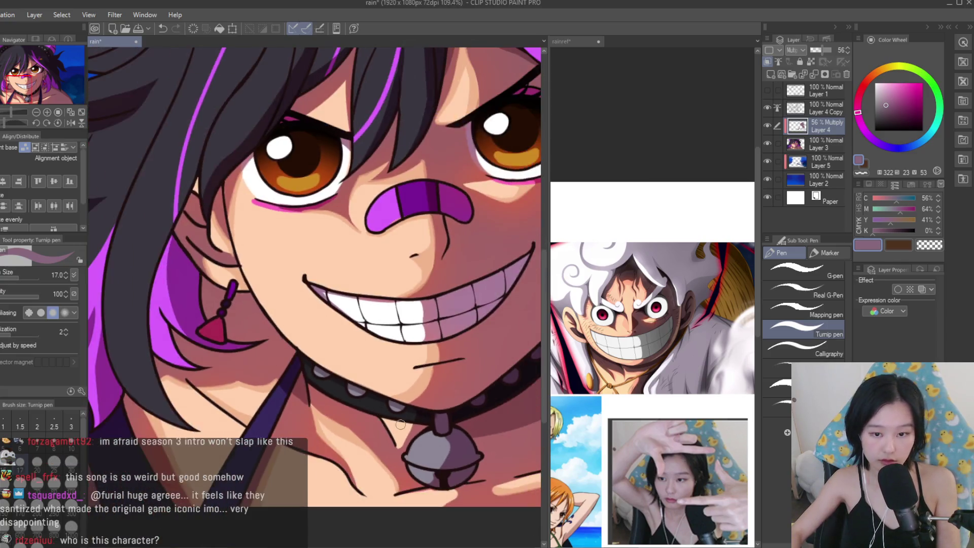
{"action": "scroll", "coordinate": [273, 268], "scroll_direction": "up", "scroll_amount": 5}
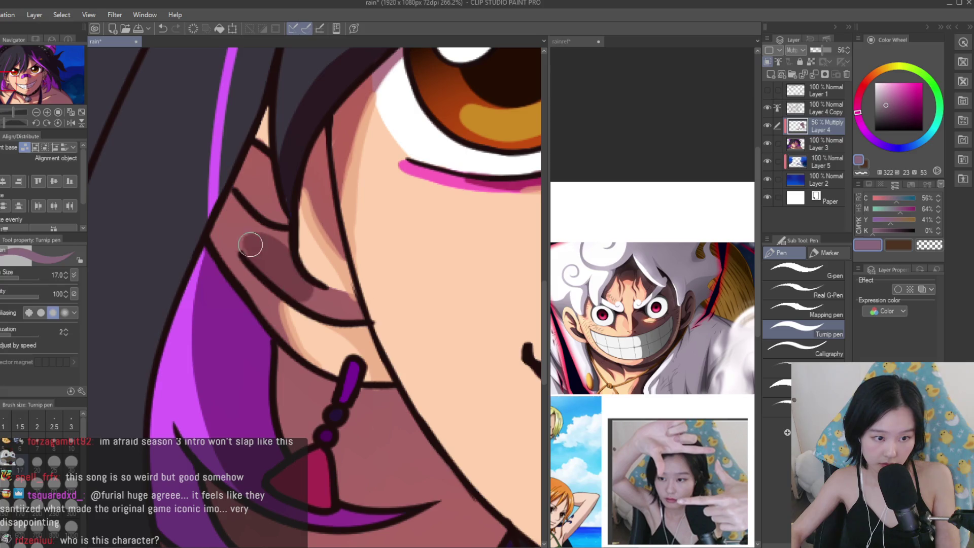
{"action": "scroll", "coordinate": [315, 289], "scroll_direction": "down", "scroll_amount": 4}
{"action": "scroll", "coordinate": [453, 323], "scroll_direction": "up", "scroll_amount": 5}
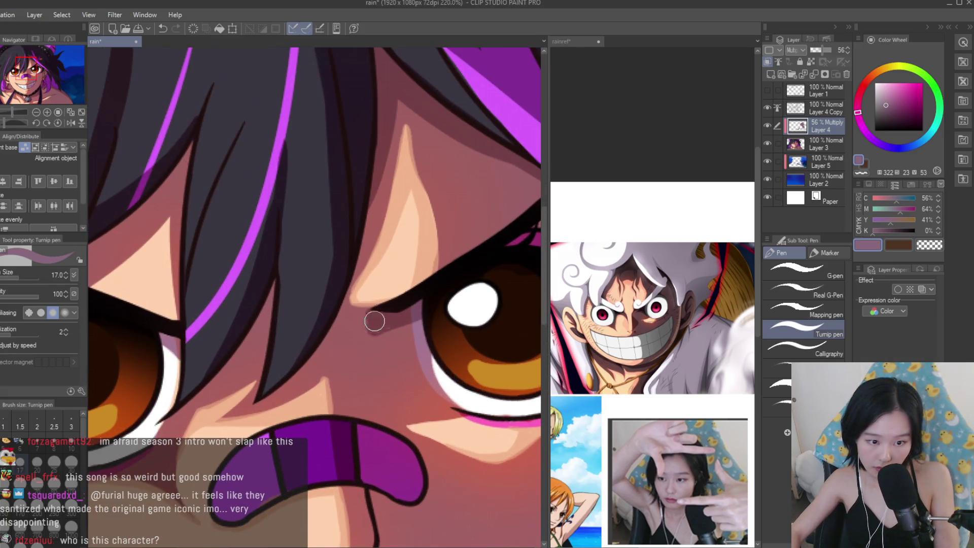
Add a darker shadow beneath the left earring on the neck.
{"action": "scroll", "coordinate": [396, 329], "scroll_direction": "down", "scroll_amount": 3}
{"action": "scroll", "coordinate": [459, 314], "scroll_direction": "up", "scroll_amount": 2}
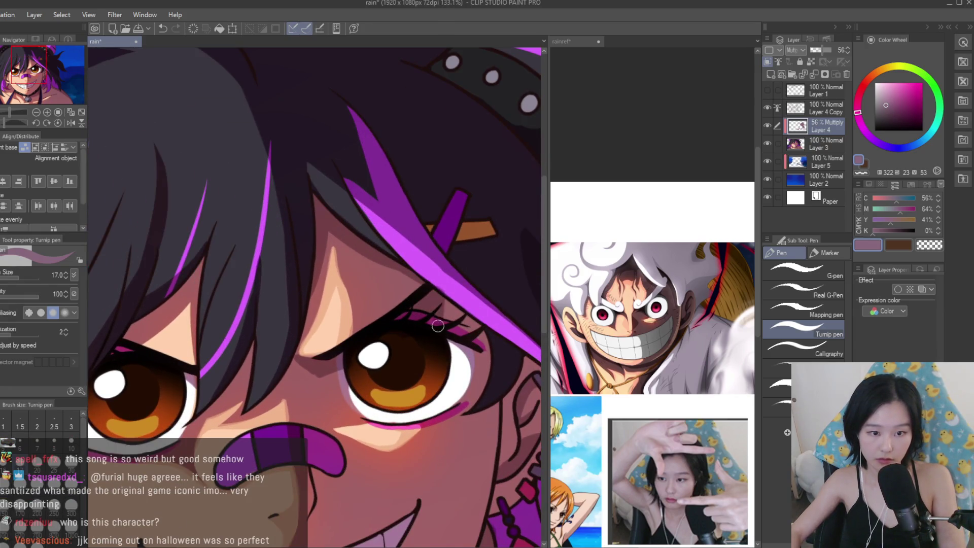
{"action": "scroll", "coordinate": [402, 285], "scroll_direction": "down", "scroll_amount": 5}
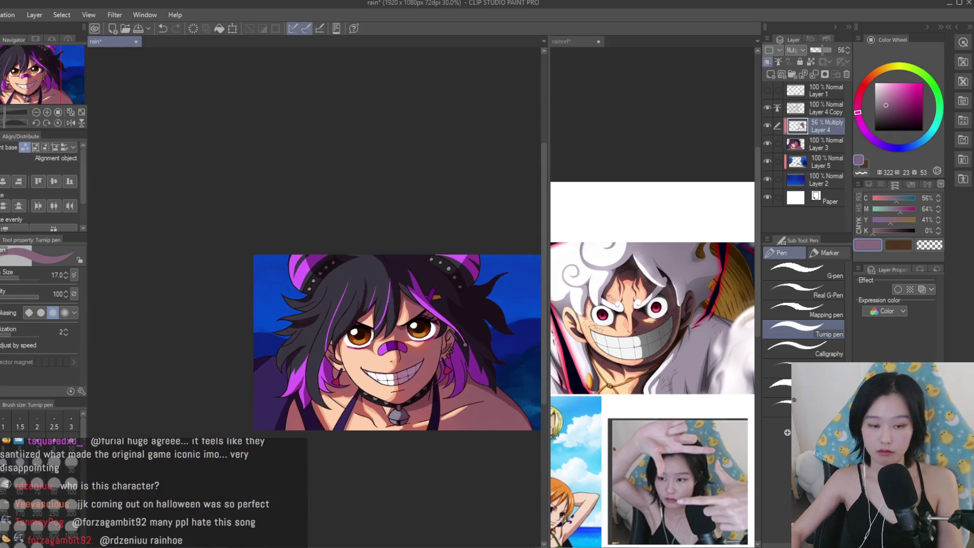
{"action": "scroll", "coordinate": [361, 344], "scroll_direction": "up", "scroll_amount": 8}
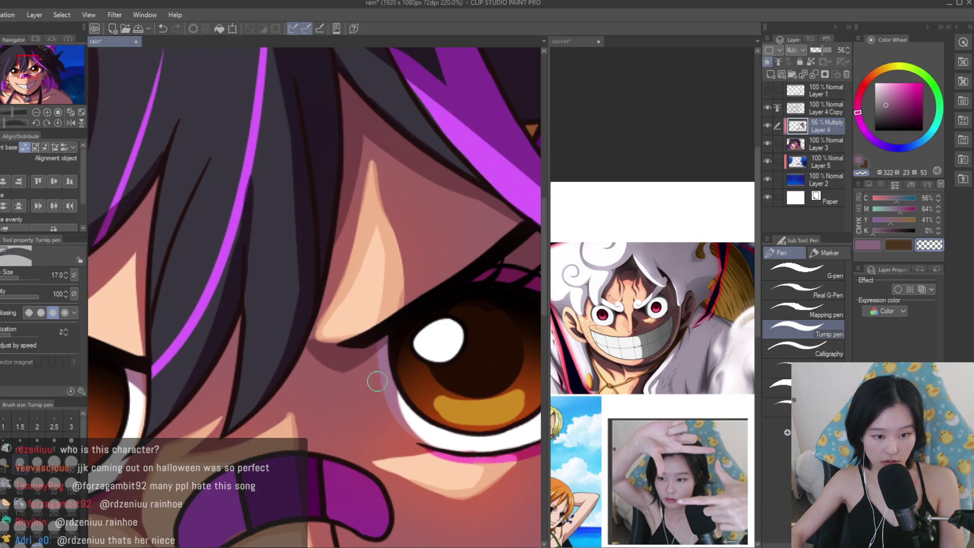
{"action": "scroll", "coordinate": [375, 382], "scroll_direction": "down", "scroll_amount": 5}
{"action": "scroll", "coordinate": [454, 316], "scroll_direction": "up", "scroll_amount": 5}
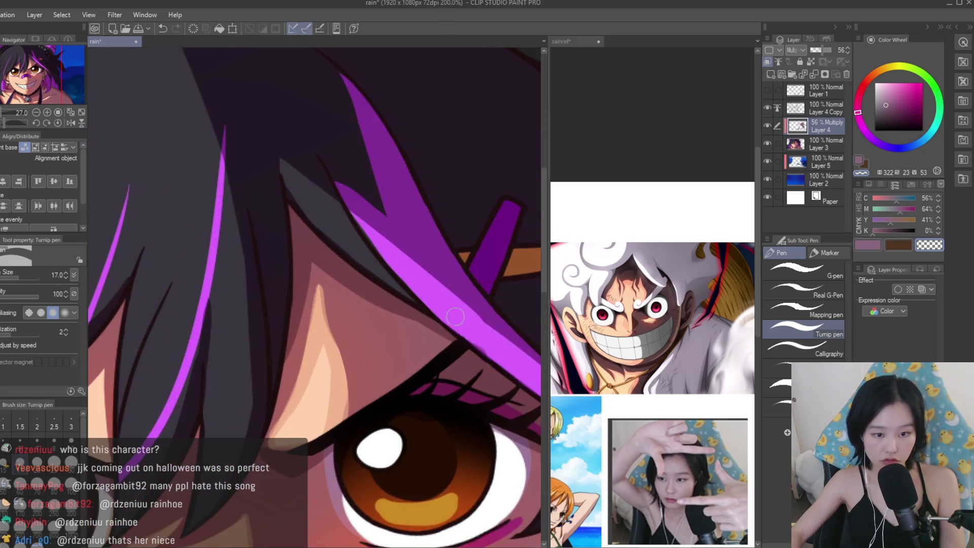
{"action": "scroll", "coordinate": [454, 312], "scroll_direction": "down", "scroll_amount": 2}
{"action": "scroll", "coordinate": [397, 284], "scroll_direction": "up", "scroll_amount": 2}
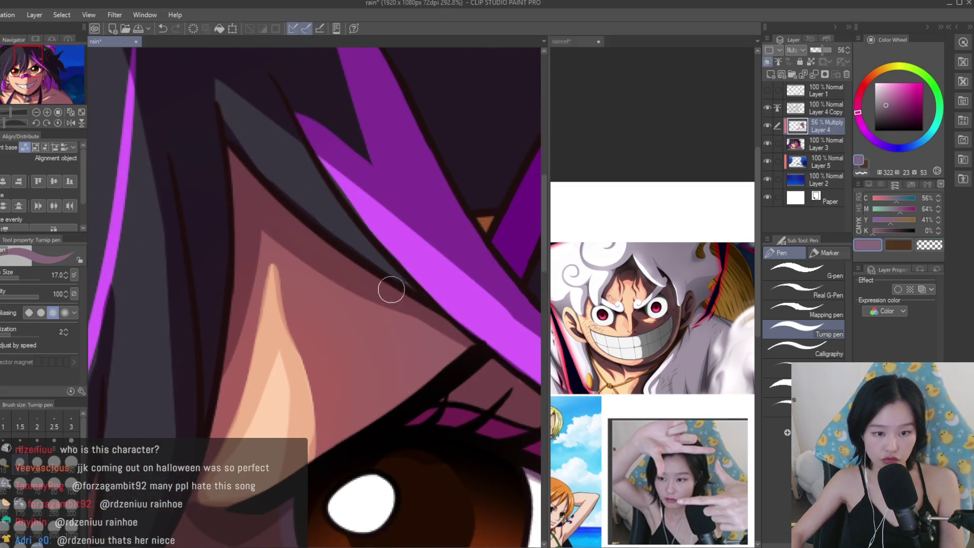
{"action": "scroll", "coordinate": [419, 293], "scroll_direction": "down", "scroll_amount": 5}
{"action": "scroll", "coordinate": [266, 320], "scroll_direction": "up", "scroll_amount": 5}
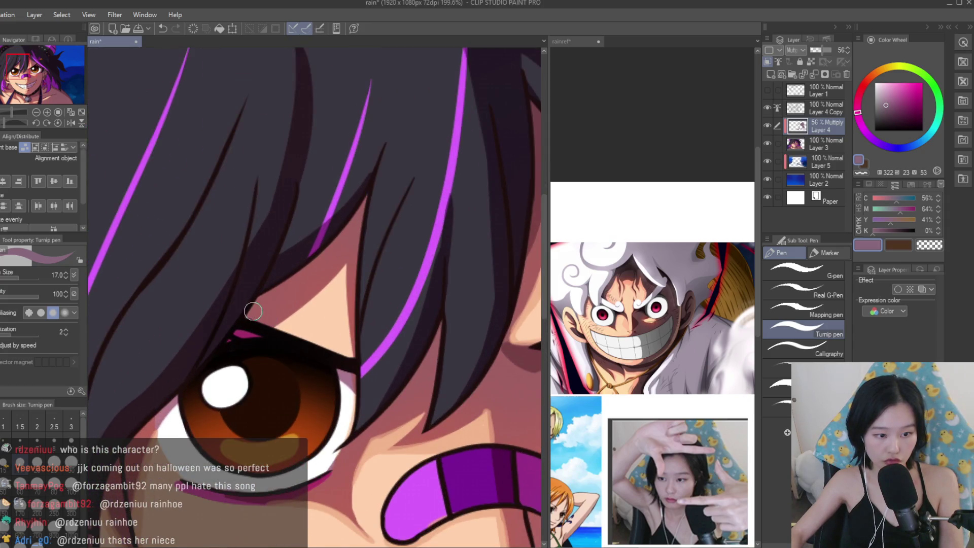
{"action": "left_click_drag", "start_coordinate": [266, 293], "coordinate": [257, 428]}
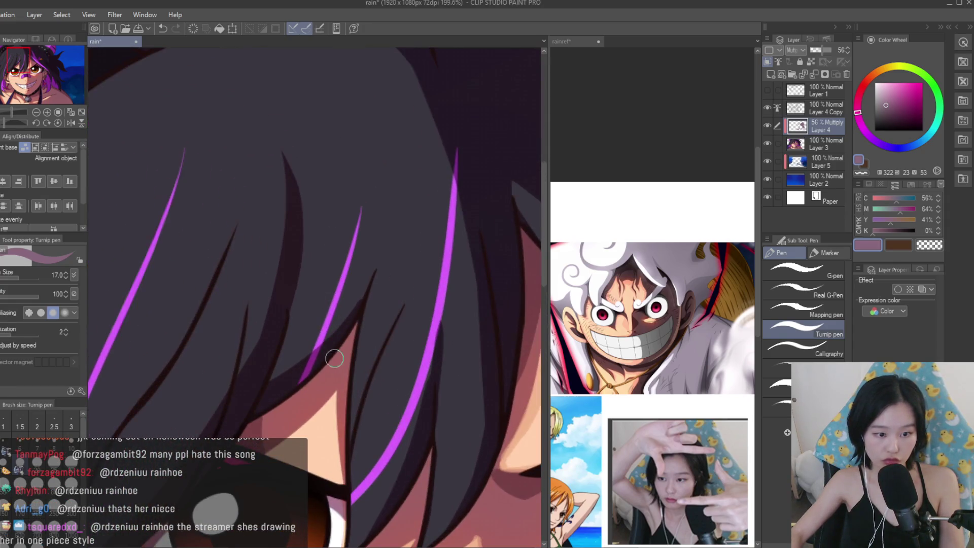
{"action": "scroll", "coordinate": [291, 403], "scroll_direction": "down", "scroll_amount": 5}
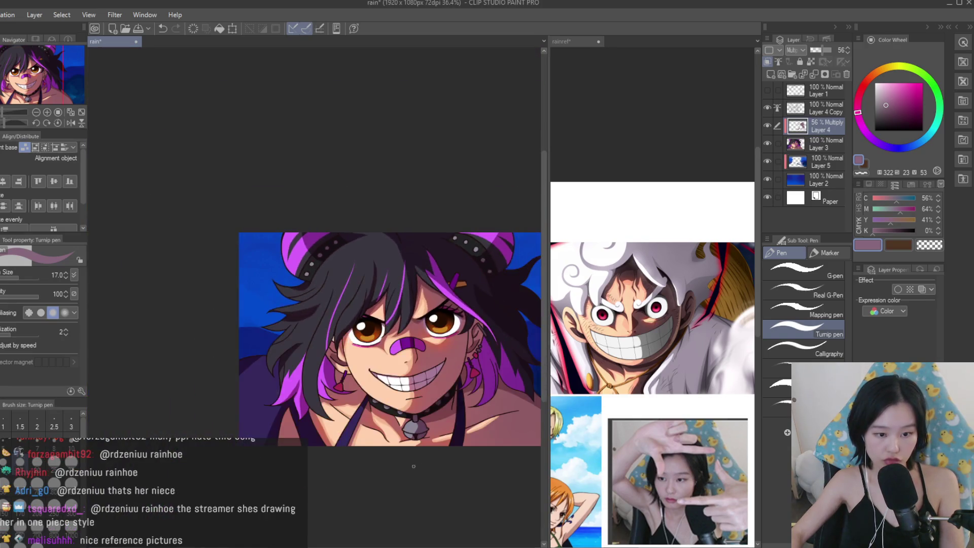
{"action": "scroll", "coordinate": [315, 330], "scroll_direction": "up", "scroll_amount": 6}
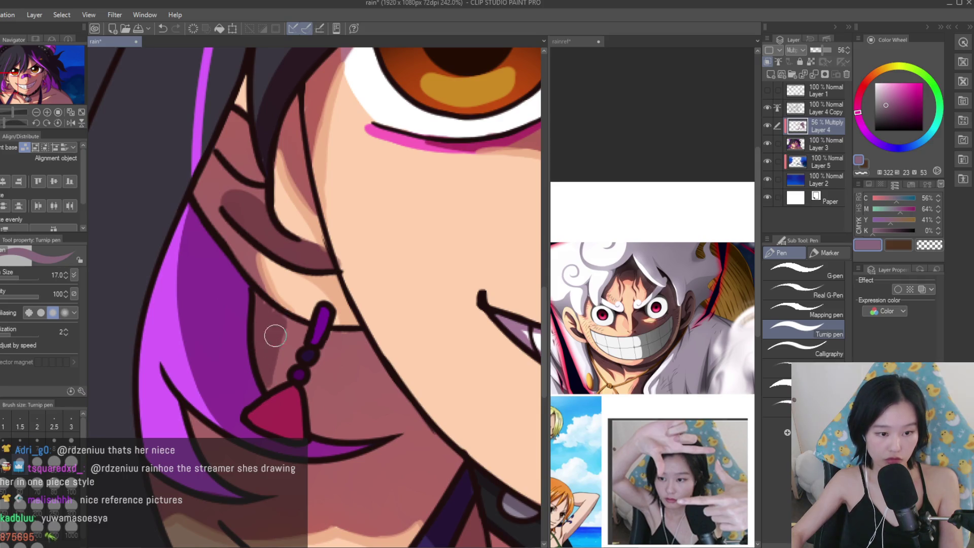
{"action": "scroll", "coordinate": [310, 326], "scroll_direction": "up", "scroll_amount": 2}
{"action": "left_click_drag", "start_coordinate": [326, 349], "coordinate": [332, 333]}
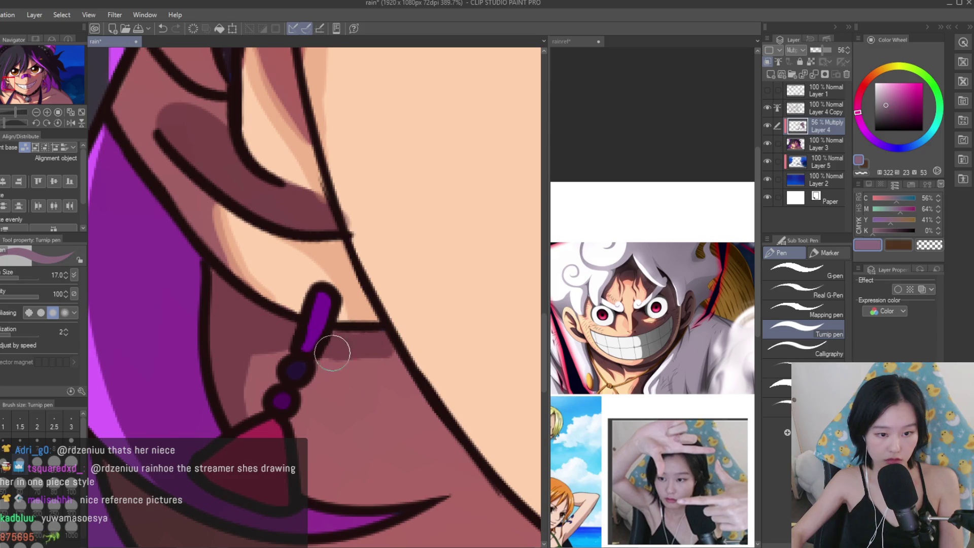
{"action": "scroll", "coordinate": [278, 353], "scroll_direction": "down", "scroll_amount": 10}
Save the illustration with Ctrl+S.
{"action": "key", "text": "ctrl+s"}
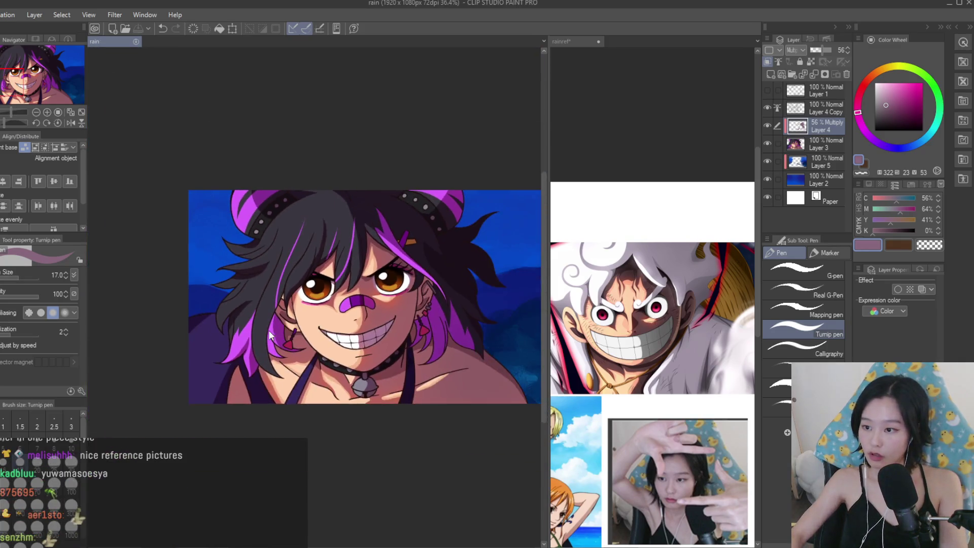
{"action": "scroll", "coordinate": [208, 341], "scroll_direction": "up", "scroll_amount": 2}
{"action": "scroll", "coordinate": [653, 356], "scroll_direction": "down", "scroll_amount": 1}
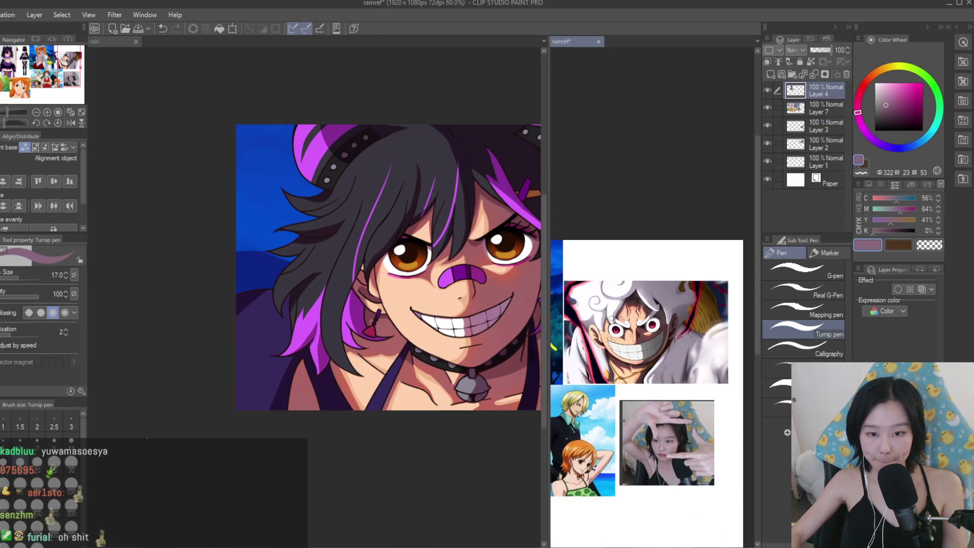
{"action": "scroll", "coordinate": [449, 389], "scroll_direction": "down", "scroll_amount": 1}
{"action": "scroll", "coordinate": [164, 383], "scroll_direction": "up", "scroll_amount": 5}
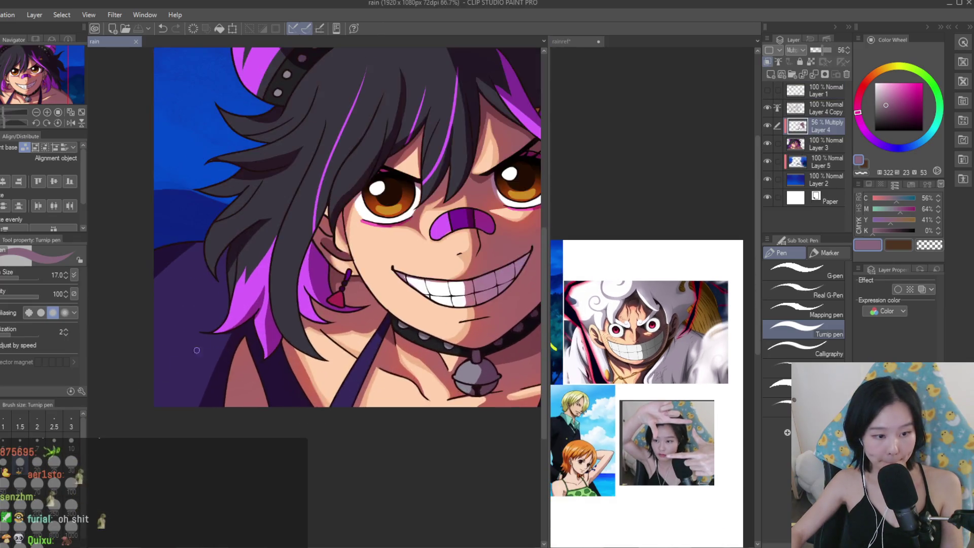
Darken the shading below the purple hair with two Turnip pen strokes.
{"action": "left_click_drag", "start_coordinate": [253, 325], "coordinate": [224, 424]}
{"action": "left_click_drag", "start_coordinate": [276, 345], "coordinate": [259, 437]}
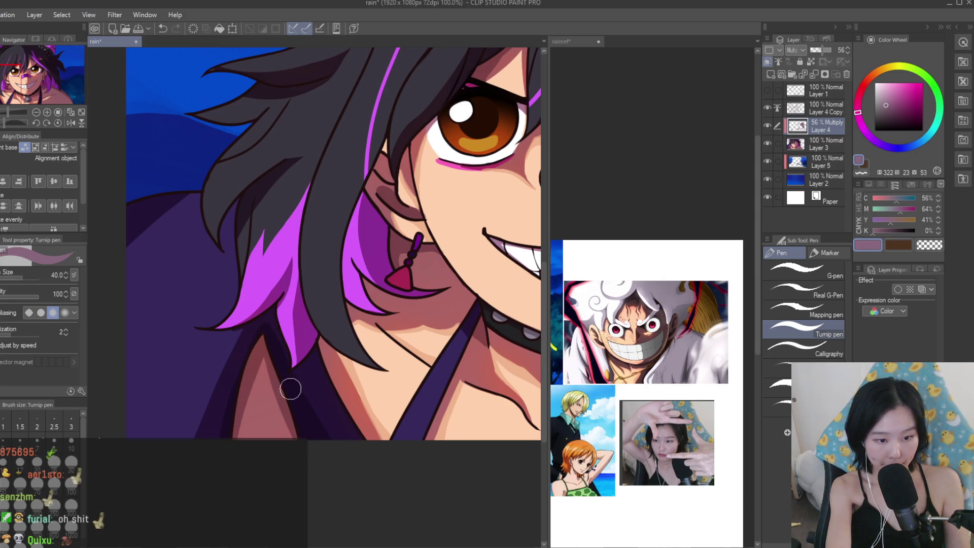
{"action": "scroll", "coordinate": [284, 355], "scroll_direction": "down", "scroll_amount": 4}
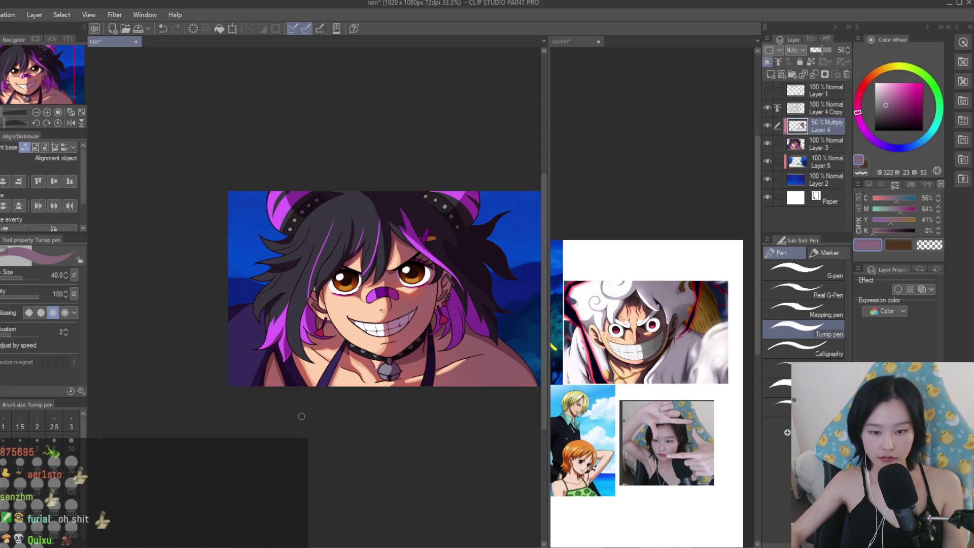
{"action": "scroll", "coordinate": [300, 418], "scroll_direction": "down", "scroll_amount": 1}
{"action": "scroll", "coordinate": [294, 355], "scroll_direction": "up", "scroll_amount": 4}
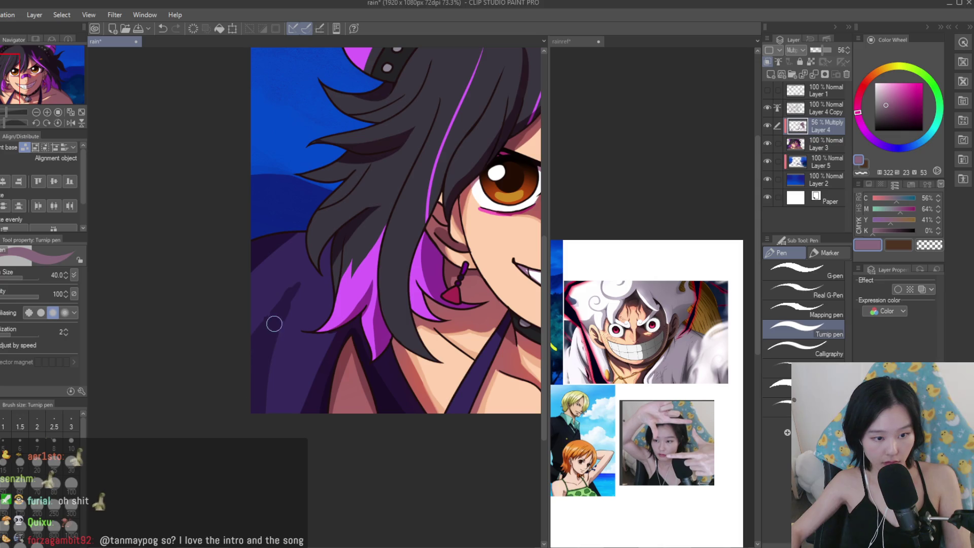
{"action": "key", "text": "c"}
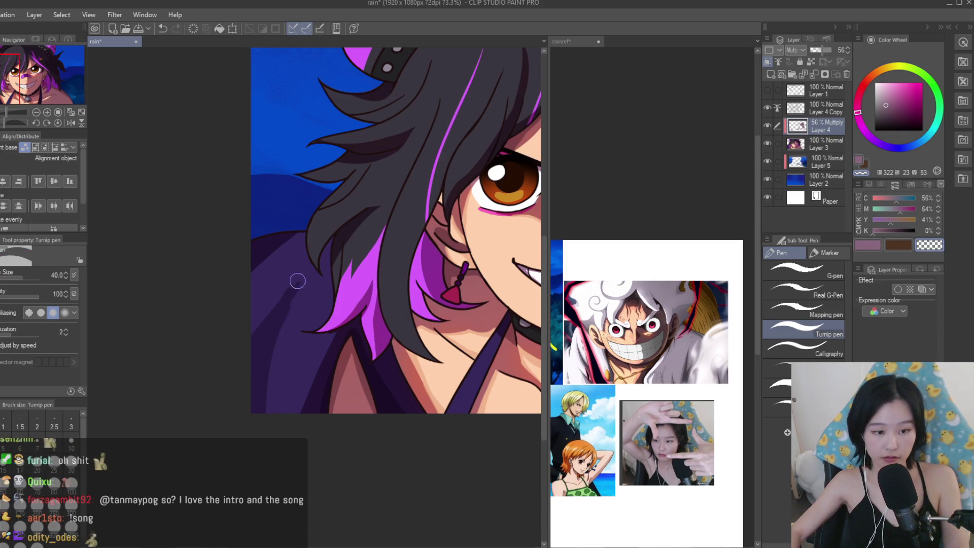
{"action": "scroll", "coordinate": [202, 374], "scroll_direction": "down", "scroll_amount": 2}
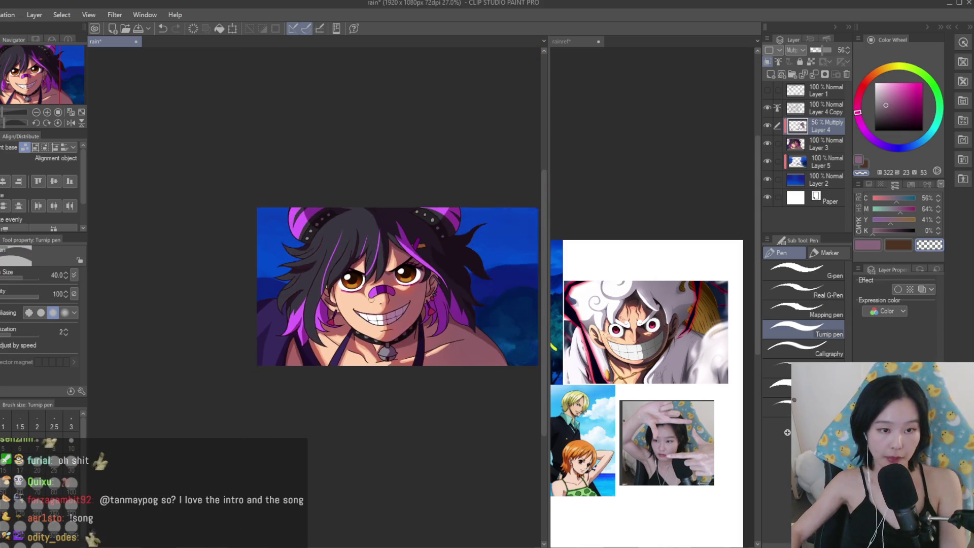
{"action": "scroll", "coordinate": [305, 228], "scroll_direction": "up", "scroll_amount": 4}
Save the illustration and return to the main drawing colour.
{"action": "key", "text": "ctrl+s"}
{"action": "left_click", "coordinate": [868, 245]}
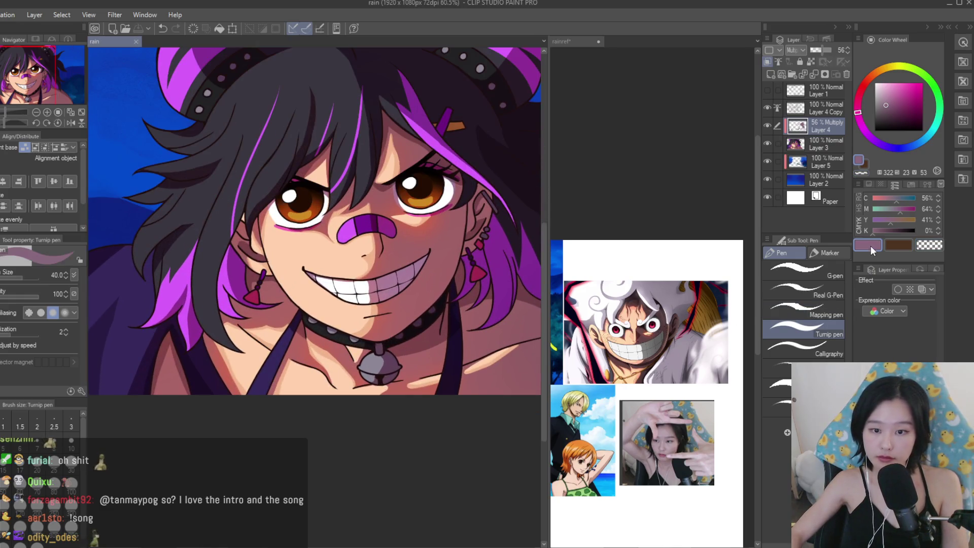
{"action": "scroll", "coordinate": [446, 406], "scroll_direction": "down", "scroll_amount": 2}
{"action": "scroll", "coordinate": [319, 244], "scroll_direction": "up", "scroll_amount": 4}
{"action": "scroll", "coordinate": [465, 262], "scroll_direction": "down", "scroll_amount": 3}
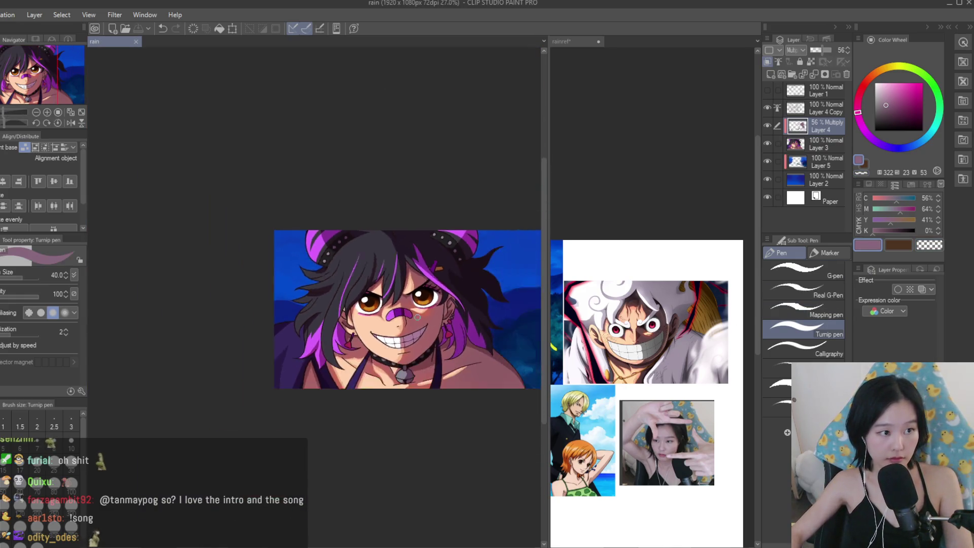
{"action": "scroll", "coordinate": [464, 262], "scroll_direction": "up", "scroll_amount": 1}
Merge the 56% Multiply shading layer down into Layer 3.
{"action": "scroll", "coordinate": [464, 262], "scroll_direction": "down", "scroll_amount": 1}
{"action": "scroll", "coordinate": [464, 262], "scroll_direction": "up", "scroll_amount": 1}
{"action": "scroll", "coordinate": [406, 284], "scroll_direction": "down", "scroll_amount": 2}
{"action": "scroll", "coordinate": [386, 305], "scroll_direction": "up", "scroll_amount": 2}
{"action": "scroll", "coordinate": [377, 312], "scroll_direction": "up", "scroll_amount": 2}
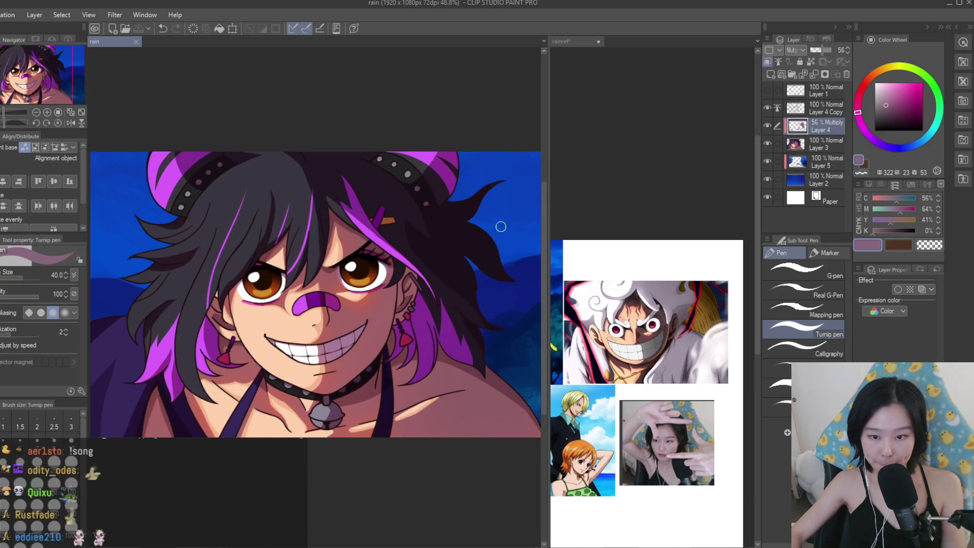
{"action": "scroll", "coordinate": [675, 362], "scroll_direction": "up", "scroll_amount": 1}
{"action": "scroll", "coordinate": [310, 348], "scroll_direction": "up", "scroll_amount": 1}
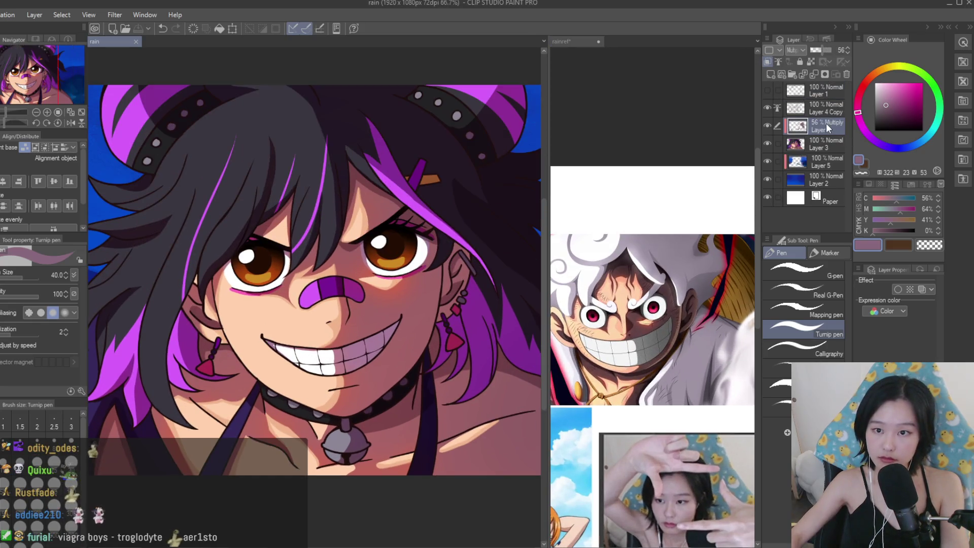
{"action": "key", "text": "Delete"}
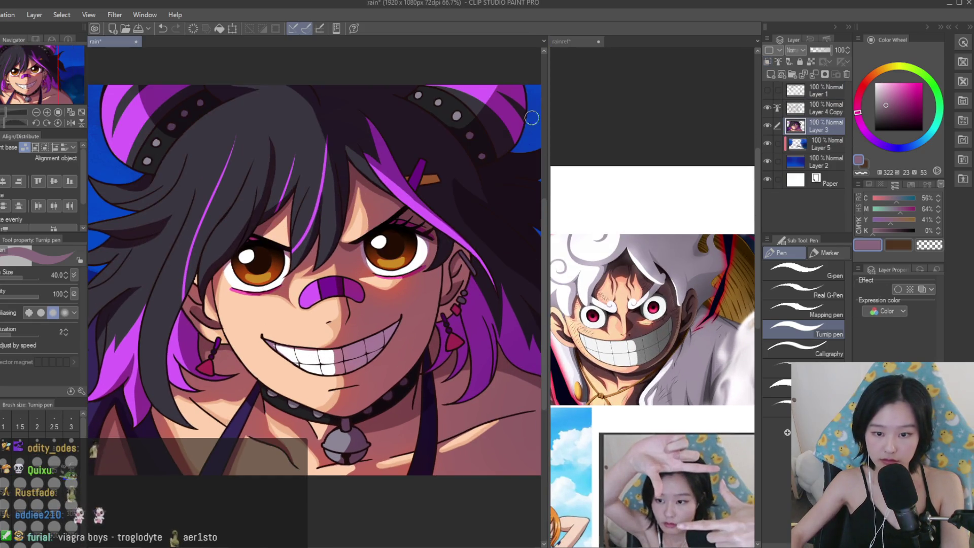
Add a new layer at about two-thirds opacity, pick peach, and shrink the brush.
{"action": "scroll", "coordinate": [476, 118], "scroll_direction": "down", "scroll_amount": 1}
{"action": "scroll", "coordinate": [476, 118], "scroll_direction": "down", "scroll_amount": 2}
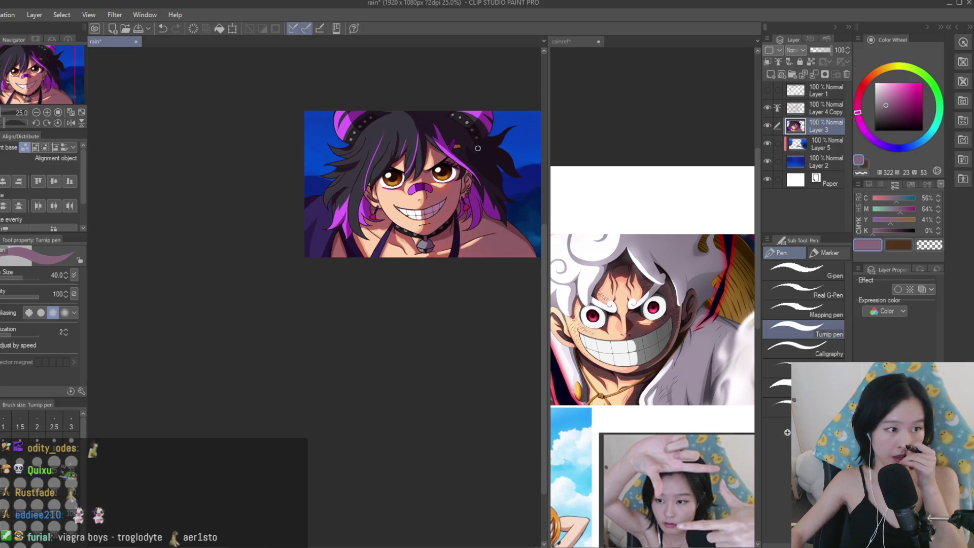
{"action": "scroll", "coordinate": [477, 148], "scroll_direction": "up", "scroll_amount": 1}
{"action": "left_click", "coordinate": [771, 74]}
{"action": "scroll", "coordinate": [367, 300], "scroll_direction": "up", "scroll_amount": 3}
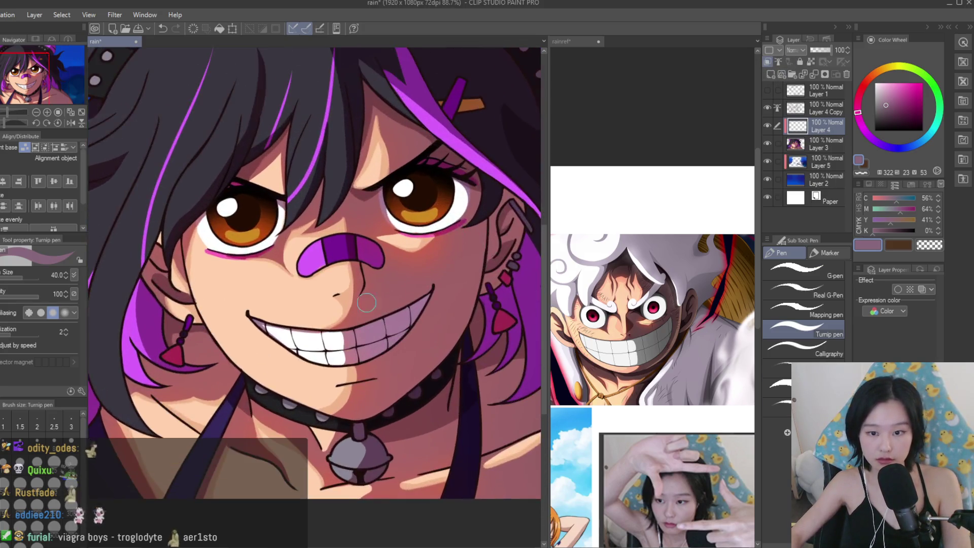
{"action": "scroll", "coordinate": [367, 300], "scroll_direction": "up", "scroll_amount": 2}
{"action": "left_click", "coordinate": [367, 300], "text": "alt"}
{"action": "scroll", "coordinate": [406, 254], "scroll_direction": "down", "scroll_amount": 2}
{"action": "scroll", "coordinate": [452, 210], "scroll_direction": "up", "scroll_amount": 3}
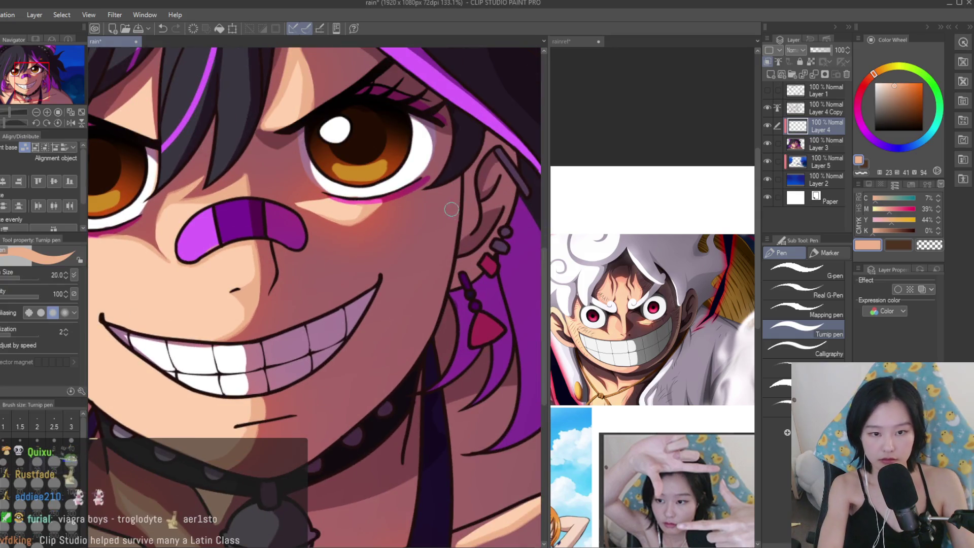
{"action": "key", "text": "["}
{"action": "key", "text": "["}
{"action": "left_click", "coordinate": [825, 50]}
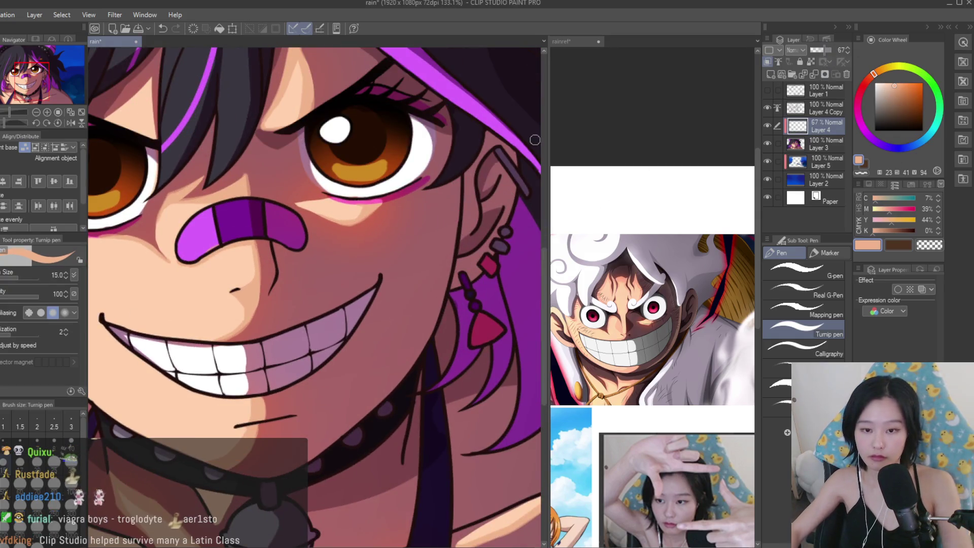
{"action": "key", "text": "bracketleft"}
Paint a light peach stroke near the ear, redrawing it once.
{"action": "left_click_drag", "start_coordinate": [454, 181], "coordinate": [450, 247]}
{"action": "key", "text": "ctrl+z"}
{"action": "left_click_drag", "start_coordinate": [454, 180], "coordinate": [450, 248]}
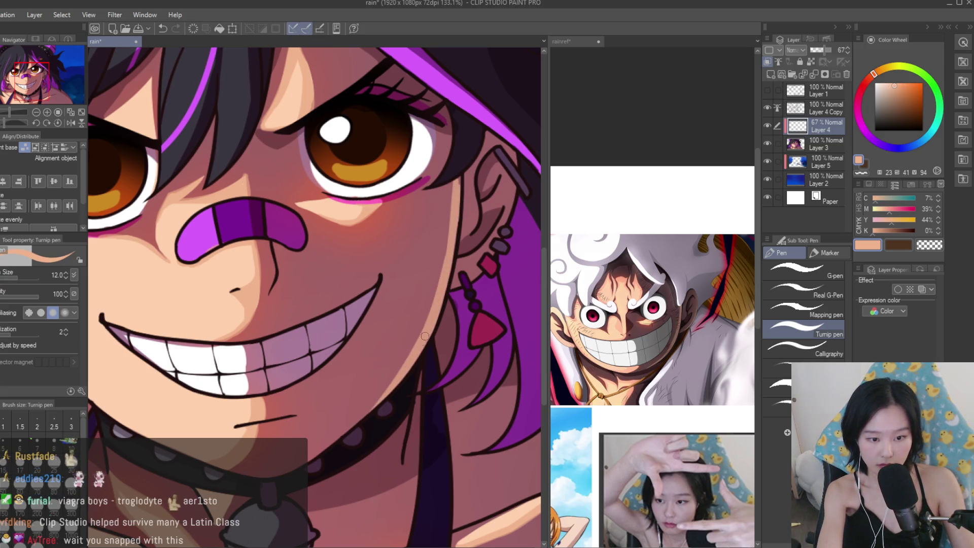
{"action": "left_click", "coordinate": [929, 246]}
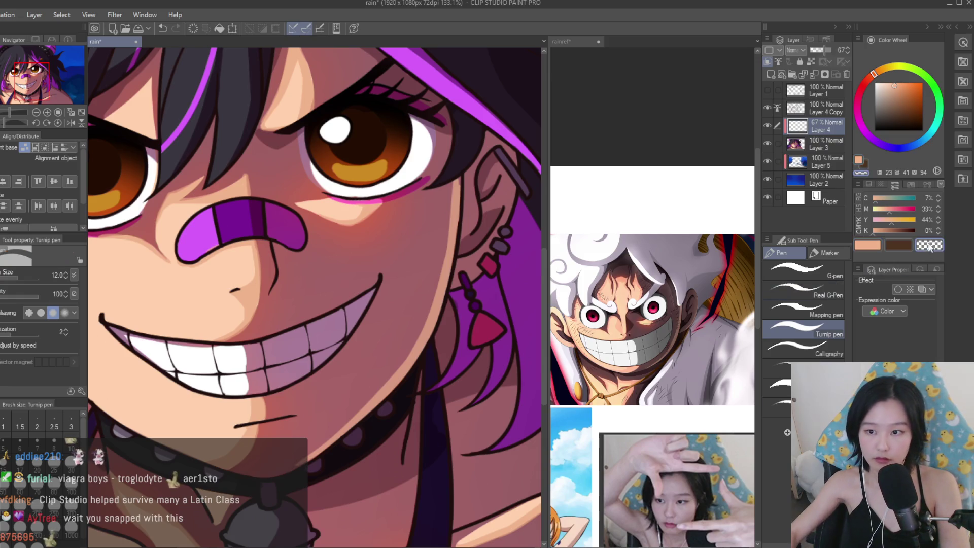
{"action": "scroll", "coordinate": [462, 185], "scroll_direction": "up", "scroll_amount": 2}
{"action": "key", "text": "c"}
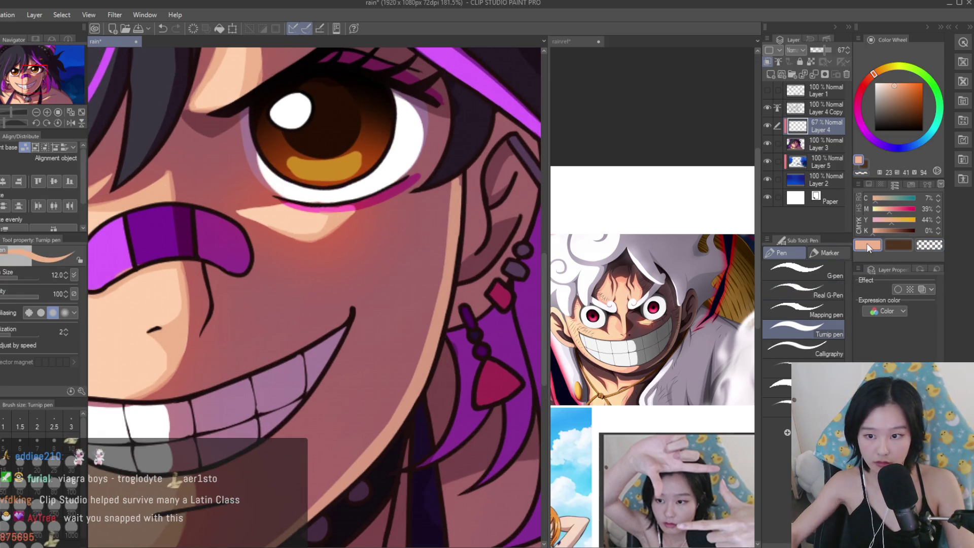
{"action": "scroll", "coordinate": [456, 193], "scroll_direction": "up", "scroll_amount": 2}
{"action": "scroll", "coordinate": [451, 205], "scroll_direction": "down", "scroll_amount": 2}
{"action": "scroll", "coordinate": [406, 330], "scroll_direction": "down", "scroll_amount": 2}
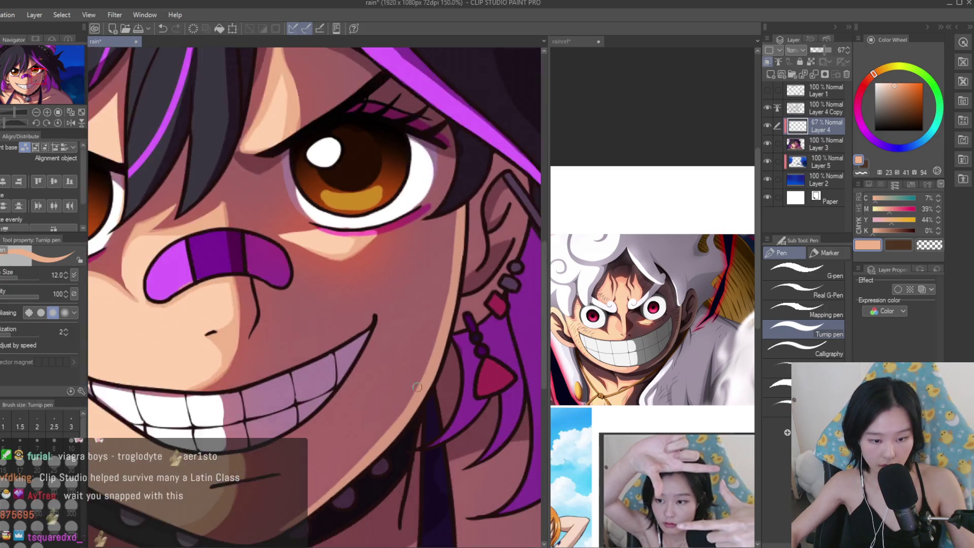
Connect the right earring pieces with a peach stroke.
{"action": "left_click", "coordinate": [929, 245]}
{"action": "scroll", "coordinate": [262, 209], "scroll_direction": "down", "scroll_amount": 5}
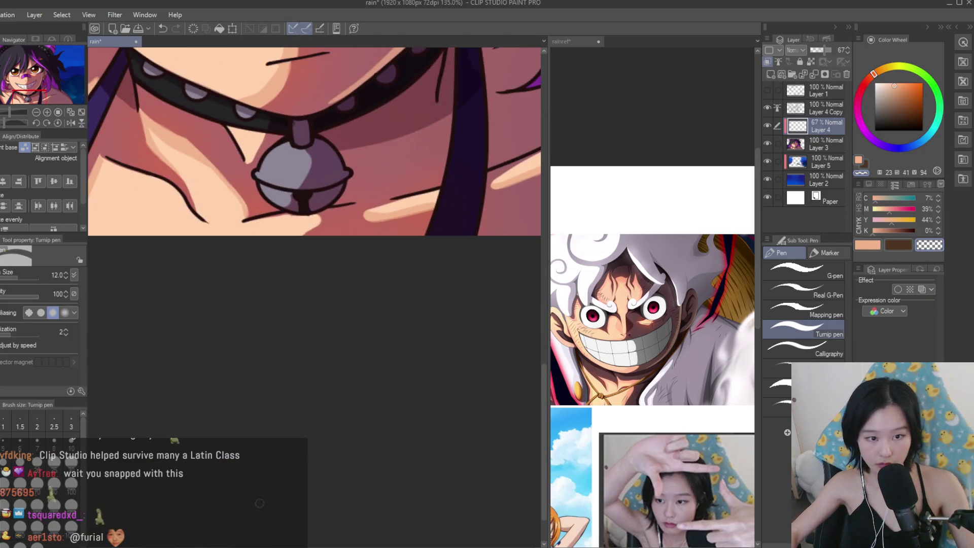
{"action": "scroll", "coordinate": [263, 209], "scroll_direction": "down", "scroll_amount": 7}
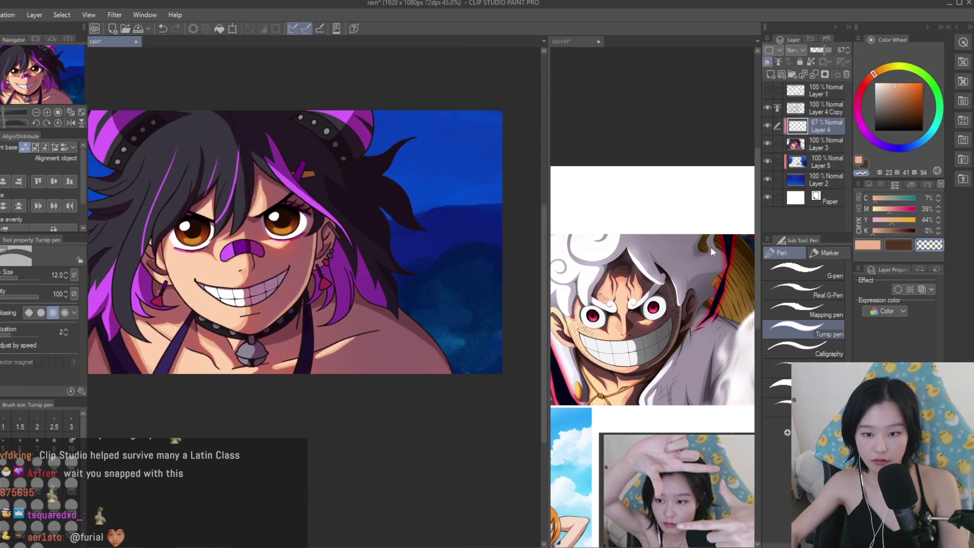
{"action": "key", "text": "c"}
{"action": "scroll", "coordinate": [426, 407], "scroll_direction": "up", "scroll_amount": 2}
{"action": "scroll", "coordinate": [652, 314], "scroll_direction": "up", "scroll_amount": 1}
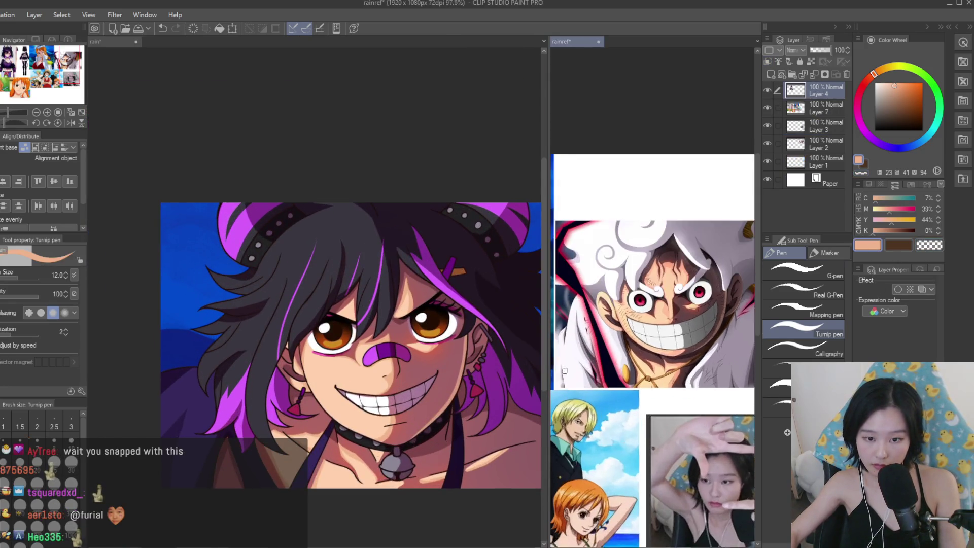
{"action": "scroll", "coordinate": [457, 330], "scroll_direction": "down", "scroll_amount": 1}
{"action": "scroll", "coordinate": [490, 295], "scroll_direction": "up", "scroll_amount": 2}
{"action": "scroll", "coordinate": [413, 350], "scroll_direction": "up", "scroll_amount": 8}
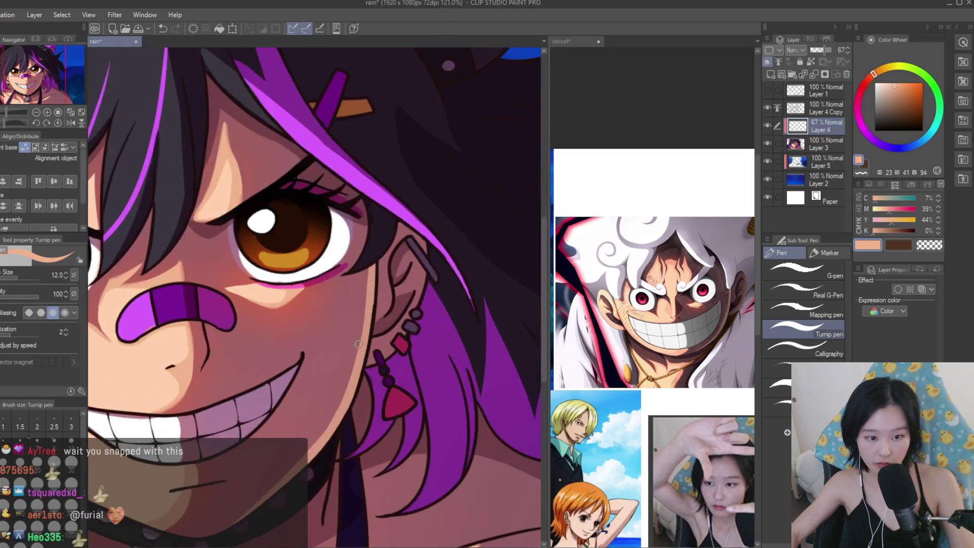
{"action": "left_click_drag", "start_coordinate": [372, 379], "coordinate": [401, 351]}
{"action": "scroll", "coordinate": [331, 395], "scroll_direction": "down", "scroll_amount": 3}
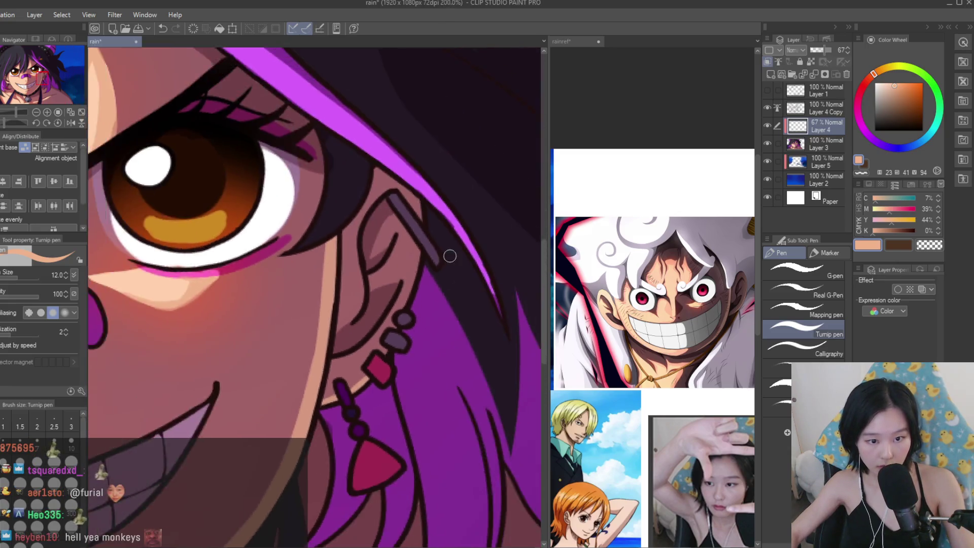
{"action": "scroll", "coordinate": [413, 239], "scroll_direction": "up", "scroll_amount": 2}
{"action": "scroll", "coordinate": [352, 400], "scroll_direction": "down", "scroll_amount": 3}
{"action": "scroll", "coordinate": [653, 330], "scroll_direction": "up", "scroll_amount": 1}
{"action": "scroll", "coordinate": [652, 329], "scroll_direction": "down", "scroll_amount": 2}
{"action": "scroll", "coordinate": [653, 330], "scroll_direction": "up", "scroll_amount": 2}
{"action": "scroll", "coordinate": [315, 294], "scroll_direction": "down", "scroll_amount": 5}
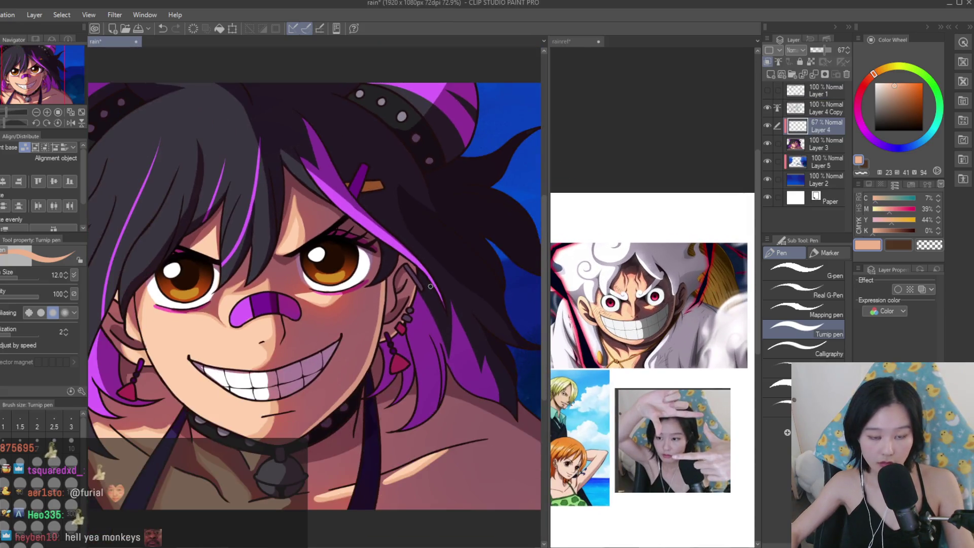
{"action": "scroll", "coordinate": [653, 355], "scroll_direction": "down", "scroll_amount": 1}
{"action": "scroll", "coordinate": [457, 254], "scroll_direction": "down", "scroll_amount": 2}
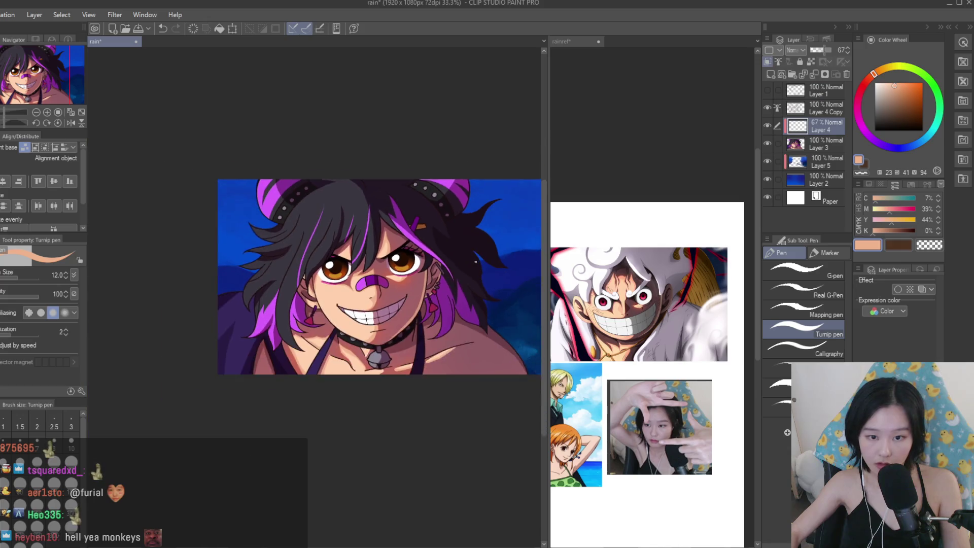
{"action": "scroll", "coordinate": [406, 244], "scroll_direction": "up", "scroll_amount": 1}
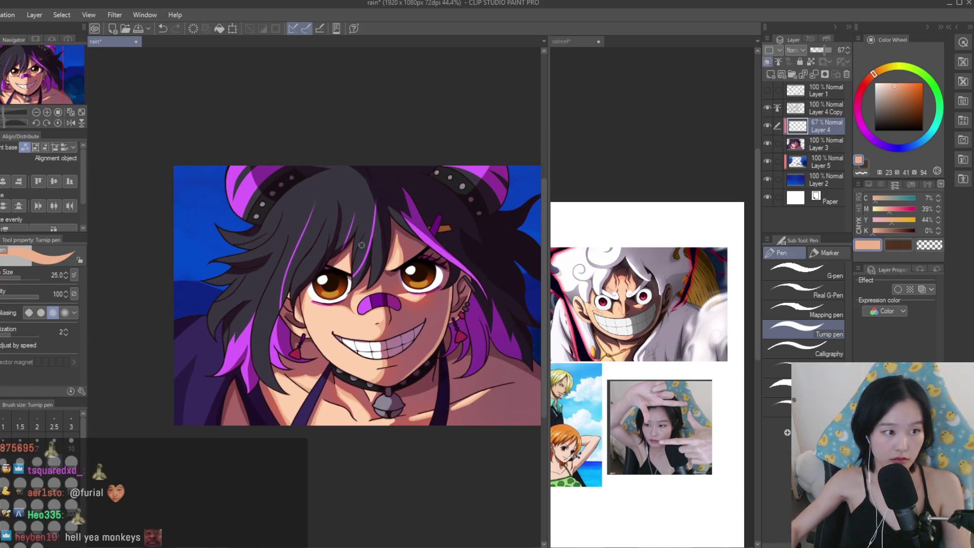
{"action": "scroll", "coordinate": [384, 240], "scroll_direction": "down", "scroll_amount": 1}
Lower Layer 4's opacity further and compare the rain drawing with the rainref reference collage.
{"action": "left_click_drag", "start_coordinate": [821, 50], "coordinate": [818, 51]}
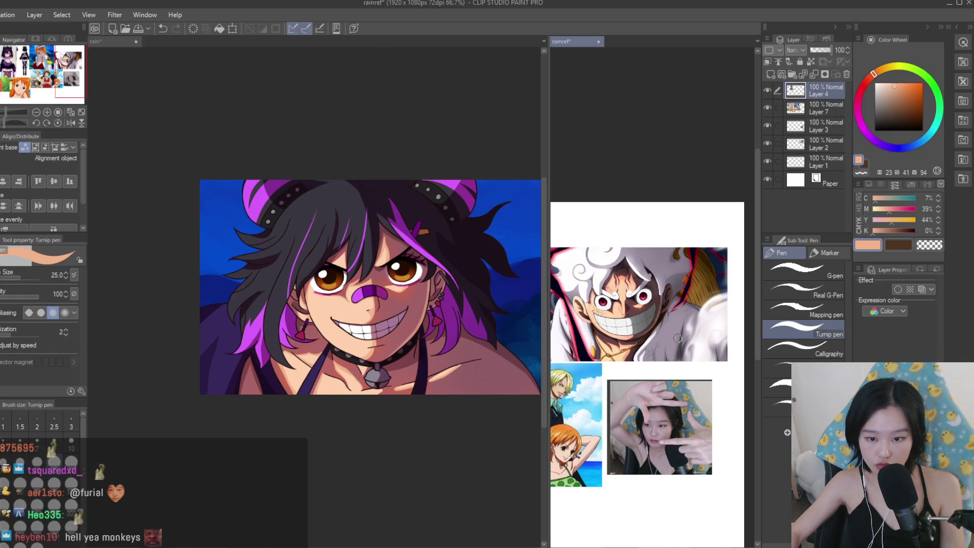
{"action": "scroll", "coordinate": [462, 313], "scroll_direction": "down", "scroll_amount": 2}
{"action": "scroll", "coordinate": [456, 298], "scroll_direction": "up", "scroll_amount": 2}
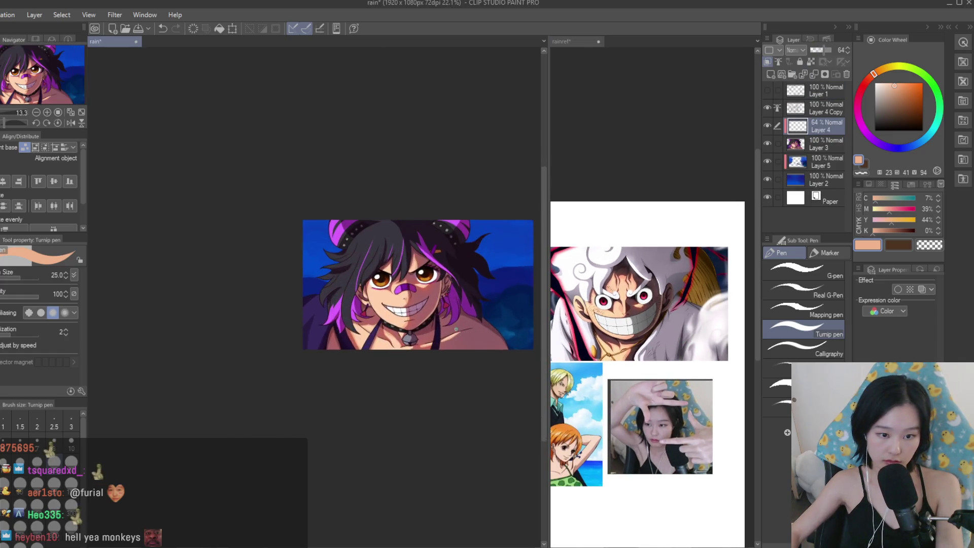
{"action": "scroll", "coordinate": [480, 238], "scroll_direction": "down", "scroll_amount": 1}
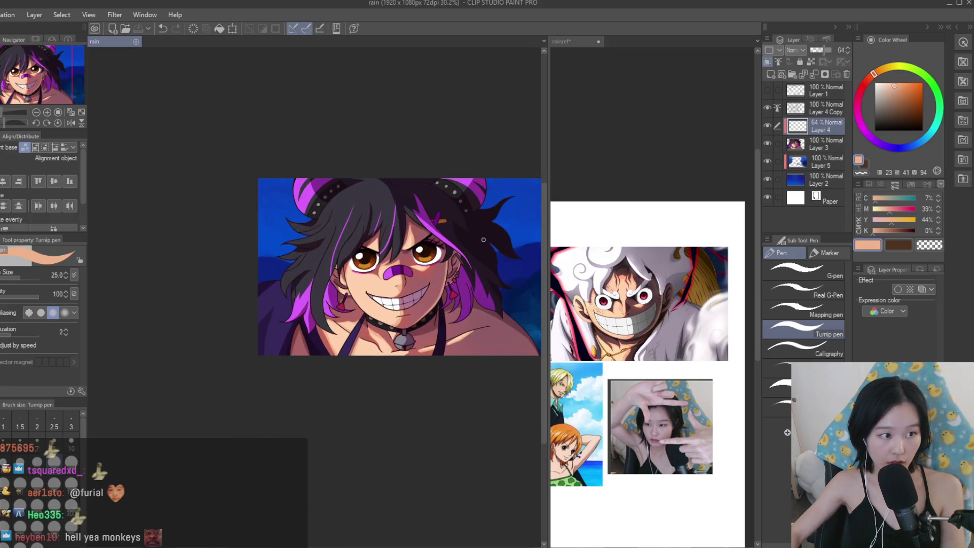
{"action": "left_click", "coordinate": [639, 303]}
{"action": "scroll", "coordinate": [639, 303], "scroll_direction": "down", "scroll_amount": 2}
{"action": "scroll", "coordinate": [639, 303], "scroll_direction": "up", "scroll_amount": 1}
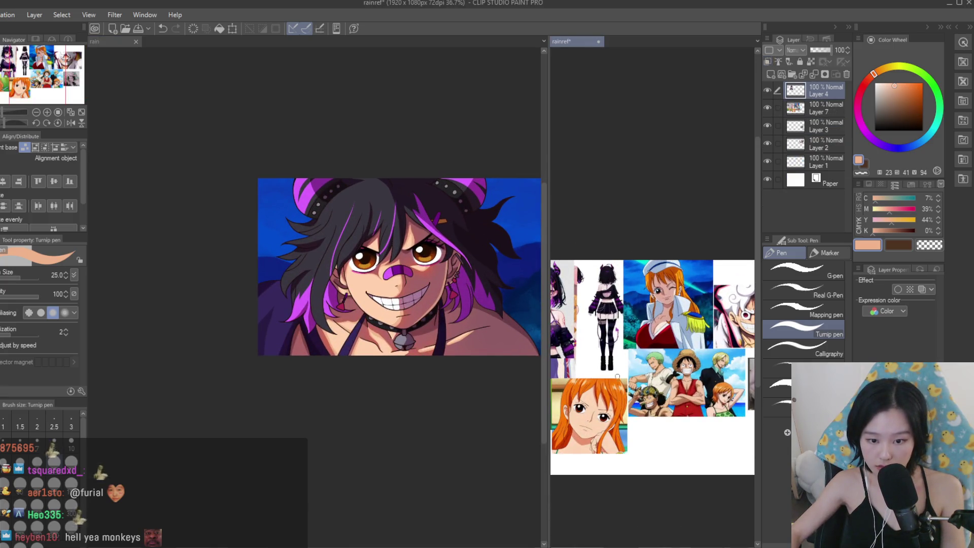
{"action": "scroll", "coordinate": [702, 338], "scroll_direction": "up", "scroll_amount": 3}
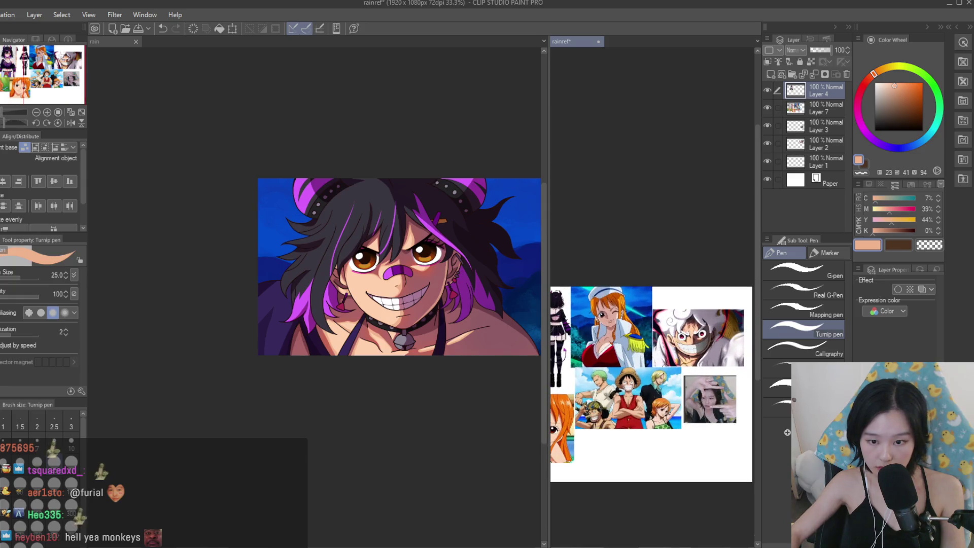
{"action": "key", "text": "ctrl+Tab"}
{"action": "key", "text": "ctrl+plus"}
{"action": "key", "text": "ctrl+plus"}
{"action": "key", "text": "ctrl+plus"}
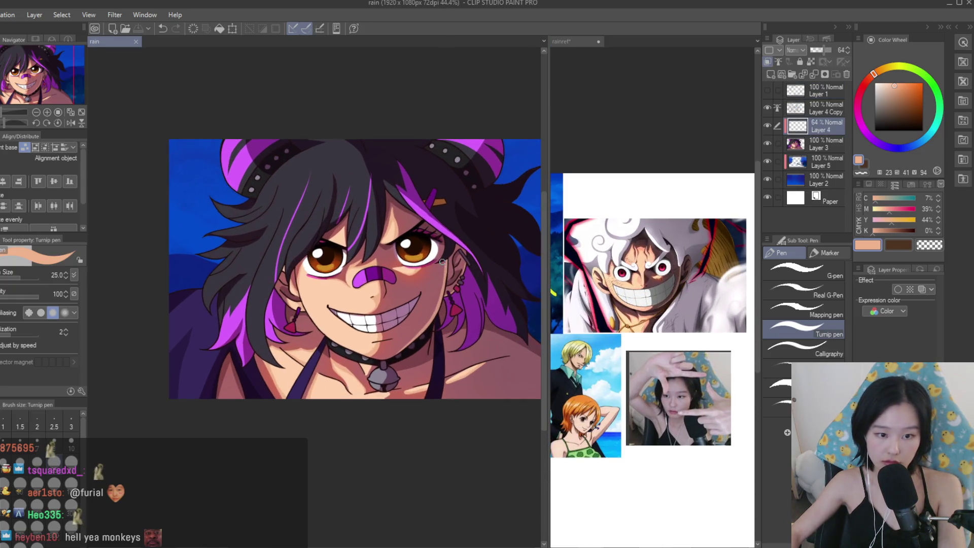
{"action": "key", "text": "ctrl+Tab"}
{"action": "scroll", "coordinate": [674, 281], "scroll_direction": "up", "scroll_amount": 3}
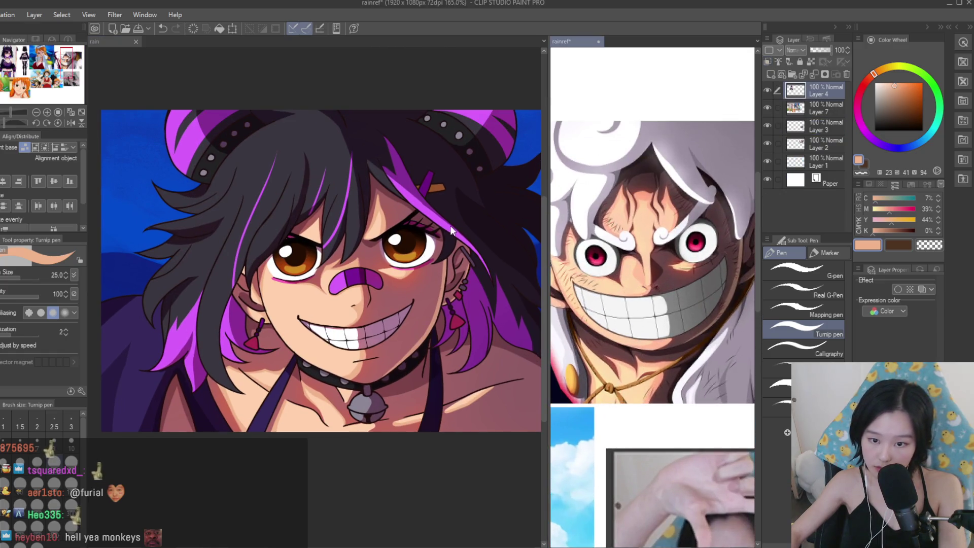
{"action": "key", "text": "ctrl+Tab"}
{"action": "scroll", "coordinate": [371, 252], "scroll_direction": "up", "scroll_amount": 2}
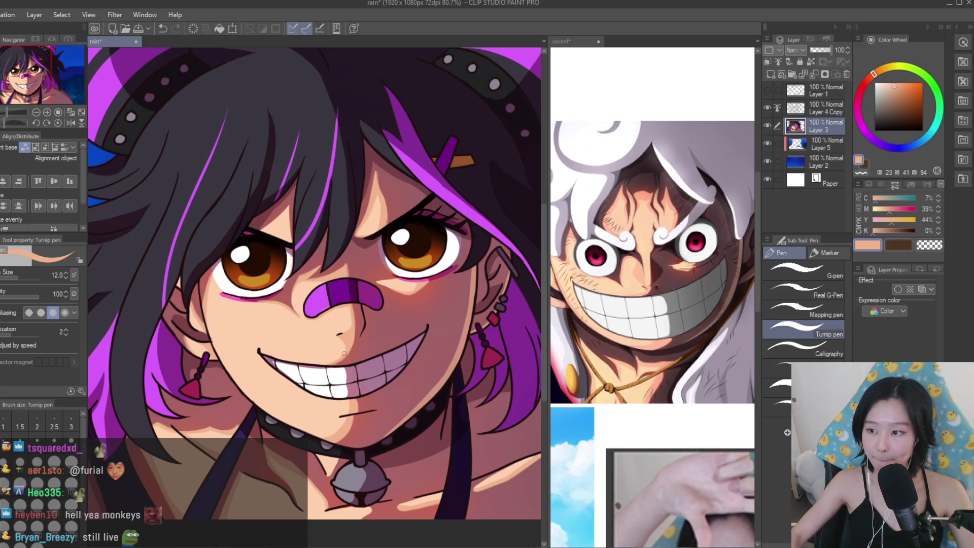
Merge Layer 4 into Layer 3 and shade the right mouth corner in dark reddish tone.
{"action": "key", "text": "ctrl+e"}
{"action": "scroll", "coordinate": [399, 311], "scroll_direction": "down", "scroll_amount": 2}
{"action": "scroll", "coordinate": [400, 311], "scroll_direction": "up", "scroll_amount": 3}
{"action": "left_click", "coordinate": [400, 310], "text": "alt"}
{"action": "scroll", "coordinate": [399, 311], "scroll_direction": "up", "scroll_amount": 4}
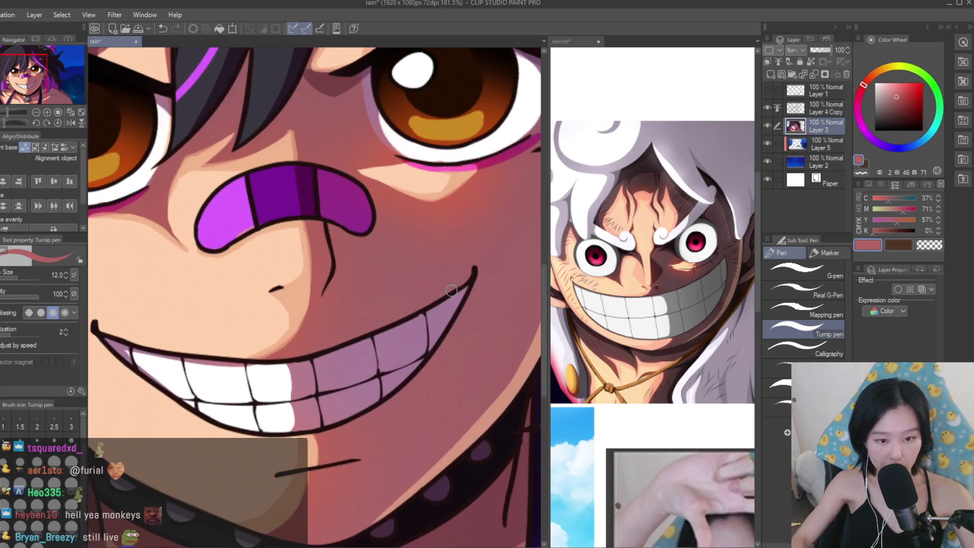
{"action": "scroll", "coordinate": [401, 305], "scroll_direction": "down", "scroll_amount": 3}
{"action": "left_click", "coordinate": [487, 407], "text": "alt"}
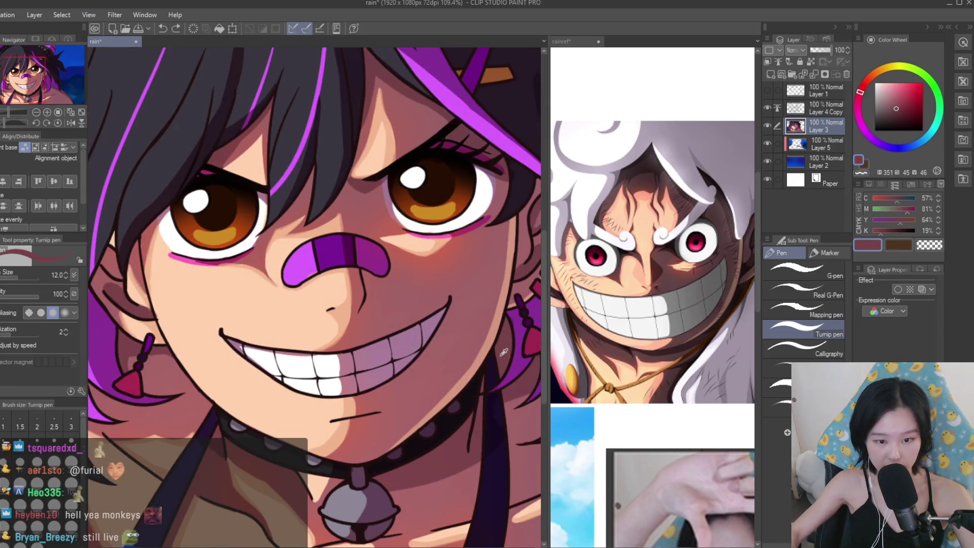
{"action": "scroll", "coordinate": [444, 340], "scroll_direction": "up", "scroll_amount": 2}
{"action": "mouse_move", "coordinate": [385, 319]}
{"action": "left_mouse_down"}
{"action": "mouse_move", "coordinate": [434, 296]}
{"action": "mouse_move", "coordinate": [386, 324]}
{"action": "left_mouse_up"}
{"action": "key", "text": "bracketleft"}
{"action": "key", "text": "bracketleft"}
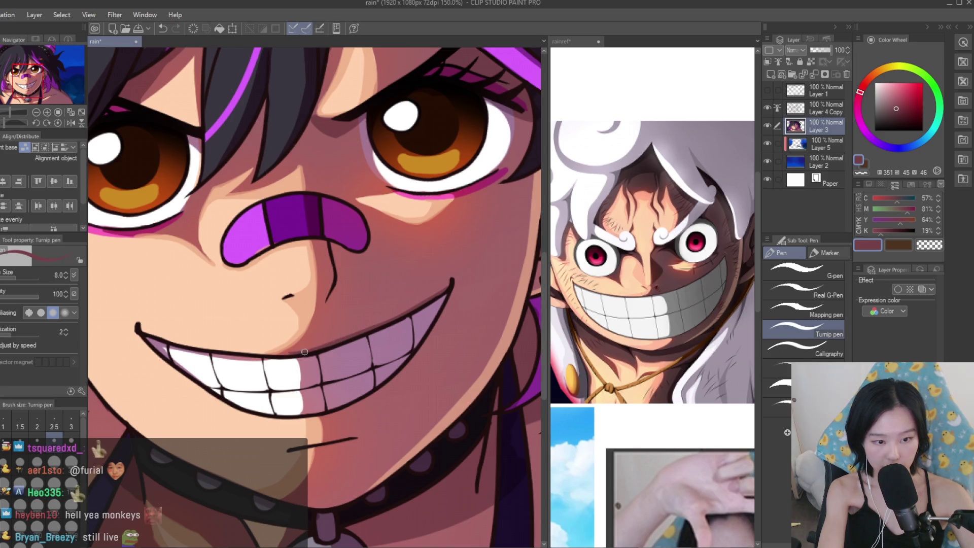
Shape the left mouth-corner mark with alternating skin-tone and red strokes.
{"action": "scroll", "coordinate": [439, 384], "scroll_direction": "down", "scroll_amount": 2}
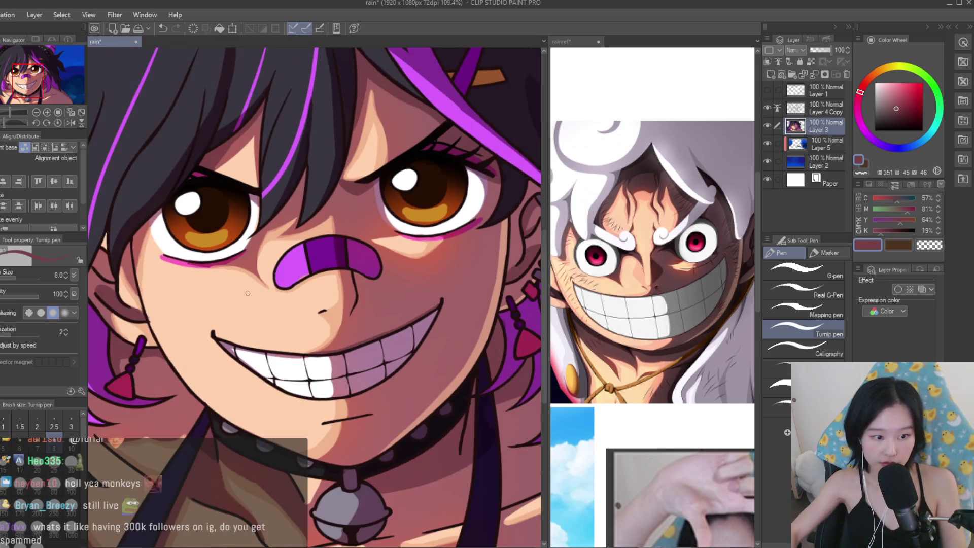
{"action": "scroll", "coordinate": [260, 356], "scroll_direction": "up", "scroll_amount": 4}
{"action": "left_click", "coordinate": [260, 356], "text": "alt"}
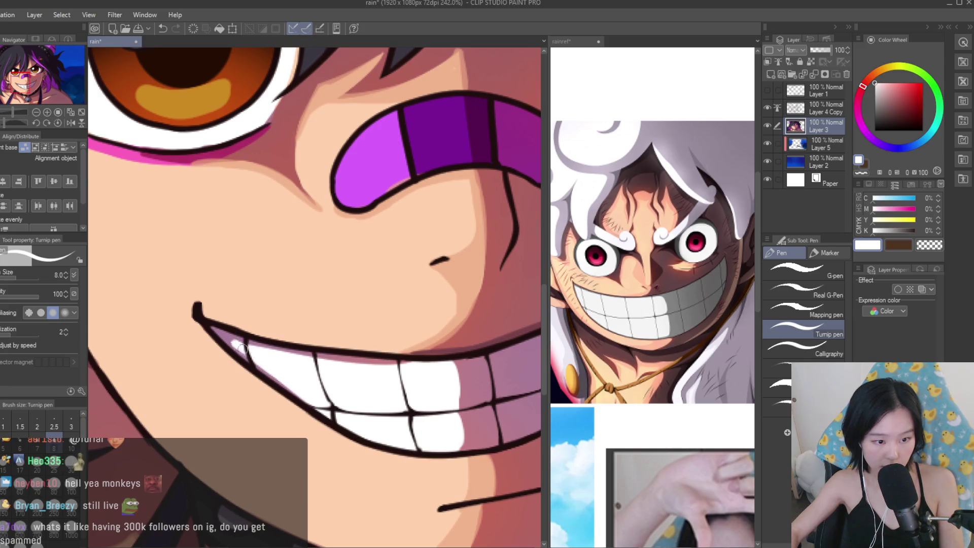
{"action": "scroll", "coordinate": [292, 362], "scroll_direction": "down", "scroll_amount": 2}
{"action": "scroll", "coordinate": [264, 340], "scroll_direction": "up", "scroll_amount": 3}
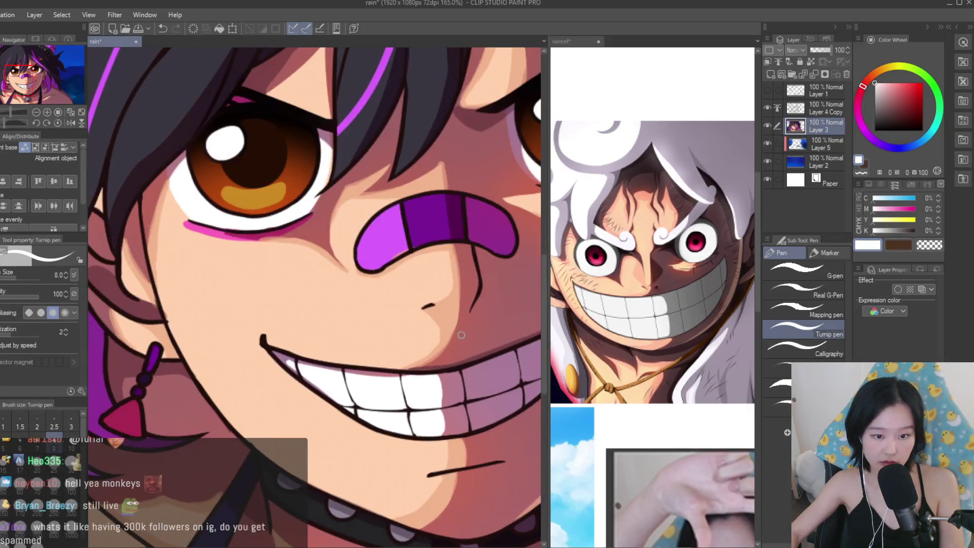
{"action": "left_click", "coordinate": [261, 346], "text": "alt"}
{"action": "scroll", "coordinate": [260, 346], "scroll_direction": "up", "scroll_amount": 2}
{"action": "left_click_drag", "start_coordinate": [254, 318], "coordinate": [227, 345]}
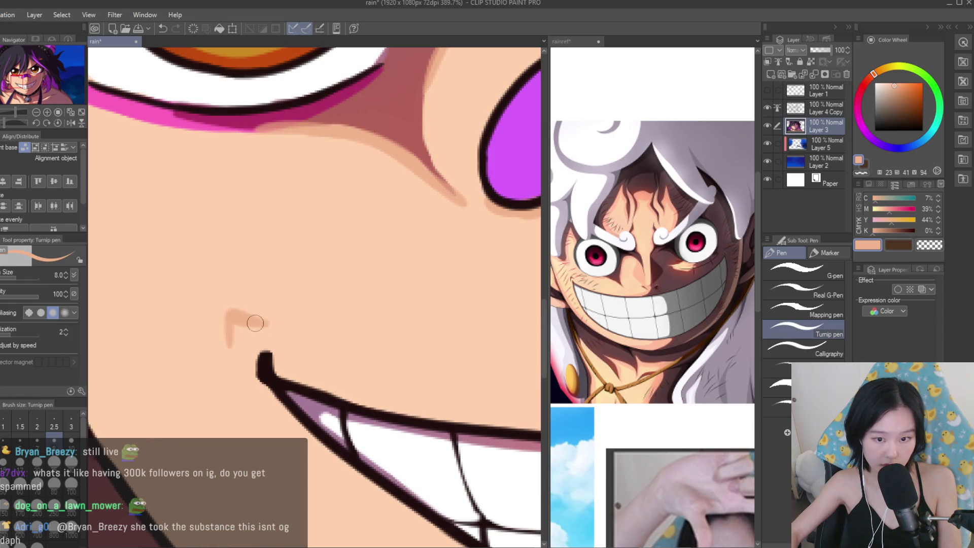
{"action": "scroll", "coordinate": [233, 320], "scroll_direction": "down", "scroll_amount": 5}
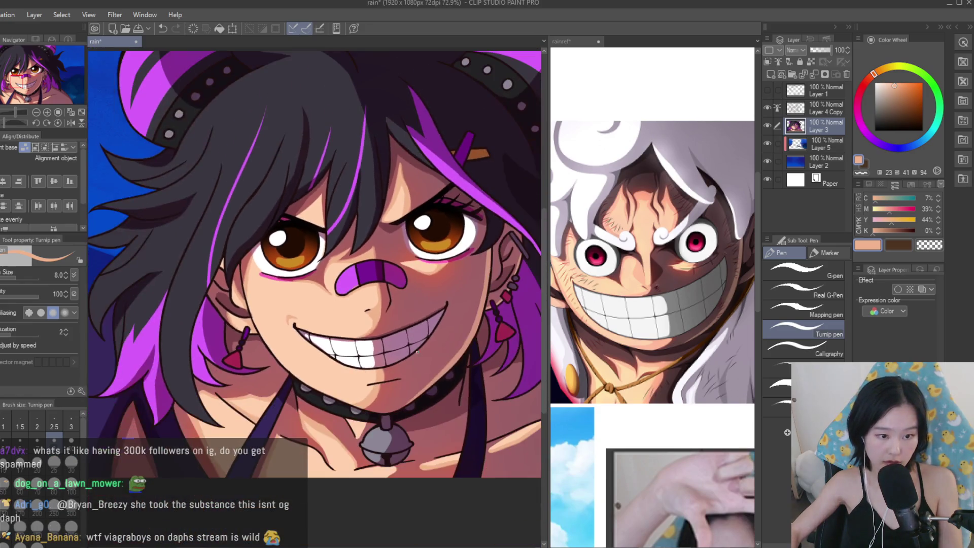
{"action": "scroll", "coordinate": [331, 329], "scroll_direction": "up", "scroll_amount": 3}
{"action": "left_click", "coordinate": [257, 320], "text": "alt"}
{"action": "scroll", "coordinate": [254, 317], "scroll_direction": "up", "scroll_amount": 3}
{"action": "mouse_move", "coordinate": [319, 324]}
{"action": "left_mouse_down"}
{"action": "mouse_move", "coordinate": [254, 323]}
{"action": "mouse_move", "coordinate": [250, 346]}
{"action": "left_mouse_up"}
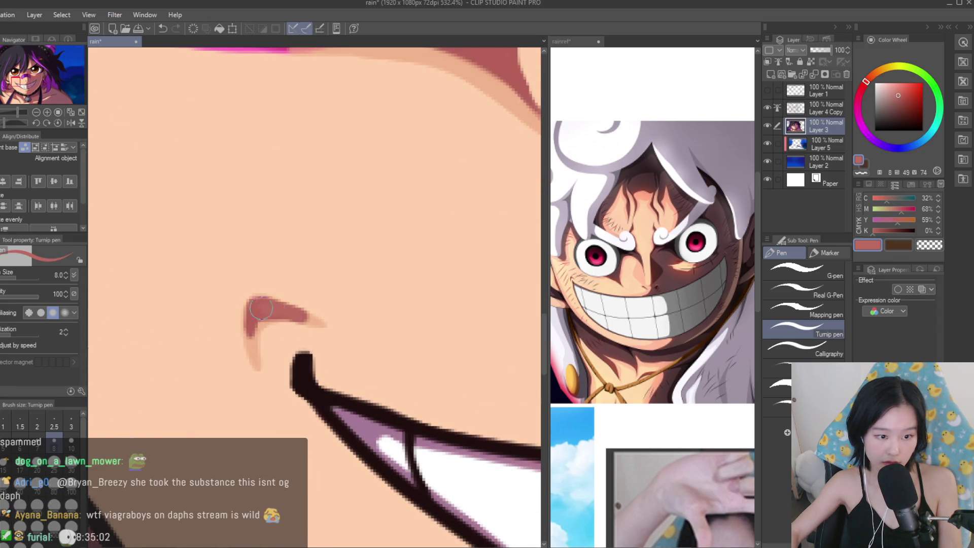
{"action": "left_click", "coordinate": [327, 329], "text": "alt"}
{"action": "mouse_move", "coordinate": [318, 326]}
{"action": "left_mouse_down"}
{"action": "mouse_move", "coordinate": [263, 326]}
{"action": "mouse_move", "coordinate": [263, 374]}
{"action": "left_mouse_up"}
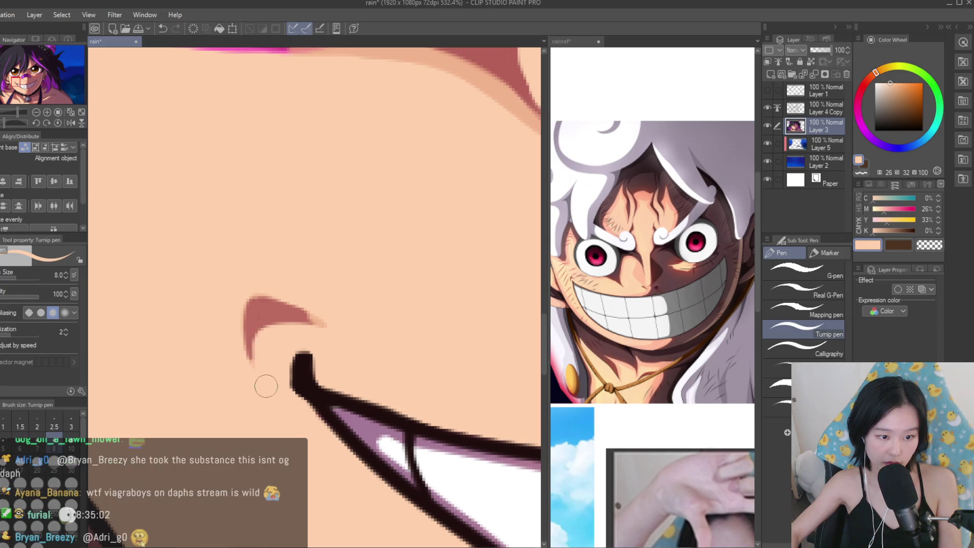
Draw a light peach mark on the cheek, then redraw it longer.
{"action": "left_click", "coordinate": [259, 350], "text": "alt"}
{"action": "scroll", "coordinate": [286, 357], "scroll_direction": "down", "scroll_amount": 4}
{"action": "left_click", "coordinate": [286, 357], "text": "alt"}
{"action": "scroll", "coordinate": [286, 358], "scroll_direction": "up", "scroll_amount": 3}
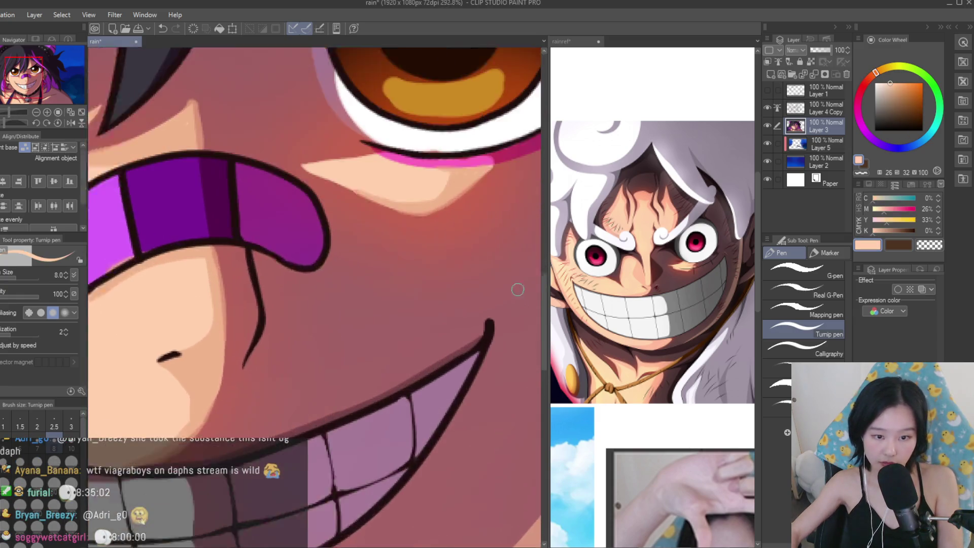
{"action": "left_click_drag", "start_coordinate": [473, 287], "coordinate": [497, 302]}
{"action": "scroll", "coordinate": [485, 410], "scroll_direction": "down", "scroll_amount": 1}
{"action": "left_click", "coordinate": [484, 410], "text": "alt"}
{"action": "scroll", "coordinate": [483, 345], "scroll_direction": "up", "scroll_amount": 3}
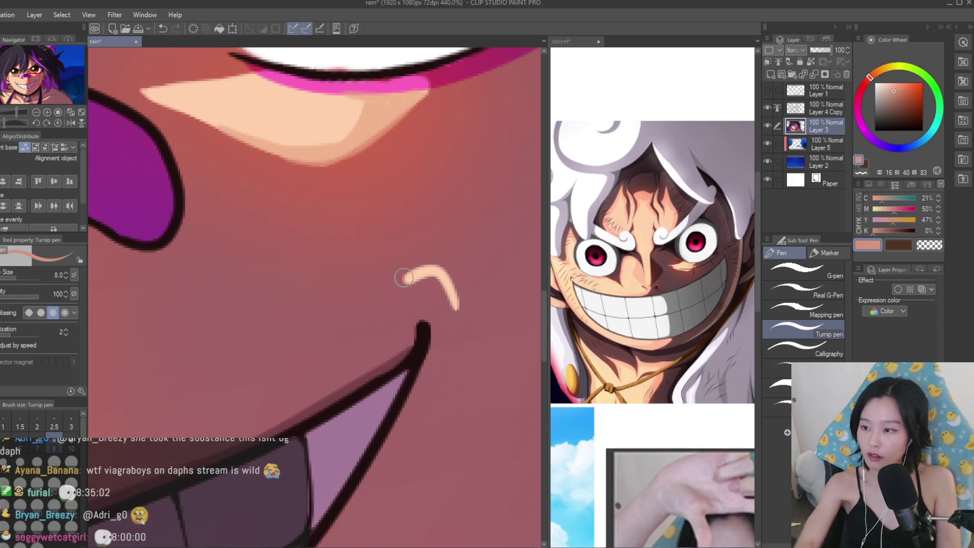
{"action": "left_click_drag", "start_coordinate": [391, 285], "coordinate": [470, 320]}
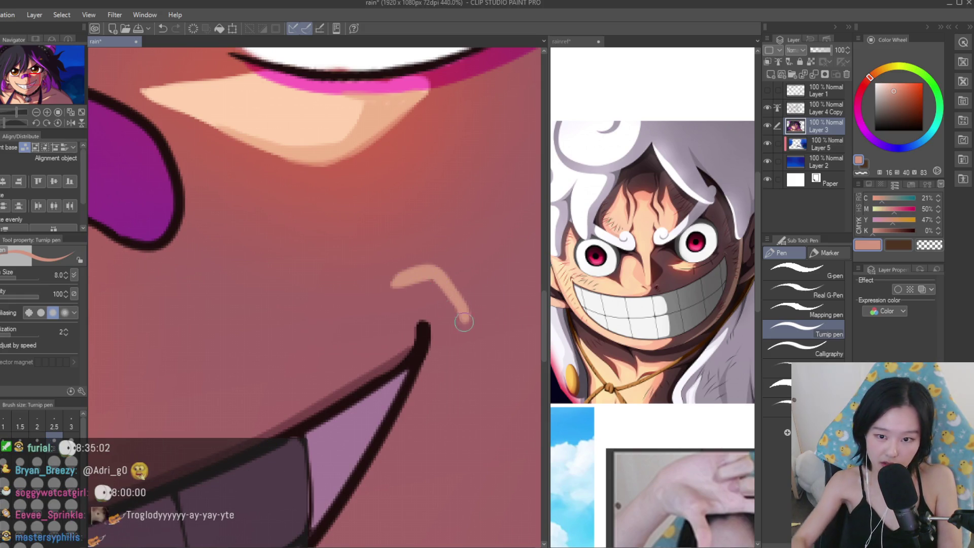
Repaint the cheek mark's right tail in muted rose and touch up its left end.
{"action": "left_click", "coordinate": [397, 271], "text": "alt"}
{"action": "left_click", "coordinate": [425, 271], "text": "alt"}
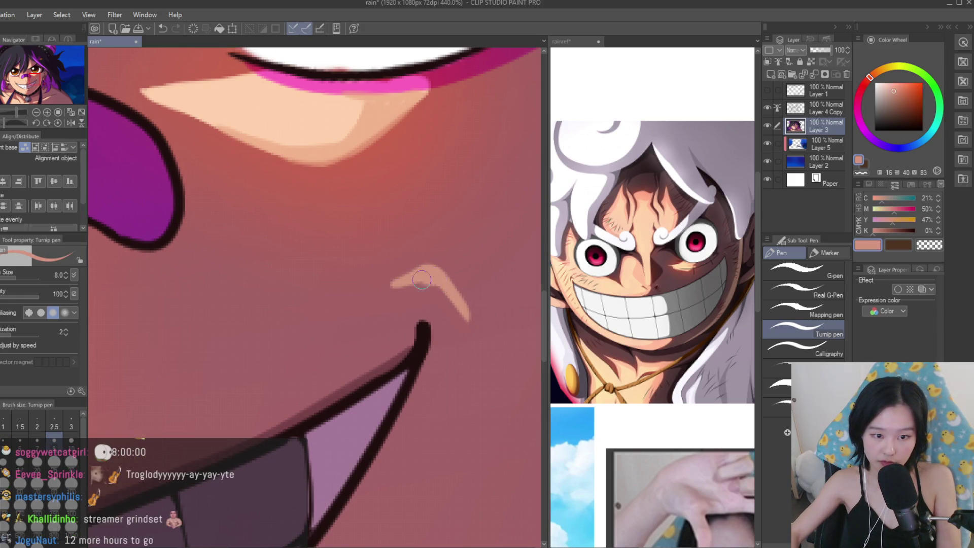
{"action": "left_click", "coordinate": [404, 260], "text": "alt"}
{"action": "scroll", "coordinate": [404, 260], "scroll_direction": "down", "scroll_amount": 10}
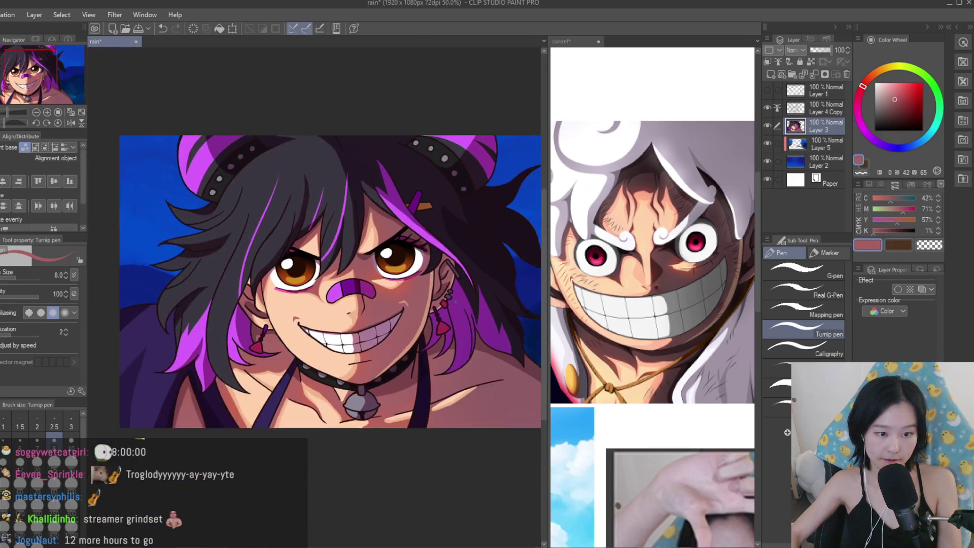
{"action": "scroll", "coordinate": [454, 302], "scroll_direction": "down", "scroll_amount": 2}
{"action": "scroll", "coordinate": [472, 309], "scroll_direction": "up", "scroll_amount": 5}
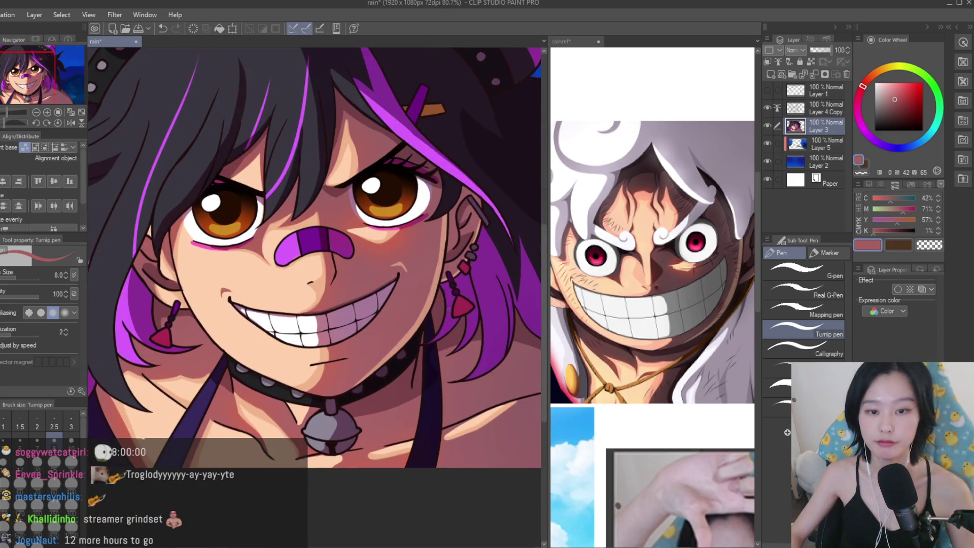
{"action": "scroll", "coordinate": [236, 292], "scroll_direction": "up", "scroll_amount": 8}
{"action": "left_click", "coordinate": [235, 289], "text": "alt"}
{"action": "scroll", "coordinate": [182, 342], "scroll_direction": "down", "scroll_amount": 5}
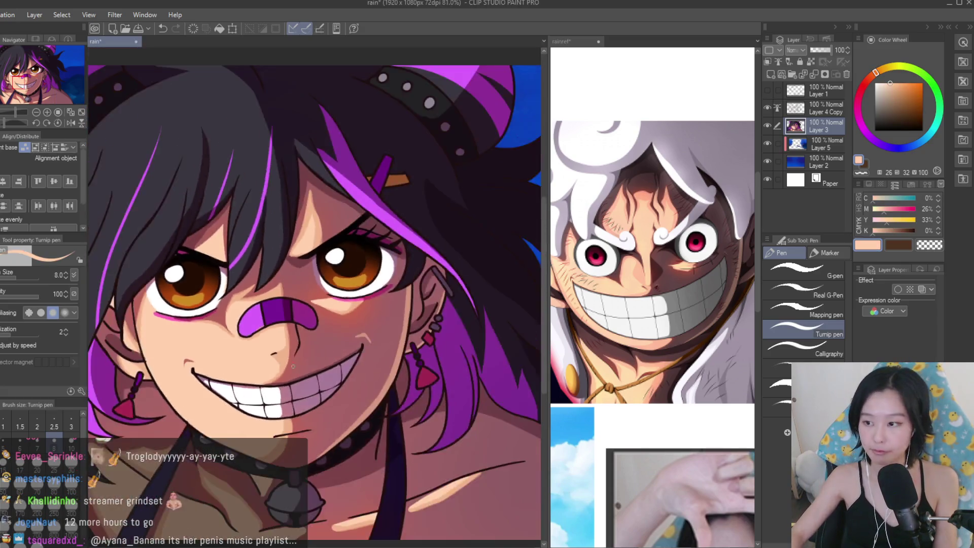
{"action": "scroll", "coordinate": [333, 370], "scroll_direction": "up", "scroll_amount": 6}
{"action": "left_click", "coordinate": [231, 390], "text": "alt"}
{"action": "left_click", "coordinate": [273, 368], "text": "alt"}
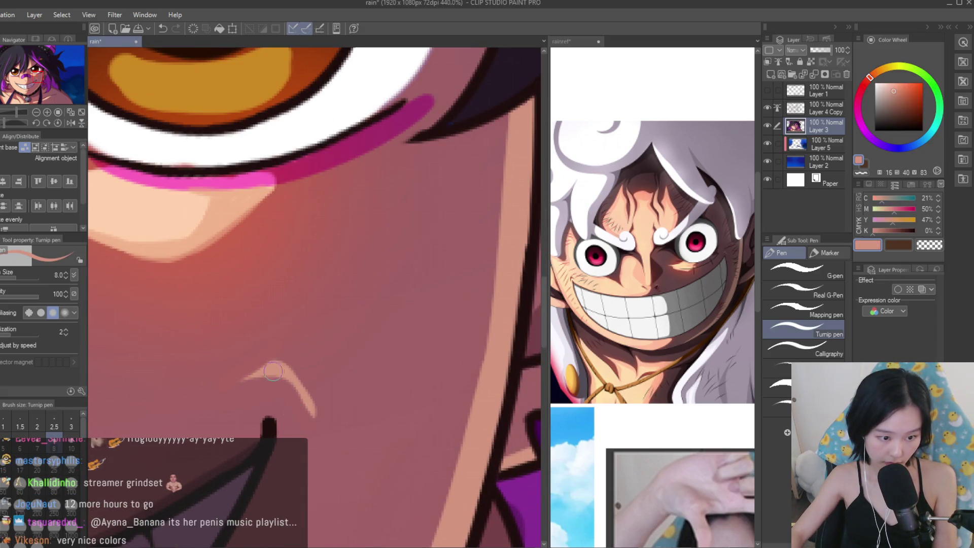
{"action": "left_click", "coordinate": [302, 395], "text": "alt"}
{"action": "left_click_drag", "start_coordinate": [304, 400], "coordinate": [233, 403]}
{"action": "left_click", "coordinate": [274, 370], "text": "alt"}
{"action": "left_click", "coordinate": [266, 407], "text": "alt"}
{"action": "scroll", "coordinate": [447, 296], "scroll_direction": "down", "scroll_amount": 1}
Save the rain portrait with Ctrl+S, then scroll the rainref reference and canvas to compare them.
{"action": "key", "text": "ctrl+s"}
{"action": "scroll", "coordinate": [449, 293], "scroll_direction": "down", "scroll_amount": 2}
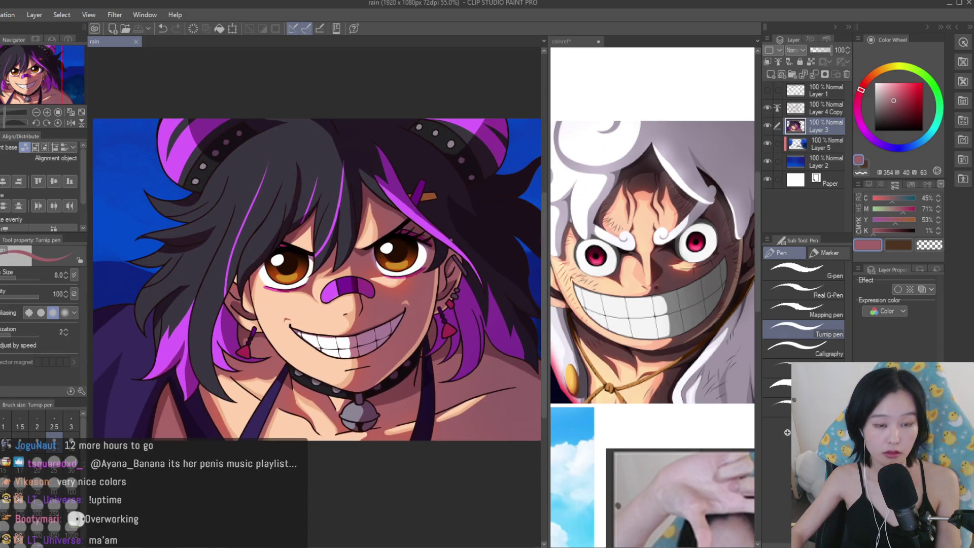
{"action": "scroll", "coordinate": [647, 261], "scroll_direction": "down", "scroll_amount": 6}
{"action": "scroll", "coordinate": [366, 218], "scroll_direction": "up", "scroll_amount": 4}
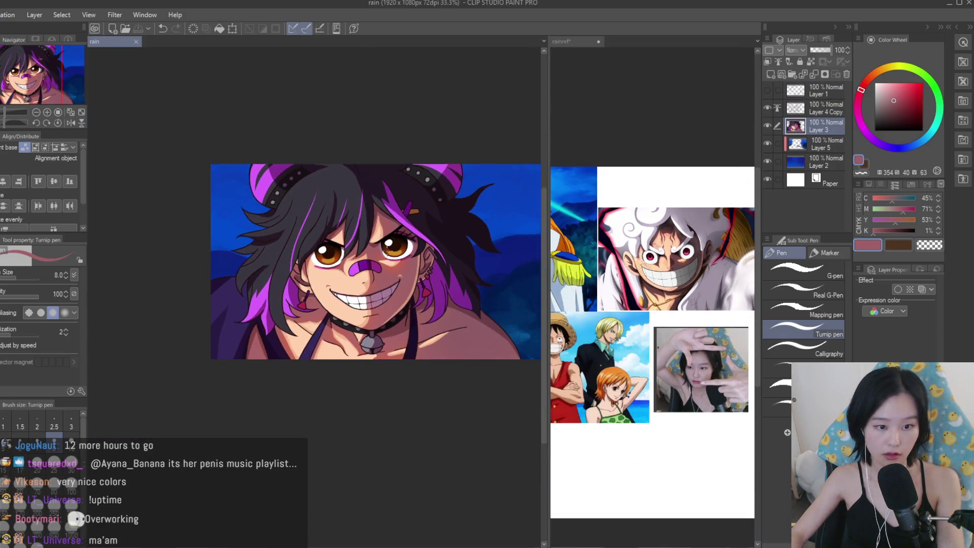
{"action": "scroll", "coordinate": [654, 255], "scroll_direction": "up", "scroll_amount": 2}
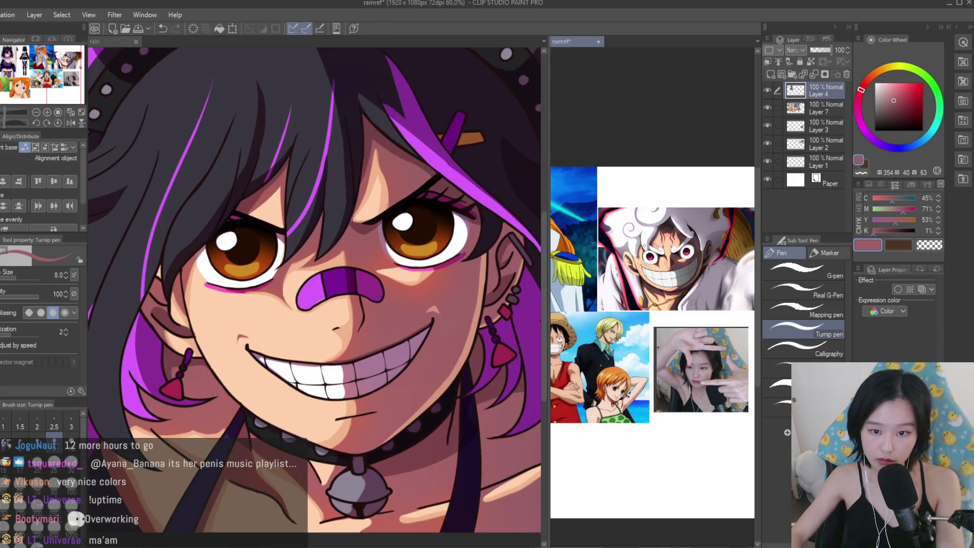
{"action": "scroll", "coordinate": [418, 312], "scroll_direction": "down", "scroll_amount": 2}
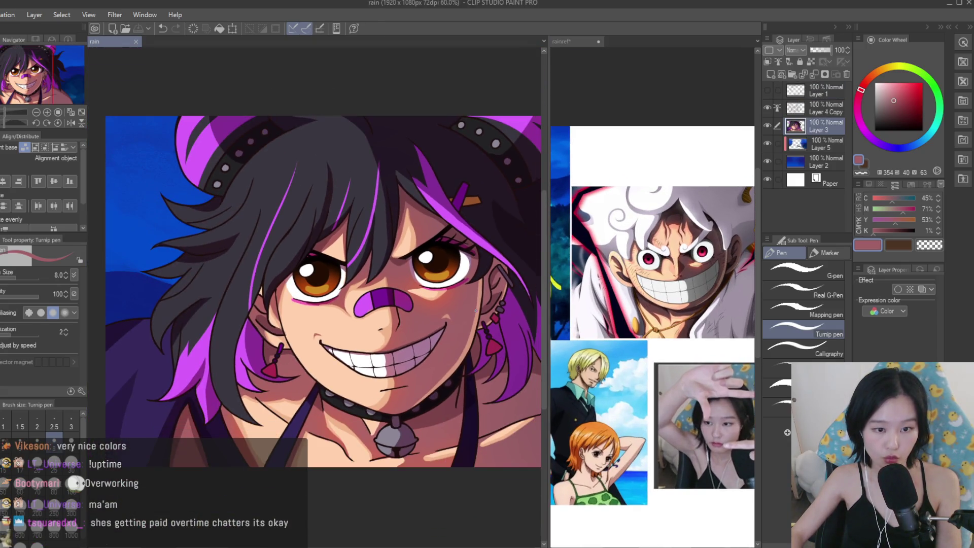
{"action": "scroll", "coordinate": [652, 284], "scroll_direction": "down", "scroll_amount": 3}
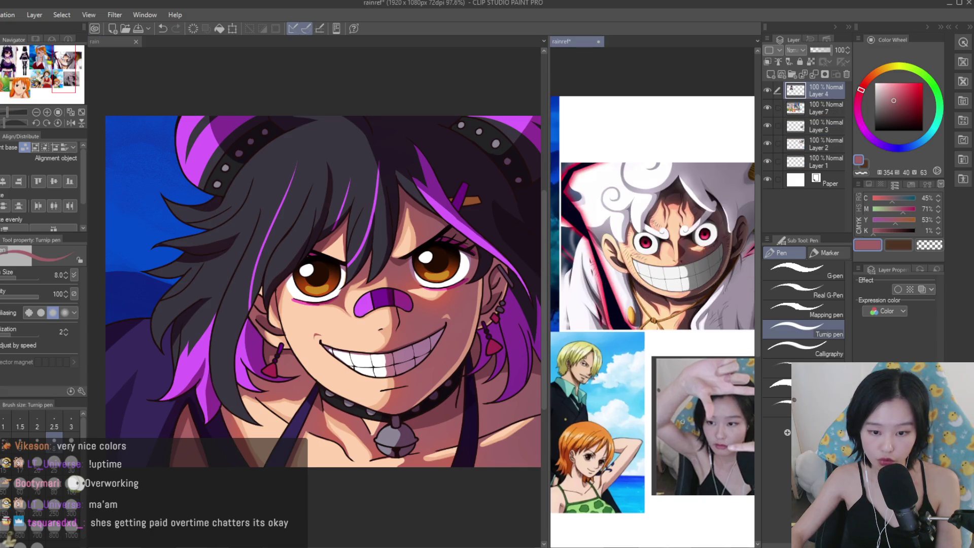
{"action": "scroll", "coordinate": [609, 437], "scroll_direction": "up", "scroll_amount": 5}
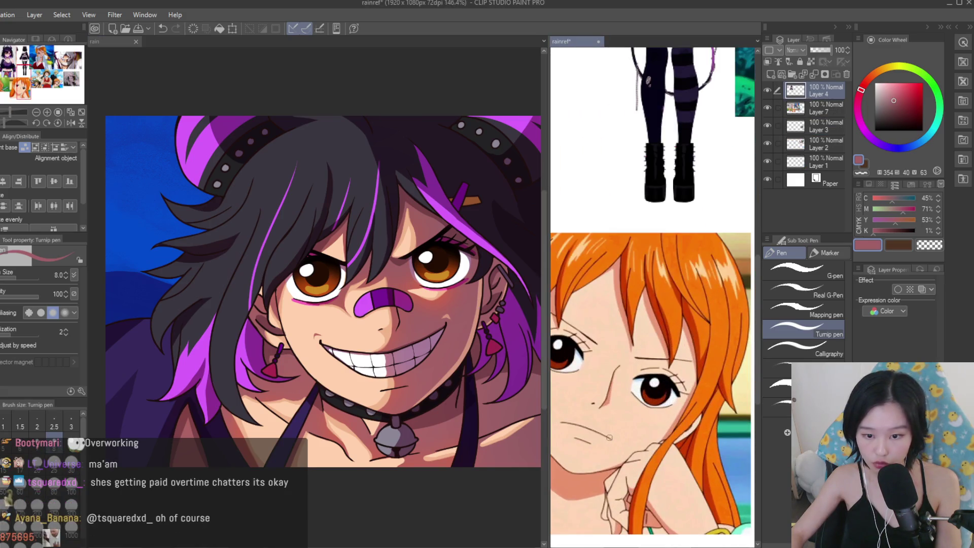
{"action": "scroll", "coordinate": [618, 322], "scroll_direction": "down", "scroll_amount": 5}
{"action": "scroll", "coordinate": [734, 295], "scroll_direction": "up", "scroll_amount": 2}
{"action": "scroll", "coordinate": [653, 305], "scroll_direction": "down", "scroll_amount": 1}
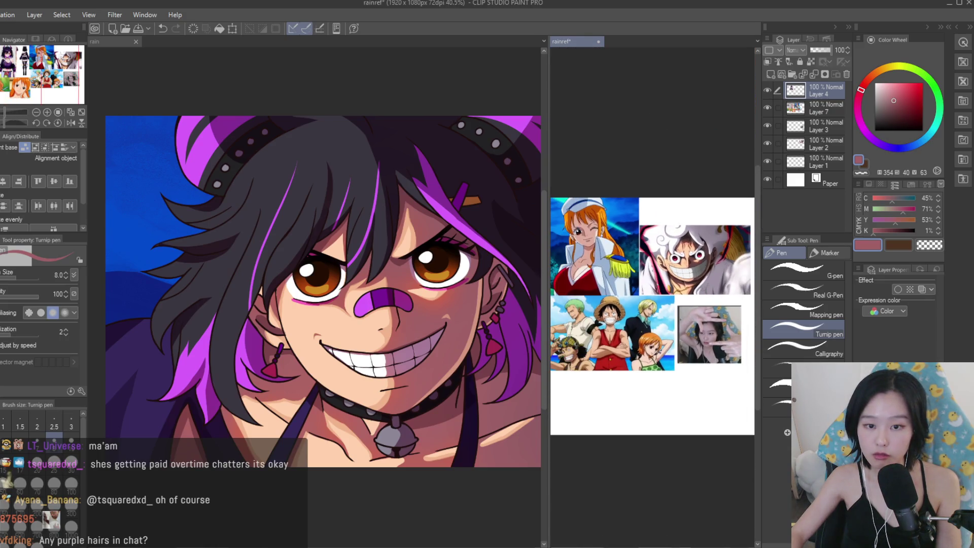
{"action": "scroll", "coordinate": [400, 221], "scroll_direction": "down", "scroll_amount": 4}
{"action": "scroll", "coordinate": [400, 221], "scroll_direction": "up", "scroll_amount": 3}
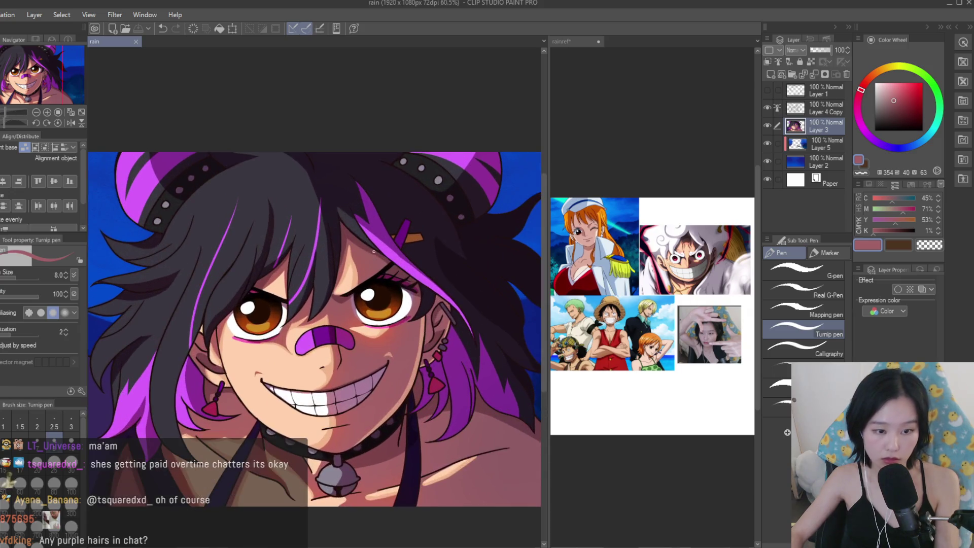
{"action": "scroll", "coordinate": [654, 279], "scroll_direction": "up", "scroll_amount": 3}
{"action": "scroll", "coordinate": [449, 303], "scroll_direction": "up", "scroll_amount": 3}
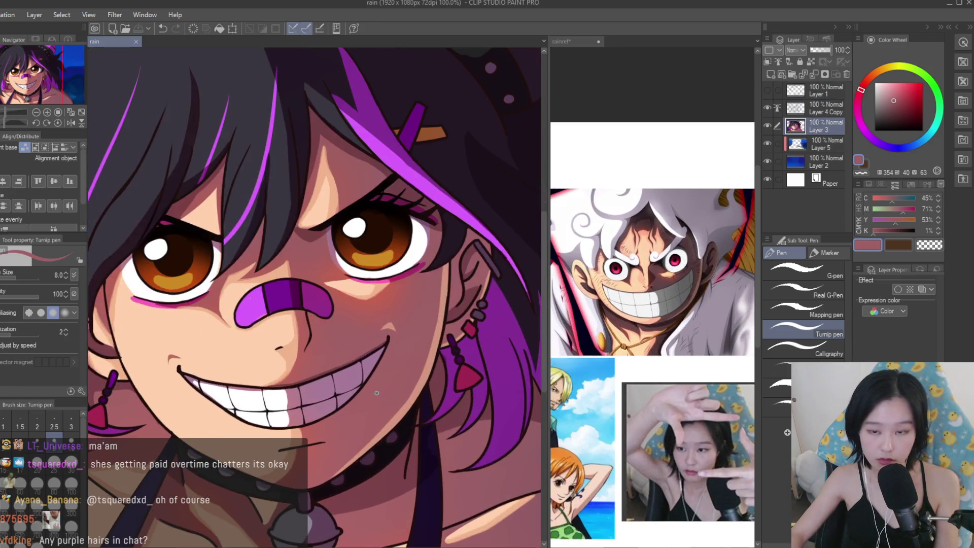
Test dark cheek strokes at brush size 3, undo them, and add a new layer above Layer 3.
{"action": "scroll", "coordinate": [652, 294], "scroll_direction": "up", "scroll_amount": 3}
{"action": "scroll", "coordinate": [314, 294], "scroll_direction": "up", "scroll_amount": 1}
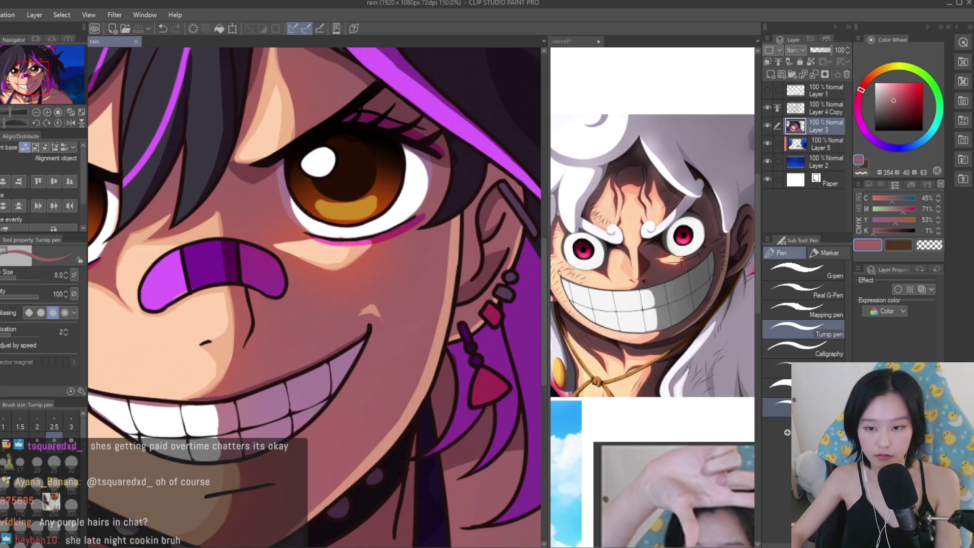
{"action": "key", "text": "bracketleft"}
{"action": "key", "text": "bracketleft"}
{"action": "key", "text": "bracketleft"}
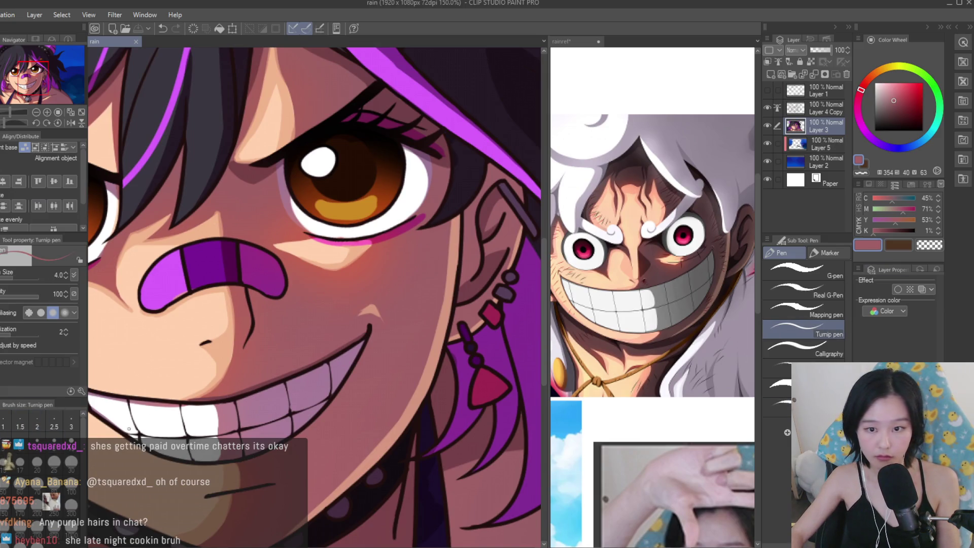
{"action": "key", "text": "ctrl+minus"}
{"action": "scroll", "coordinate": [315, 294], "scroll_direction": "up", "scroll_amount": 3}
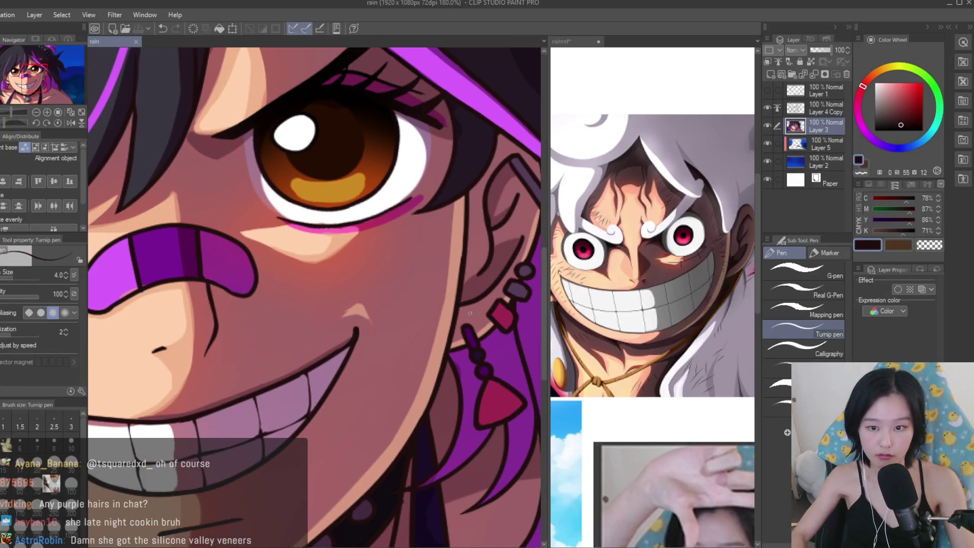
{"action": "left_click_drag", "start_coordinate": [447, 284], "coordinate": [382, 346]}
{"action": "key", "text": "ctrl+z"}
{"action": "key", "text": "bracketleft"}
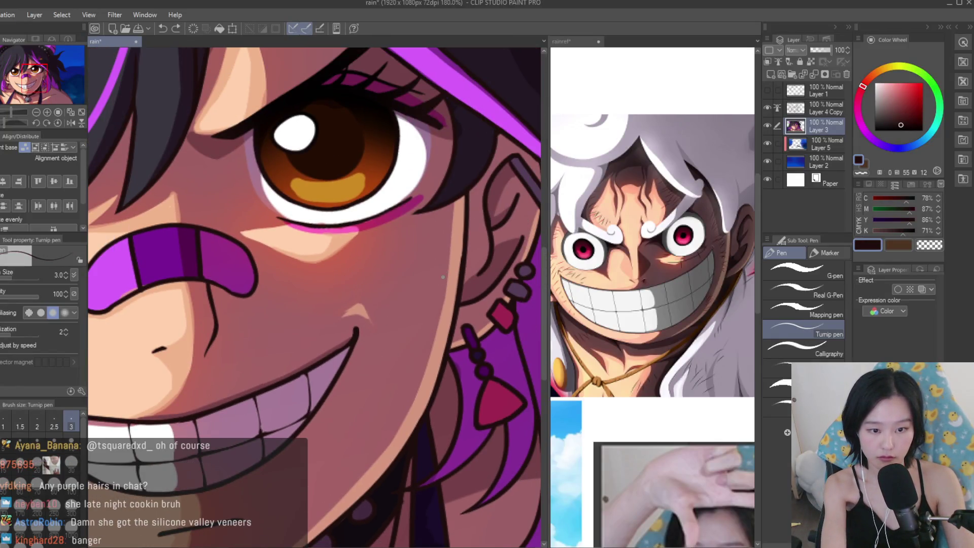
{"action": "left_click_drag", "start_coordinate": [442, 291], "coordinate": [414, 303]}
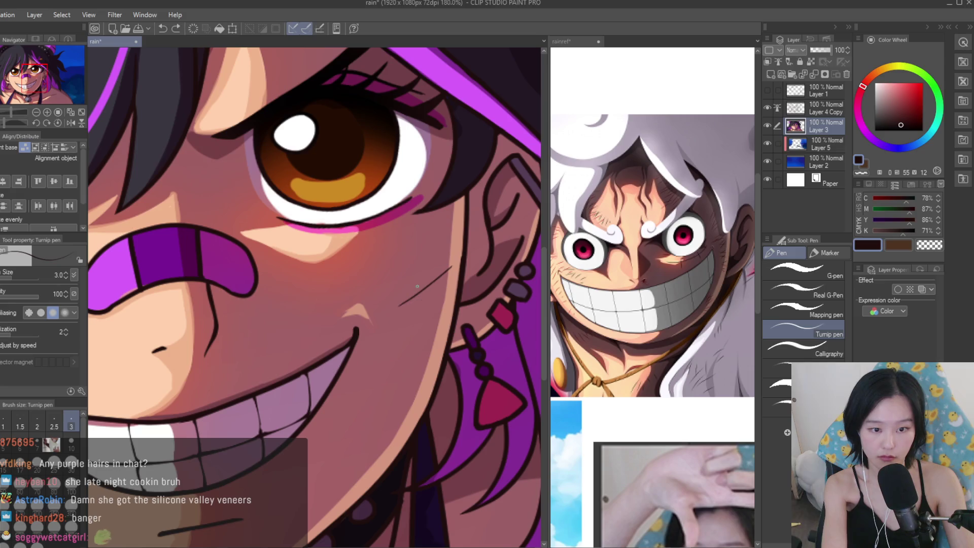
{"action": "key", "text": "ctrl+z"}
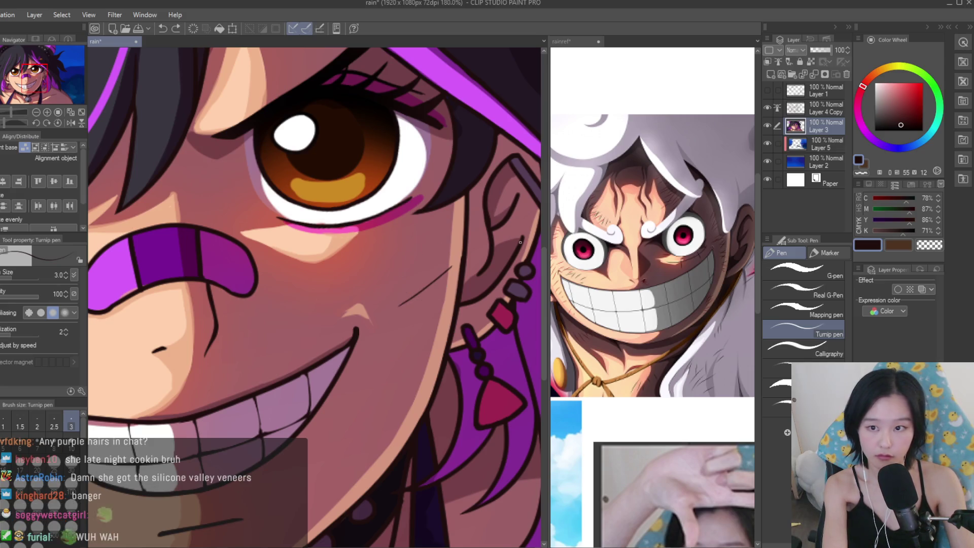
{"action": "left_click", "coordinate": [771, 74]}
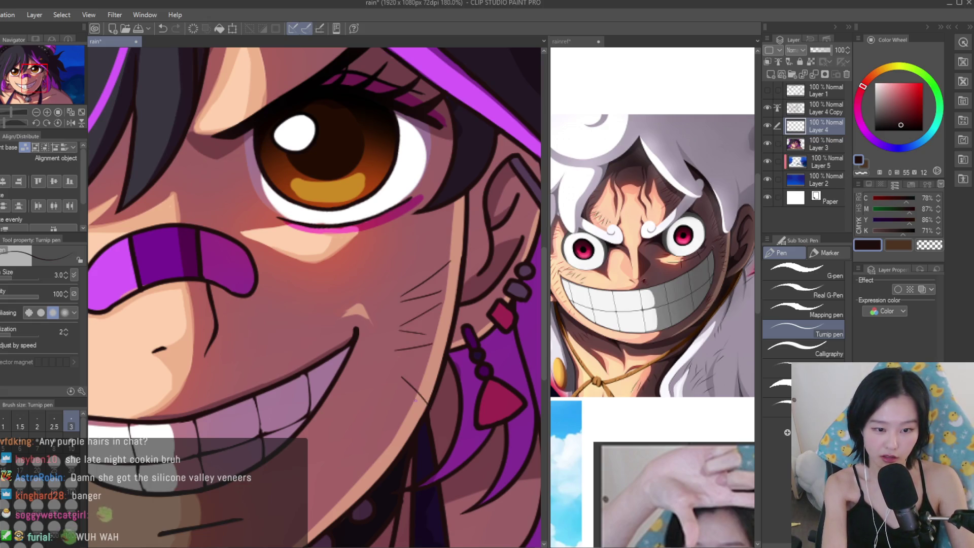
Draw thin hatch strokes up the cheek, including a V mark crossed by a short hatch.
{"action": "left_click_drag", "start_coordinate": [405, 293], "coordinate": [453, 250]}
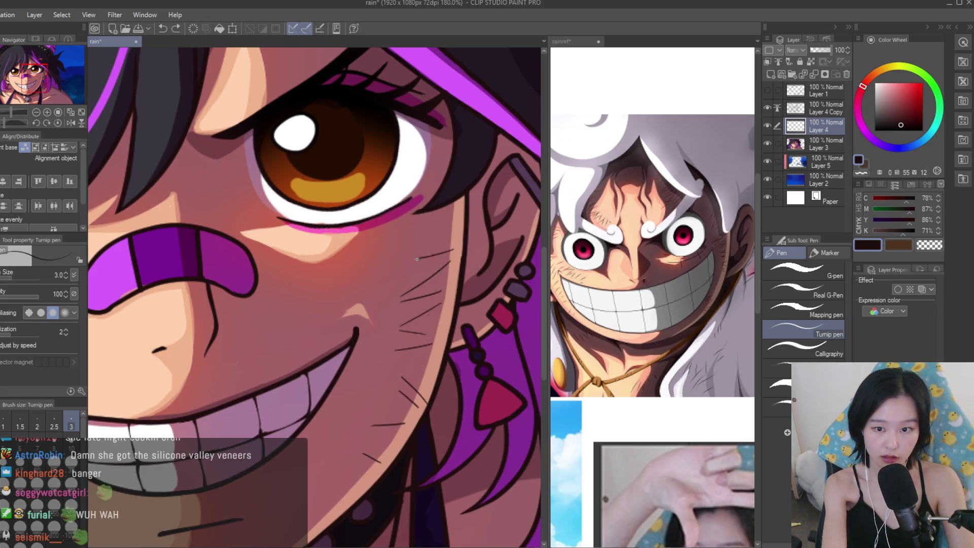
{"action": "scroll", "coordinate": [403, 243], "scroll_direction": "down", "scroll_amount": 3}
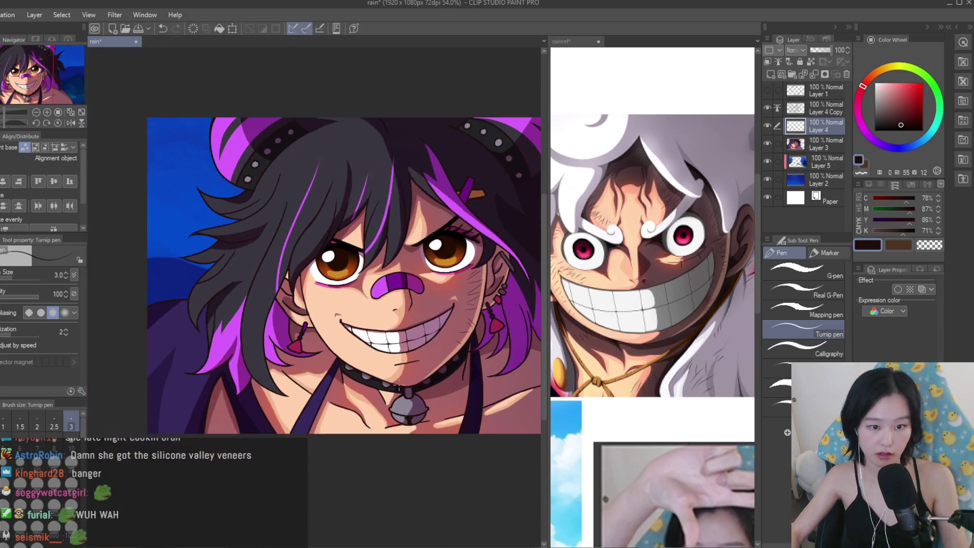
{"action": "scroll", "coordinate": [403, 243], "scroll_direction": "up", "scroll_amount": 3}
{"action": "left_click", "coordinate": [699, 319]}
{"action": "left_click", "coordinate": [109, 41]}
{"action": "scroll", "coordinate": [310, 254], "scroll_direction": "up", "scroll_amount": 3}
{"action": "mouse_move", "coordinate": [341, 291]}
{"action": "left_mouse_down"}
{"action": "mouse_move", "coordinate": [413, 258]}
{"action": "mouse_move", "coordinate": [417, 277]}
{"action": "left_mouse_up"}
{"action": "mouse_move", "coordinate": [397, 302]}
{"action": "left_mouse_down"}
{"action": "mouse_move", "coordinate": [417, 336]}
{"action": "mouse_move", "coordinate": [459, 317]}
{"action": "left_mouse_up"}
{"action": "left_click_drag", "start_coordinate": [469, 331], "coordinate": [452, 344]}
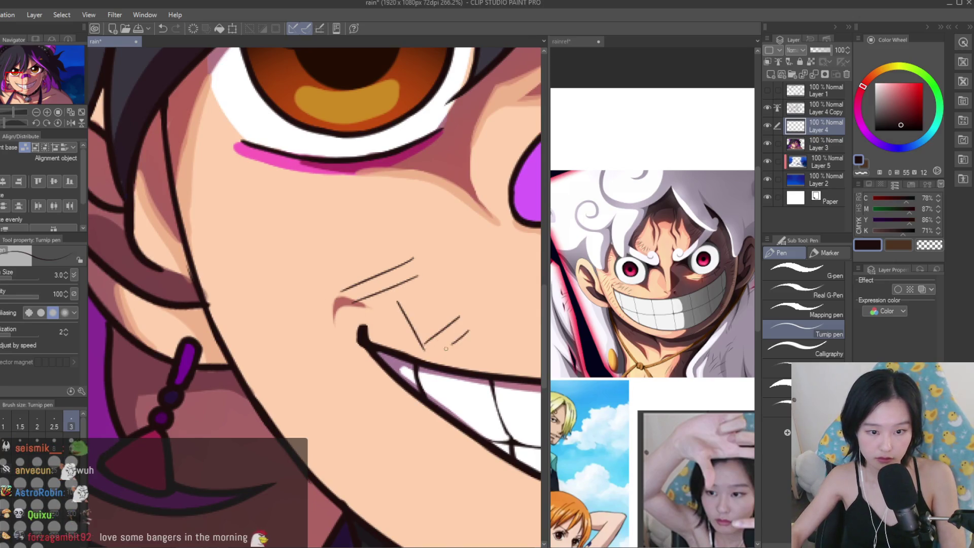
{"action": "left_click_drag", "start_coordinate": [376, 330], "coordinate": [428, 311]}
Add hatch strokes on the lower cheek, beside the mouth corner and on the upper cheek.
{"action": "scroll", "coordinate": [259, 350], "scroll_direction": "down", "scroll_amount": 5}
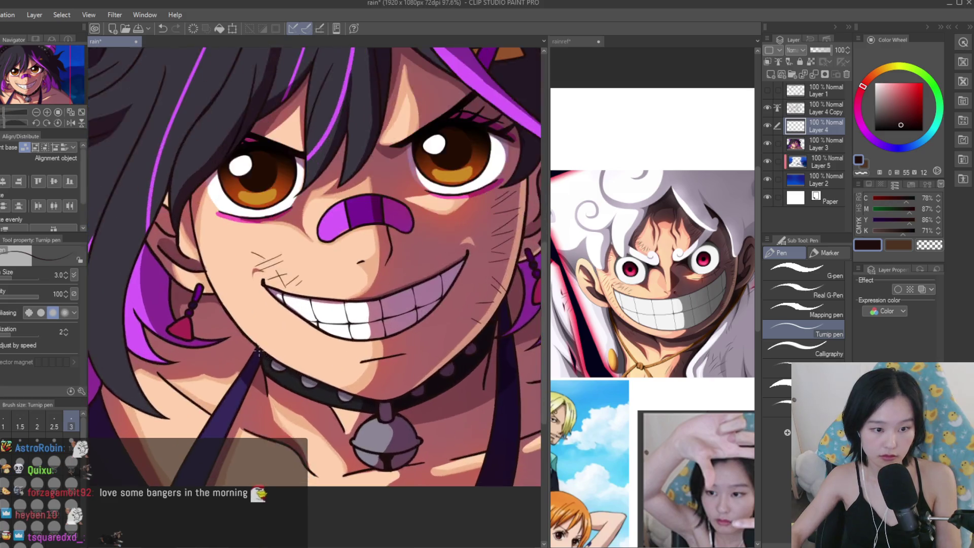
{"action": "scroll", "coordinate": [271, 330], "scroll_direction": "up", "scroll_amount": 3}
{"action": "left_click_drag", "start_coordinate": [282, 291], "coordinate": [209, 308]}
{"action": "left_click_drag", "start_coordinate": [282, 308], "coordinate": [238, 330]}
{"action": "left_click_drag", "start_coordinate": [303, 337], "coordinate": [268, 343]}
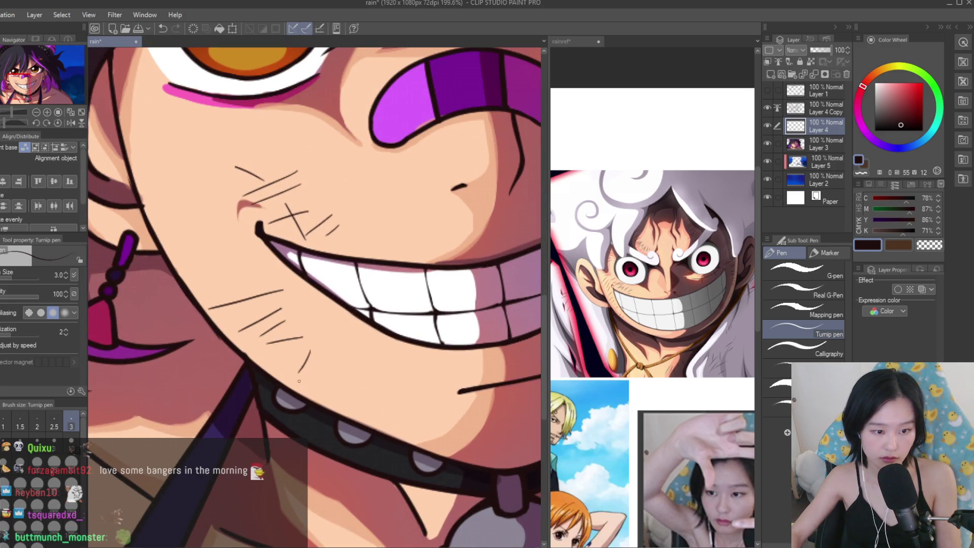
{"action": "left_click_drag", "start_coordinate": [244, 221], "coordinate": [191, 256]}
{"action": "left_click_drag", "start_coordinate": [214, 203], "coordinate": [172, 216]}
{"action": "left_click_drag", "start_coordinate": [137, 124], "coordinate": [178, 129]}
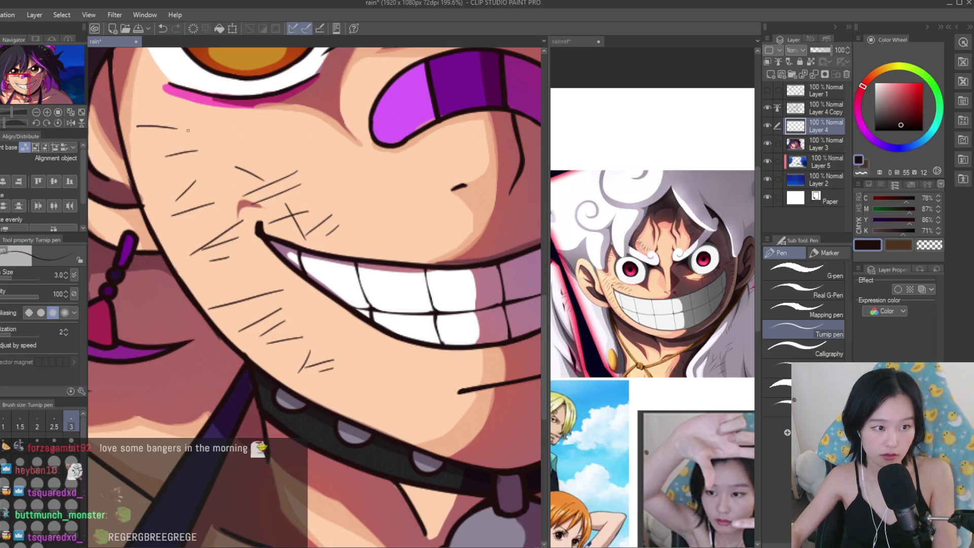
Add hatch strokes near the brow and bring the other eye into view.
{"action": "scroll", "coordinate": [167, 136], "scroll_direction": "down", "scroll_amount": 3}
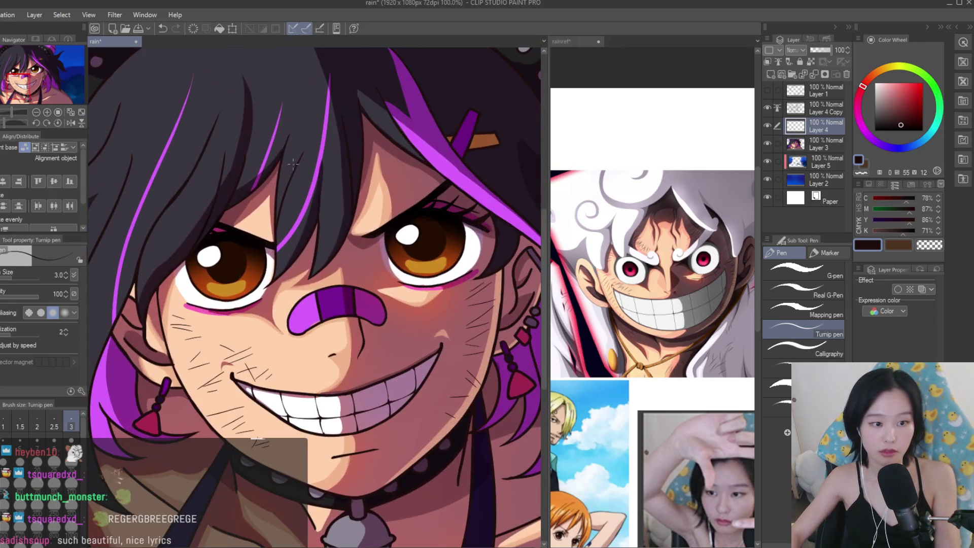
{"action": "scroll", "coordinate": [279, 361], "scroll_direction": "up", "scroll_amount": 1}
{"action": "scroll", "coordinate": [278, 360], "scroll_direction": "up", "scroll_amount": 3}
{"action": "mouse_move", "coordinate": [516, 120]}
{"action": "left_mouse_down"}
{"action": "mouse_move", "coordinate": [469, 169]}
{"action": "mouse_move", "coordinate": [463, 141]}
{"action": "left_mouse_up"}
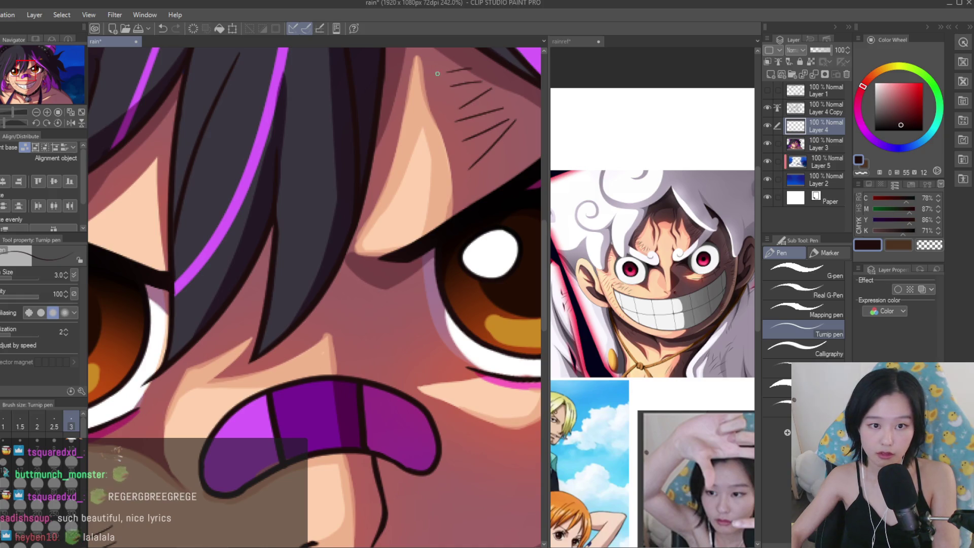
{"action": "left_click_drag", "start_coordinate": [157, 196], "coordinate": [269, 210]}
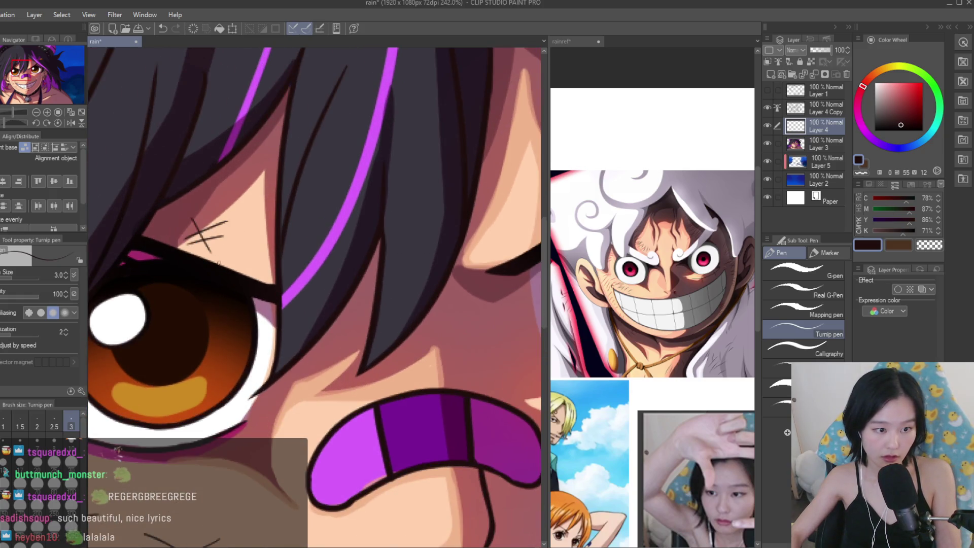
{"action": "scroll", "coordinate": [263, 263], "scroll_direction": "down", "scroll_amount": 5}
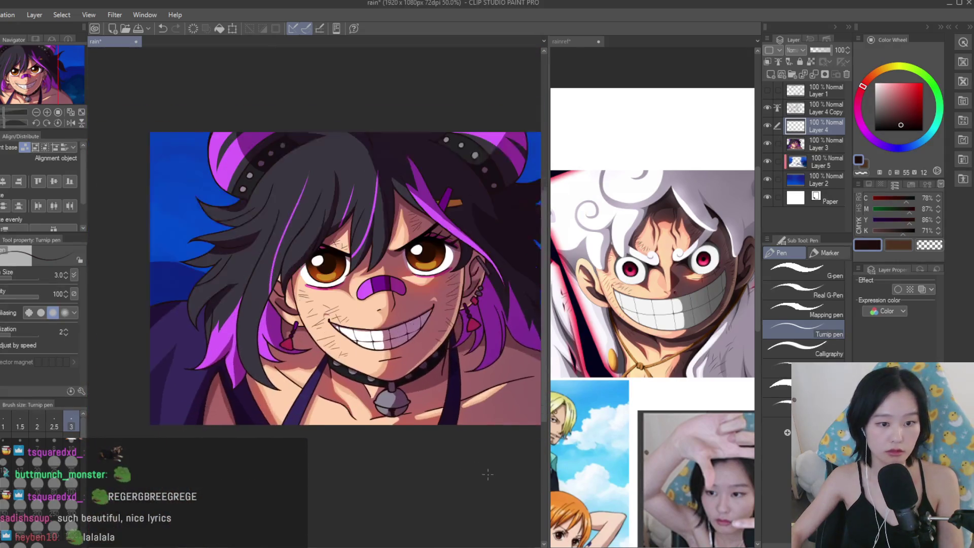
Undo the last hatch stroke and add short hatch strokes on the shoulder and collarbone.
{"action": "scroll", "coordinate": [726, 388], "scroll_direction": "up", "scroll_amount": 2}
{"action": "scroll", "coordinate": [426, 418], "scroll_direction": "up", "scroll_amount": 5}
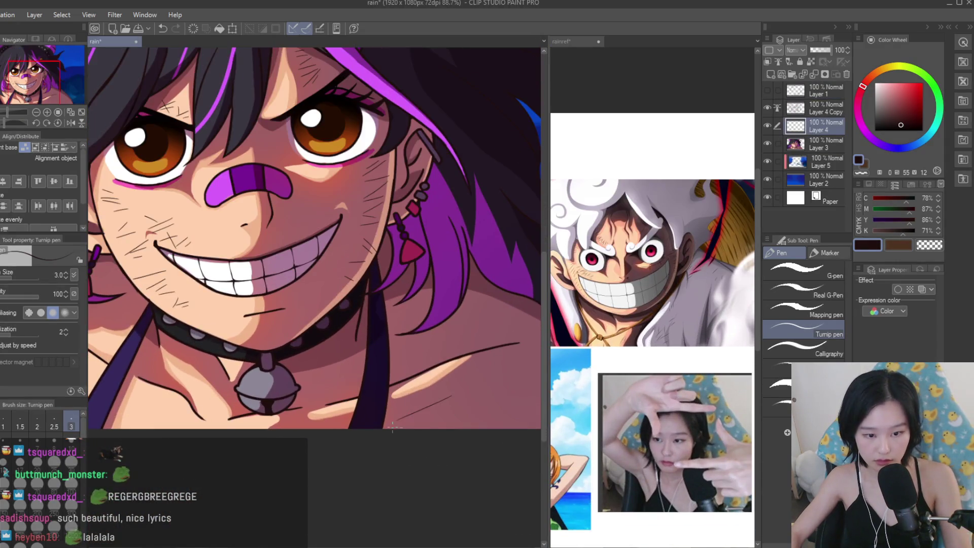
{"action": "key", "text": "ctrl+z"}
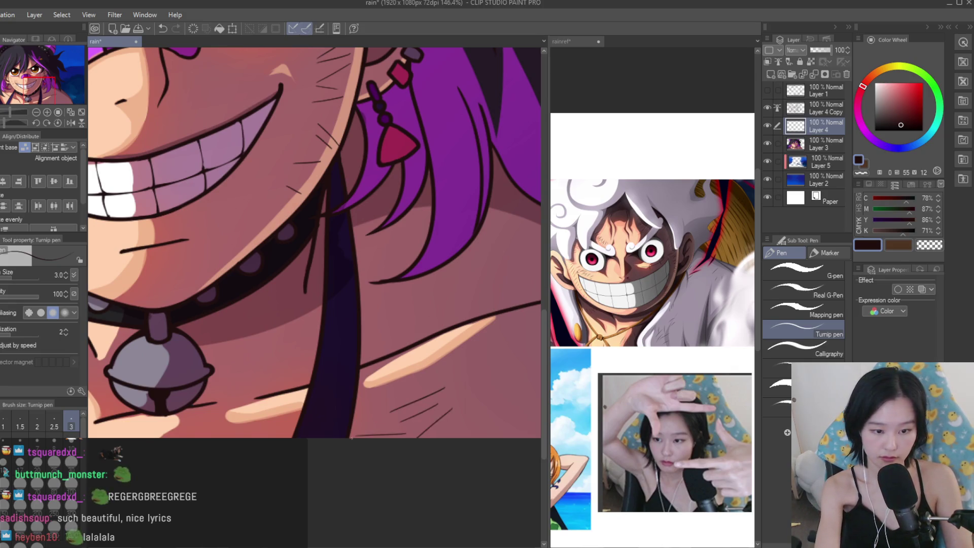
{"action": "left_click_drag", "start_coordinate": [395, 333], "coordinate": [405, 322]}
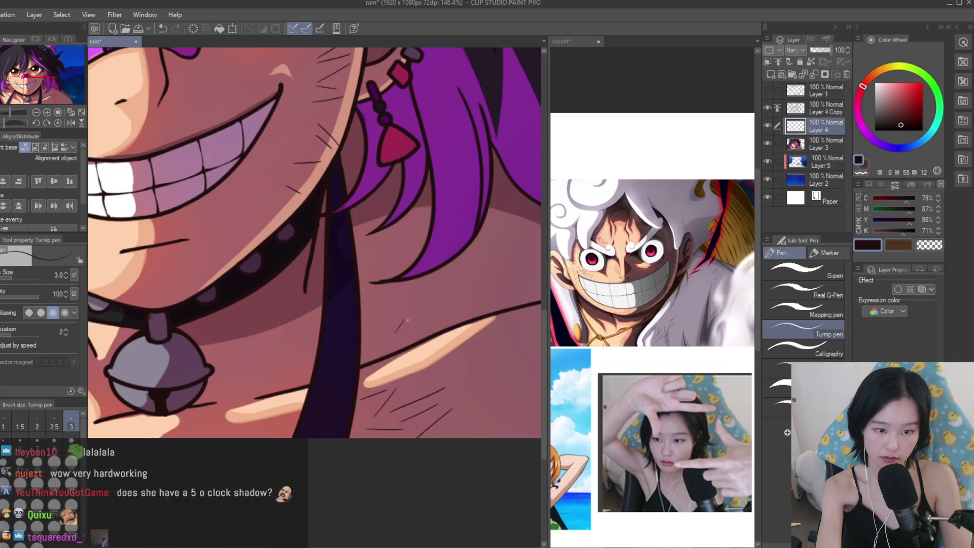
{"action": "left_click_drag", "start_coordinate": [263, 382], "coordinate": [293, 353]}
{"action": "left_click_drag", "start_coordinate": [240, 379], "coordinate": [274, 354]}
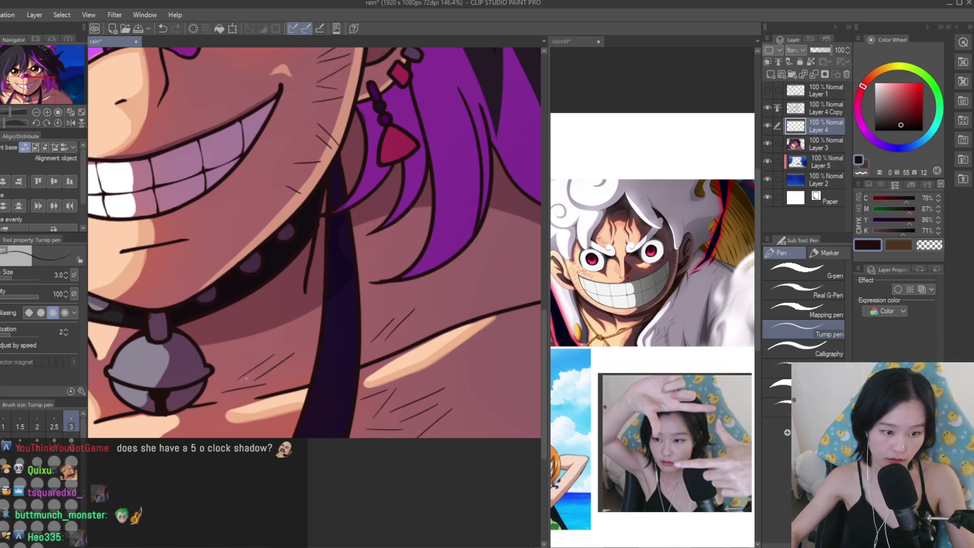
Add a short hatch stroke on the chest and lock transparency on the hatch-line layer.
{"action": "scroll", "coordinate": [249, 374], "scroll_direction": "down", "scroll_amount": 5}
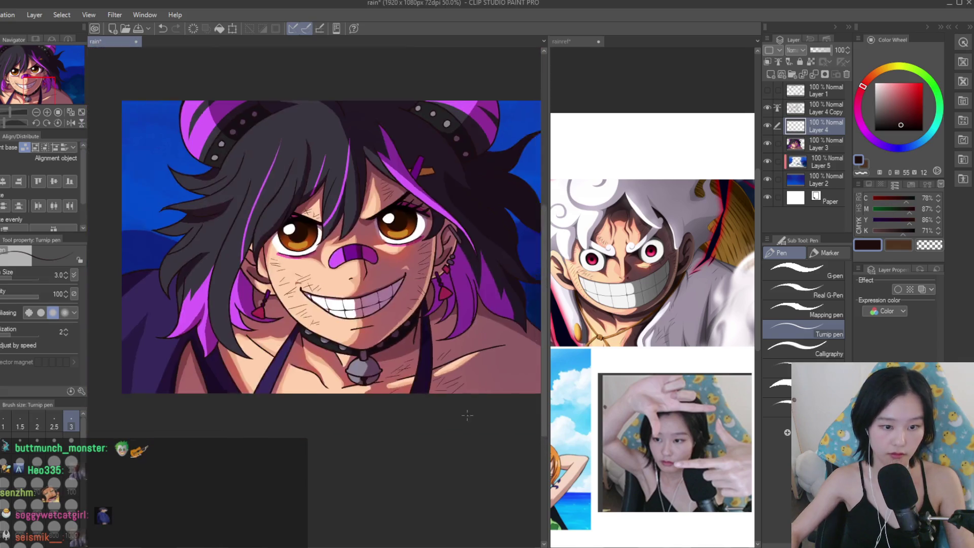
{"action": "scroll", "coordinate": [373, 366], "scroll_direction": "up", "scroll_amount": 3}
{"action": "scroll", "coordinate": [652, 330], "scroll_direction": "down", "scroll_amount": 3}
{"action": "scroll", "coordinate": [652, 329], "scroll_direction": "up", "scroll_amount": 1}
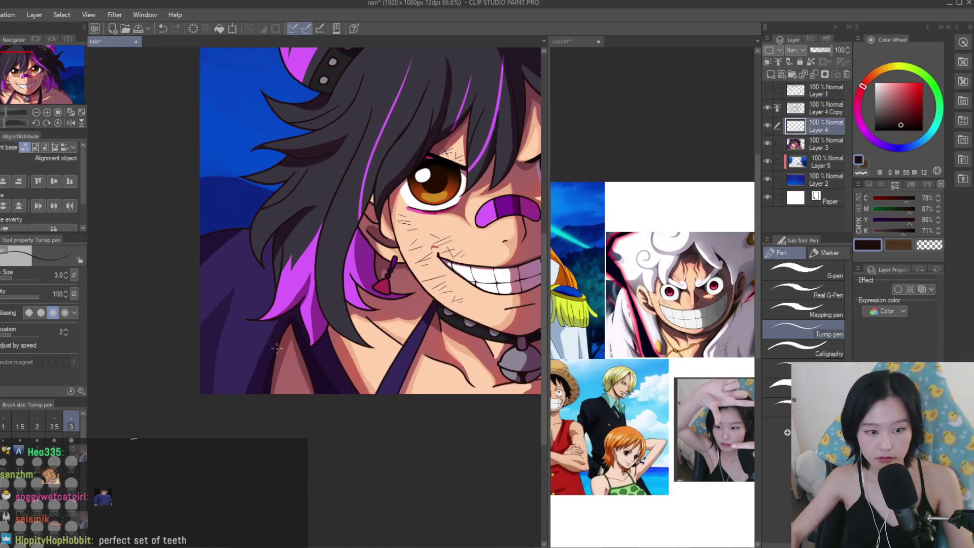
{"action": "scroll", "coordinate": [252, 360], "scroll_direction": "up", "scroll_amount": 2}
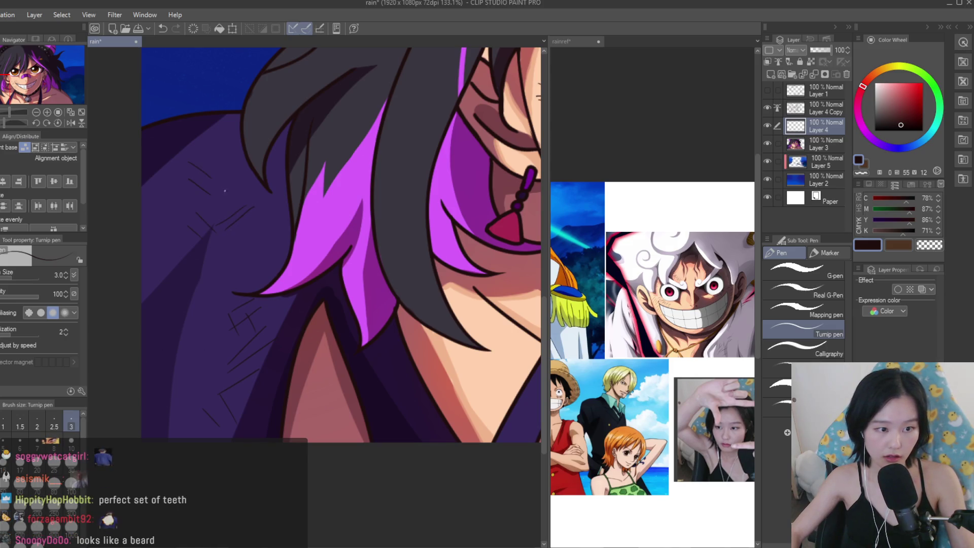
{"action": "scroll", "coordinate": [415, 451], "scroll_direction": "down", "scroll_amount": 2}
{"action": "scroll", "coordinate": [414, 451], "scroll_direction": "up", "scroll_amount": 3}
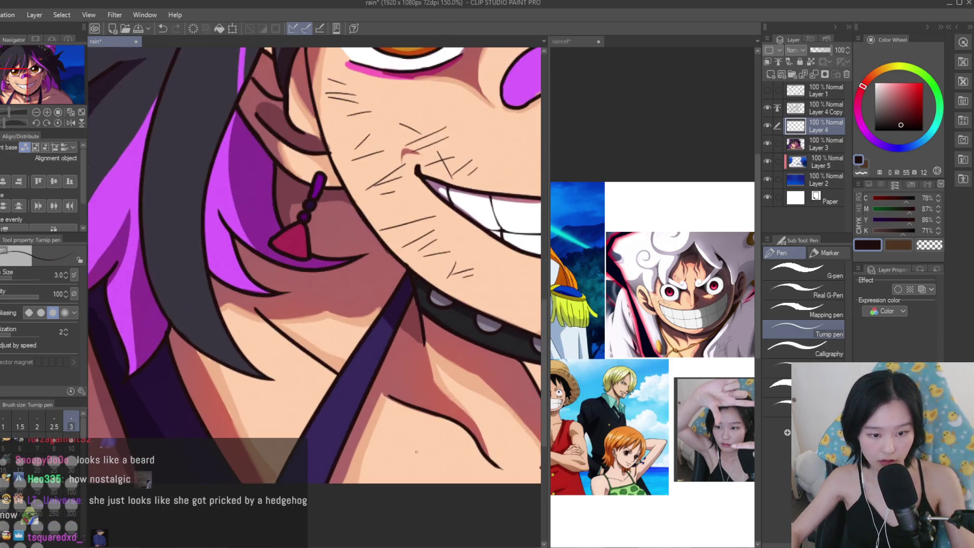
{"action": "scroll", "coordinate": [415, 451], "scroll_direction": "down", "scroll_amount": 1}
{"action": "scroll", "coordinate": [398, 462], "scroll_direction": "right", "scroll_amount": 3}
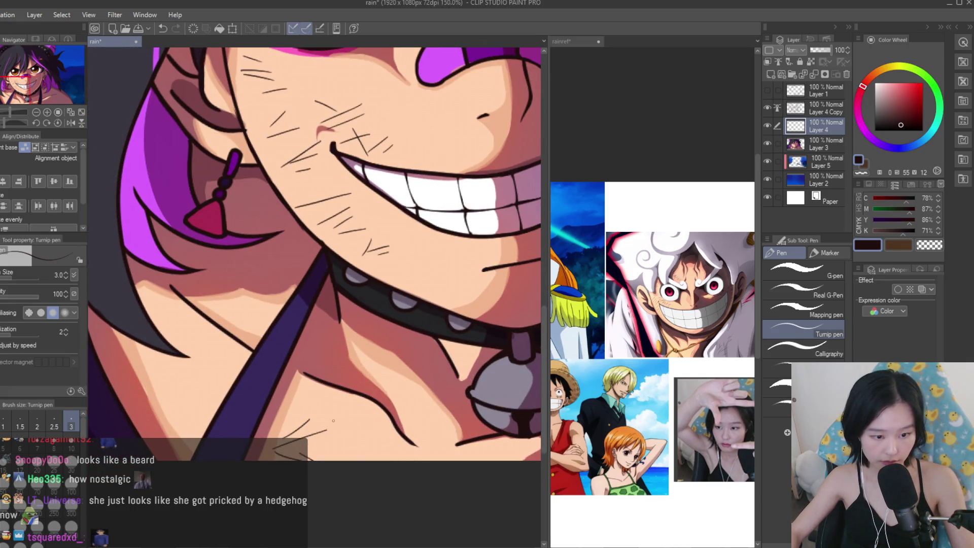
{"action": "left_click_drag", "start_coordinate": [217, 382], "coordinate": [185, 392]}
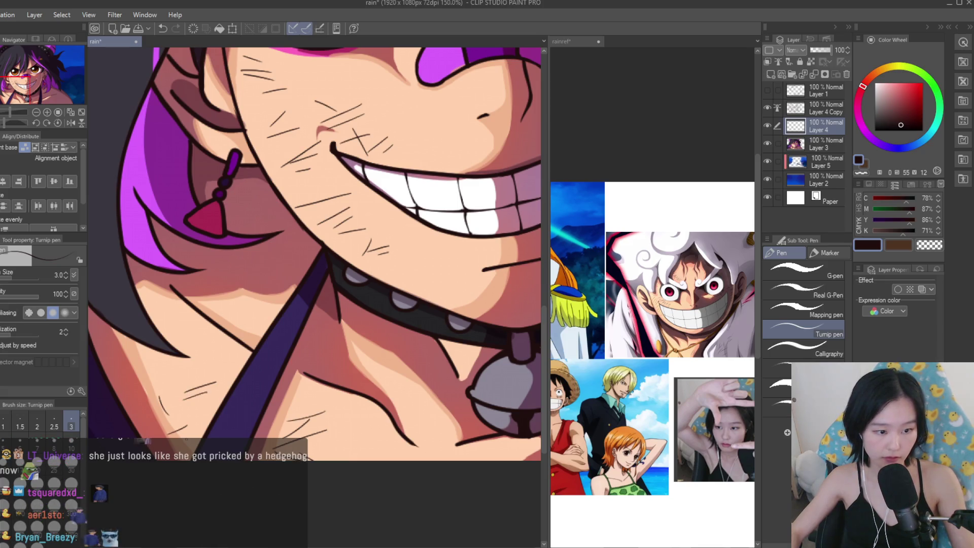
{"action": "scroll", "coordinate": [361, 525], "scroll_direction": "down", "scroll_amount": 5}
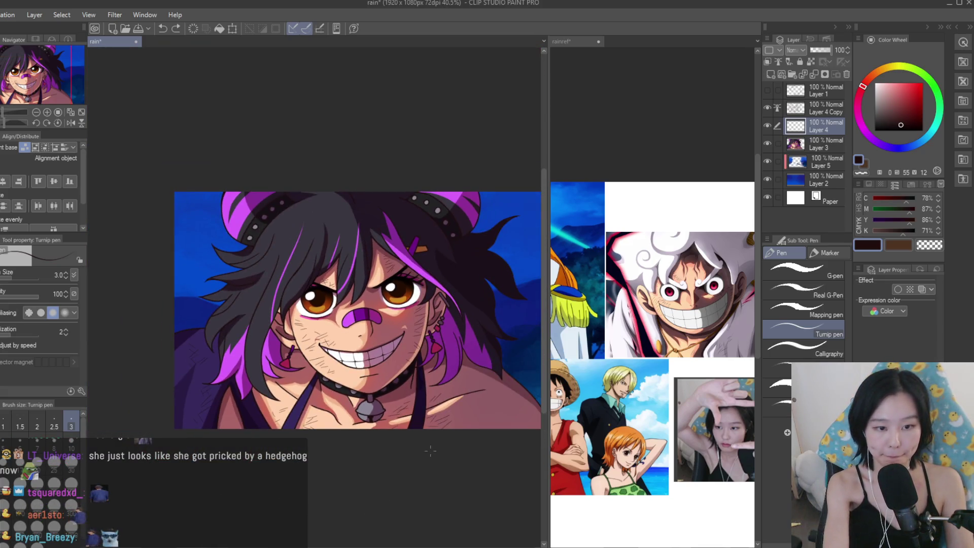
{"action": "scroll", "coordinate": [416, 482], "scroll_direction": "up", "scroll_amount": 3}
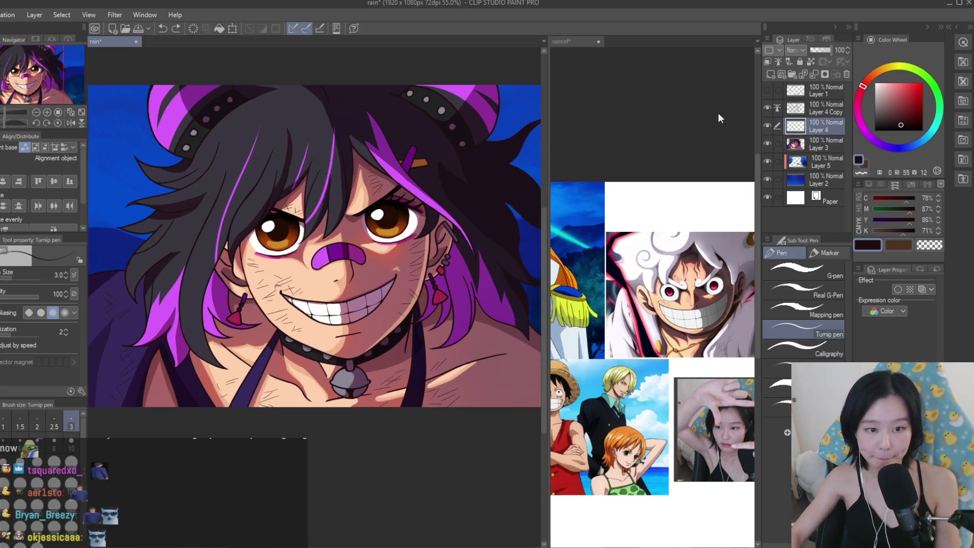
{"action": "left_click", "coordinate": [811, 62]}
Enlarge the brush, then undo the trial red stroke so the hatch lines stay unchanged.
{"action": "scroll", "coordinate": [227, 213], "scroll_direction": "up", "scroll_amount": 2}
{"action": "scroll", "coordinate": [314, 279], "scroll_direction": "up", "scroll_amount": 2}
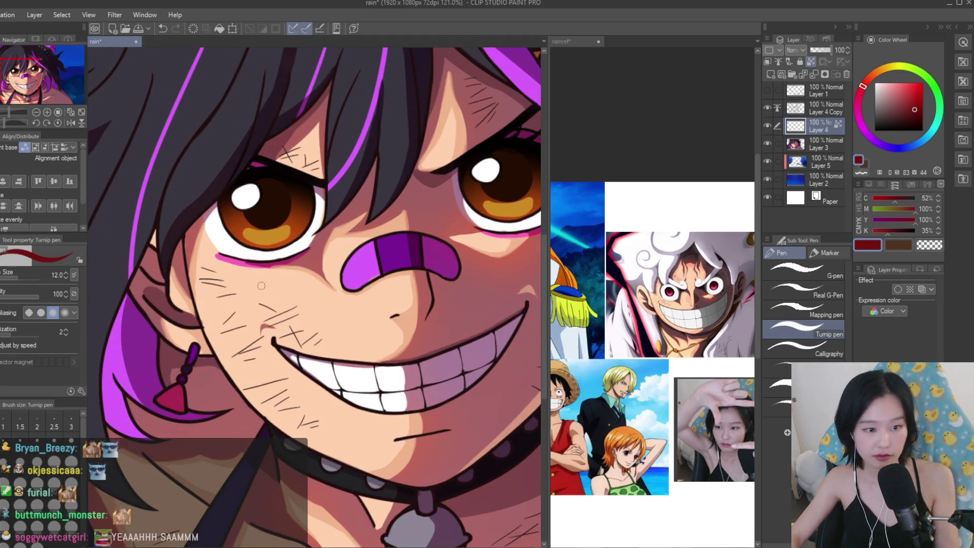
{"action": "key", "text": "bracketright"}
{"action": "key", "text": "bracketright"}
{"action": "key", "text": "bracketright"}
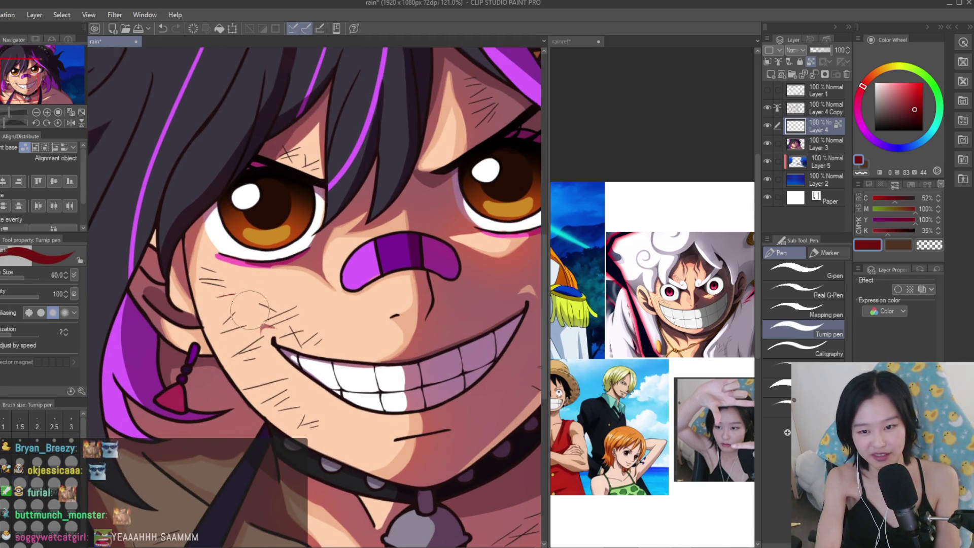
{"action": "scroll", "coordinate": [203, 355], "scroll_direction": "down", "scroll_amount": 3}
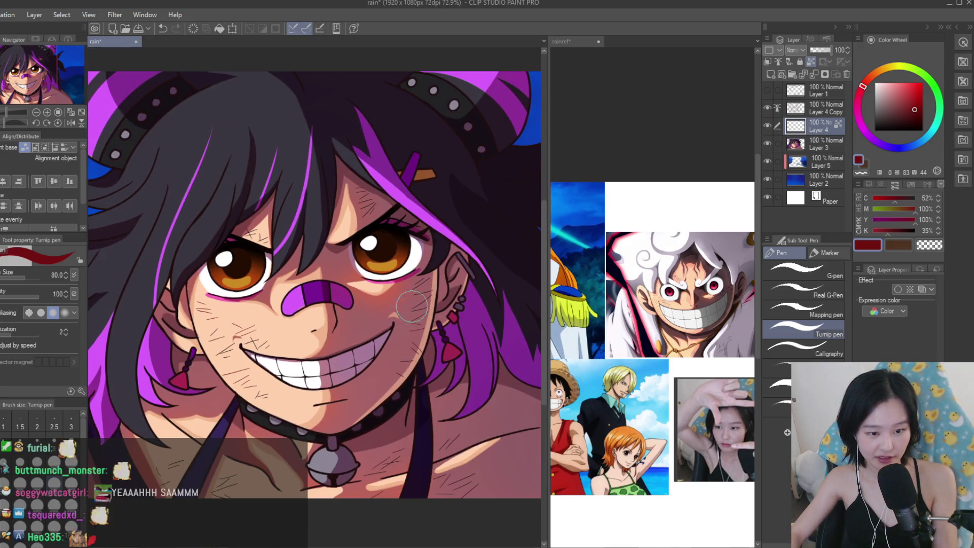
{"action": "scroll", "coordinate": [423, 405], "scroll_direction": "down", "scroll_amount": 1}
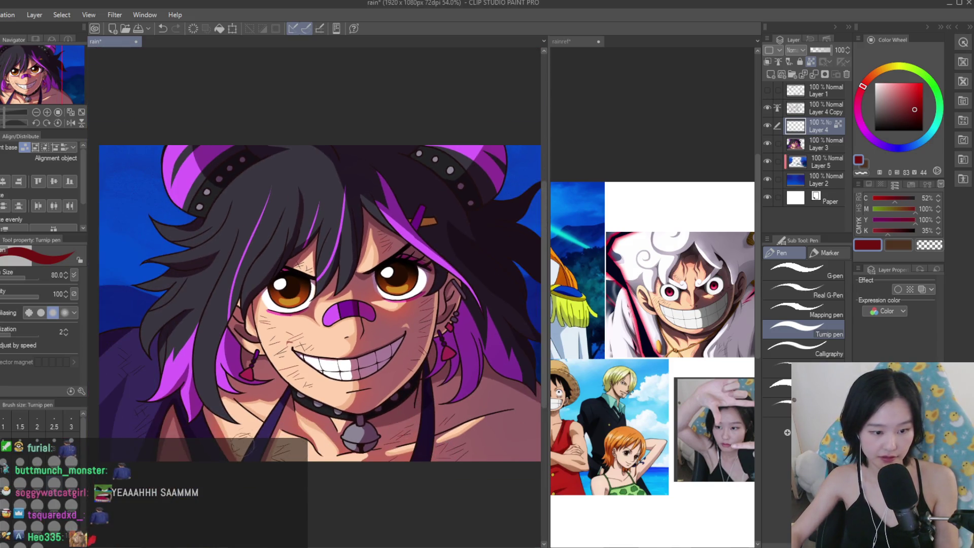
{"action": "key", "text": "ctrl+z"}
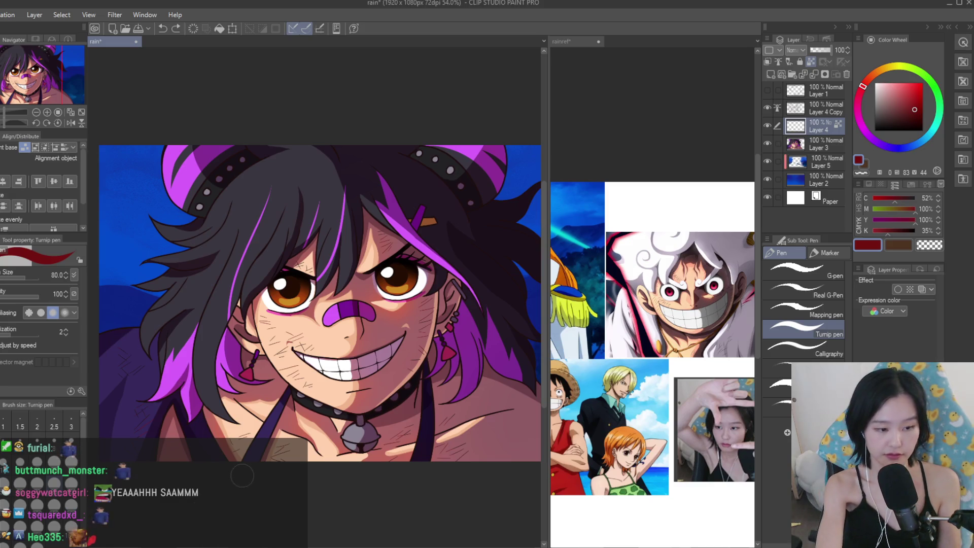
{"action": "scroll", "coordinate": [652, 335], "scroll_direction": "down", "scroll_amount": 2}
{"action": "scroll", "coordinate": [652, 285], "scroll_direction": "up", "scroll_amount": 3}
{"action": "scroll", "coordinate": [385, 261], "scroll_direction": "down", "scroll_amount": 1}
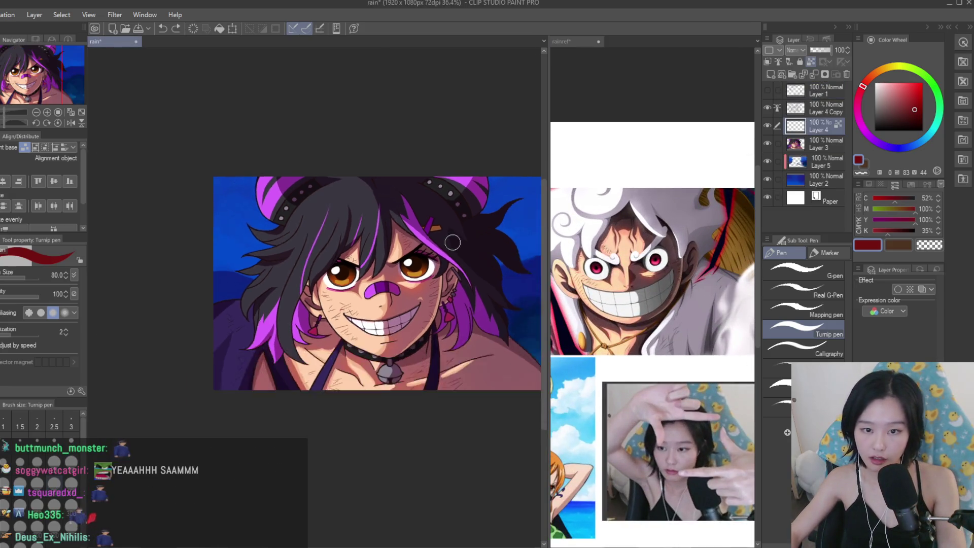
{"action": "scroll", "coordinate": [384, 261], "scroll_direction": "up", "scroll_amount": 2}
Save the drawing with Ctrl+S and scroll over the canvas to review the hatching.
{"action": "key", "text": "ctrl+s"}
{"action": "scroll", "coordinate": [385, 261], "scroll_direction": "down", "scroll_amount": 3}
{"action": "scroll", "coordinate": [477, 259], "scroll_direction": "up", "scroll_amount": 3}
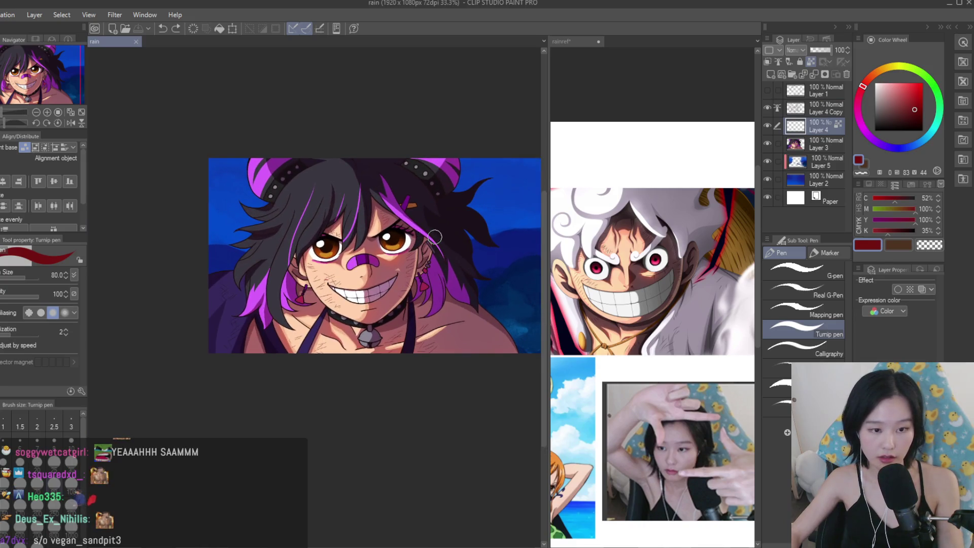
{"action": "scroll", "coordinate": [477, 259], "scroll_direction": "down", "scroll_amount": 1}
{"action": "scroll", "coordinate": [350, 203], "scroll_direction": "up", "scroll_amount": 1}
{"action": "scroll", "coordinate": [385, 191], "scroll_direction": "down", "scroll_amount": 3}
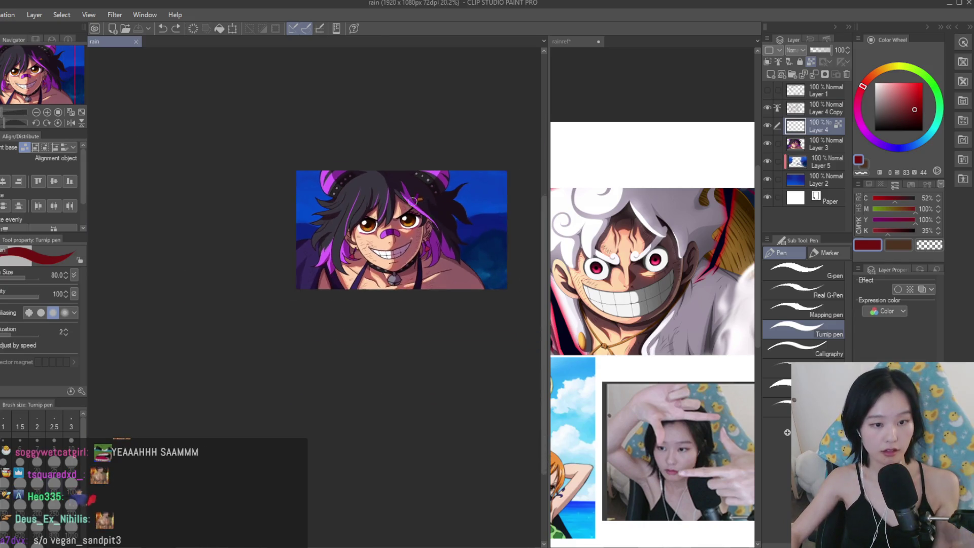
{"action": "scroll", "coordinate": [396, 199], "scroll_direction": "up", "scroll_amount": 3}
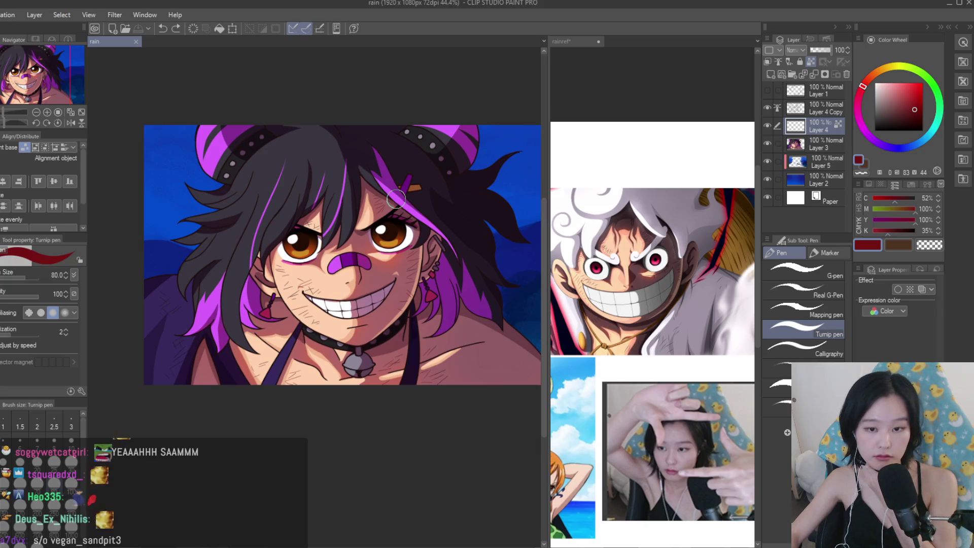
{"action": "scroll", "coordinate": [396, 201], "scroll_direction": "down", "scroll_amount": 3}
{"action": "scroll", "coordinate": [403, 192], "scroll_direction": "up", "scroll_amount": 2}
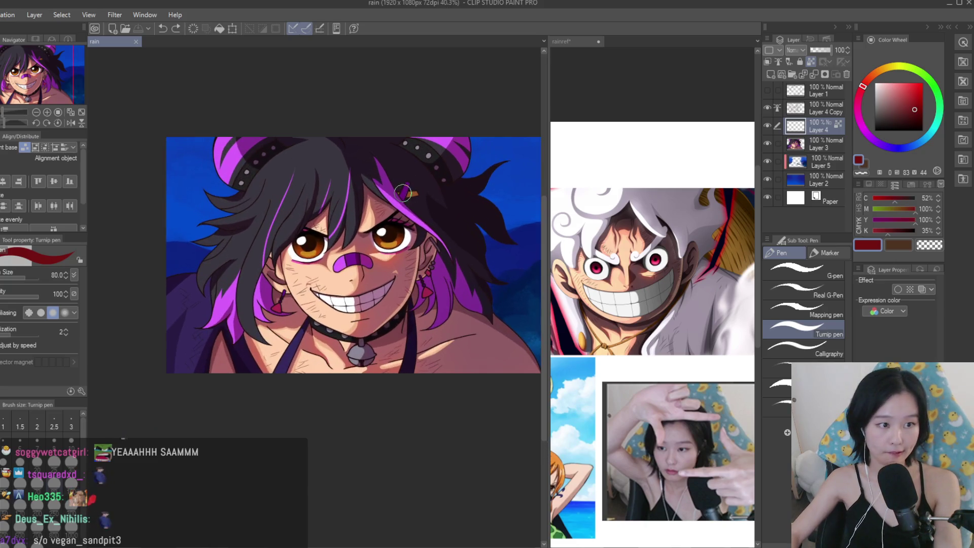
Show the sketch lines, select Layer 4 Copy, hide the blue background, and add a hands layer.
{"action": "left_click", "coordinate": [768, 91]}
{"action": "left_click", "coordinate": [768, 108]}
{"action": "left_click", "coordinate": [769, 108]}
{"action": "left_click", "coordinate": [809, 108]}
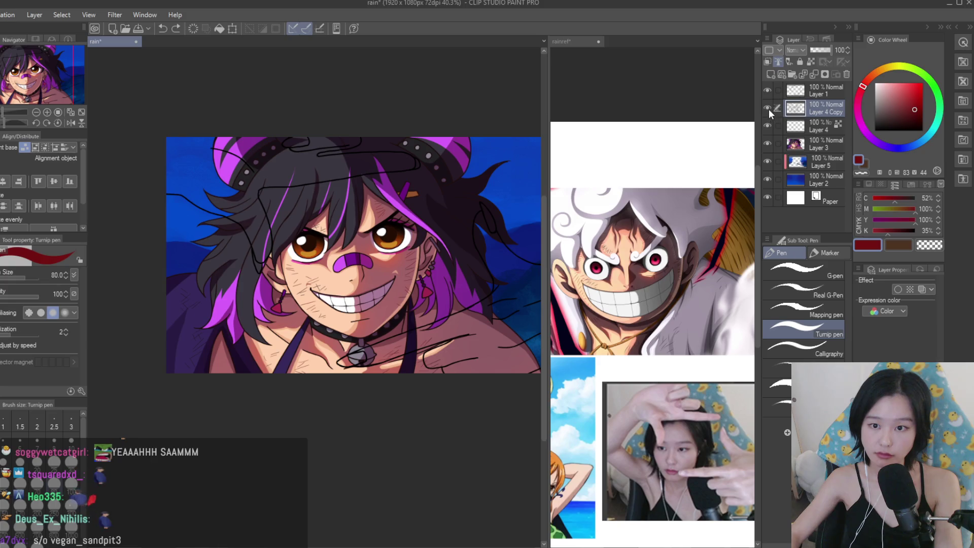
{"action": "left_click", "coordinate": [767, 179]}
{"action": "left_click", "coordinate": [770, 74]}
{"action": "scroll", "coordinate": [313, 242], "scroll_direction": "down", "scroll_amount": 1}
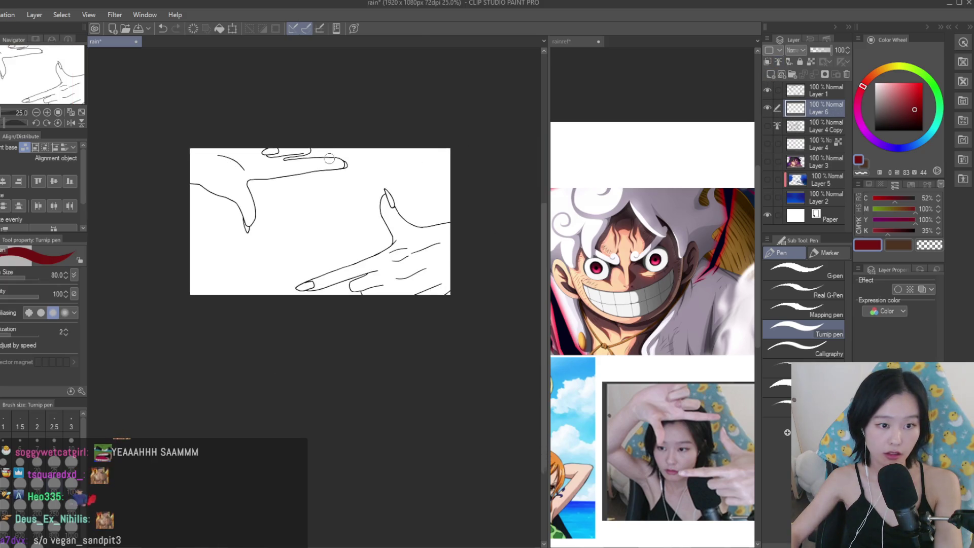
Sample the peach skin tone from the face for Fill and undo the accidental whole-canvas fill.
{"action": "key", "text": "g"}
{"action": "left_click", "coordinate": [767, 162]}
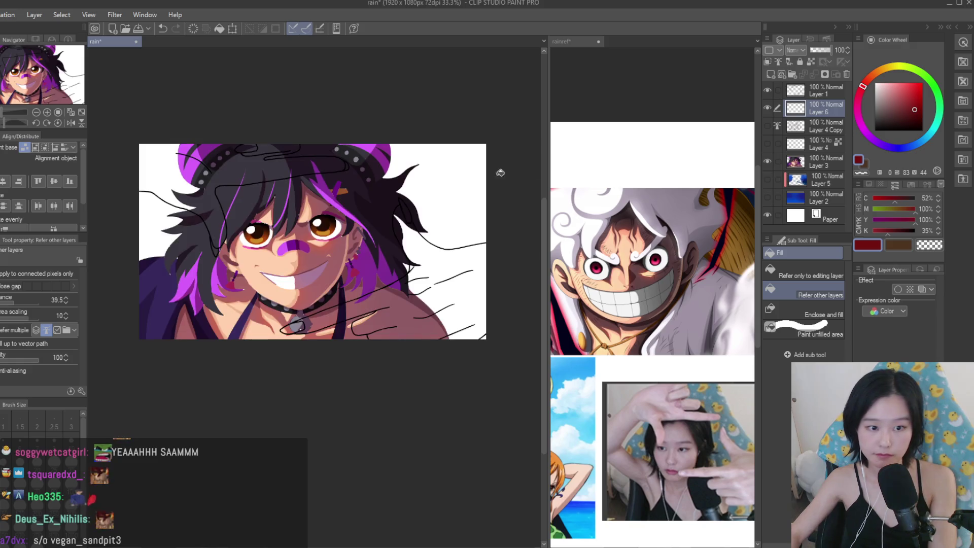
{"action": "key", "text": "ctrl+plus"}
{"action": "left_click", "coordinate": [673, 247], "text": "alt"}
{"action": "left_click", "coordinate": [767, 161]}
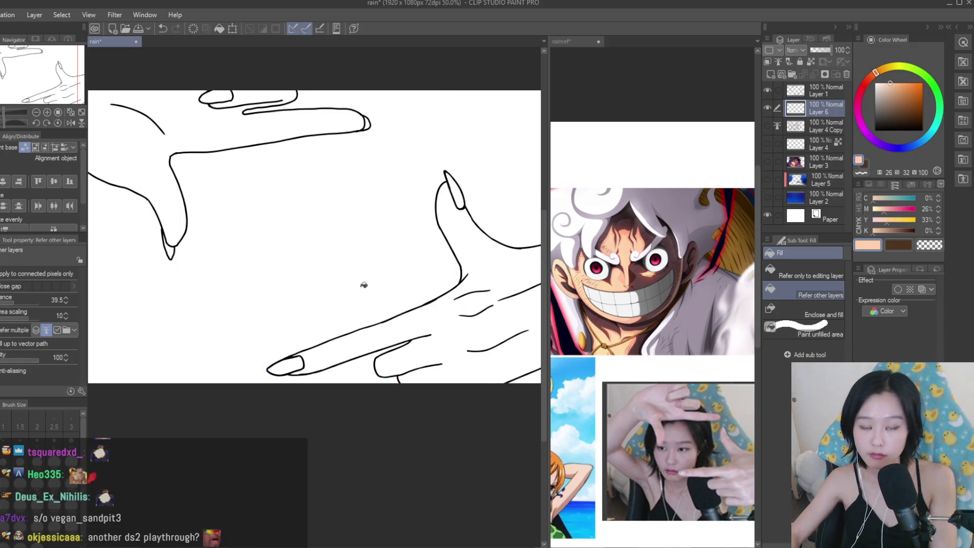
{"action": "left_click", "coordinate": [452, 269]}
{"action": "key", "text": "ctrl+minus"}
{"action": "key", "text": "ctrl+z"}
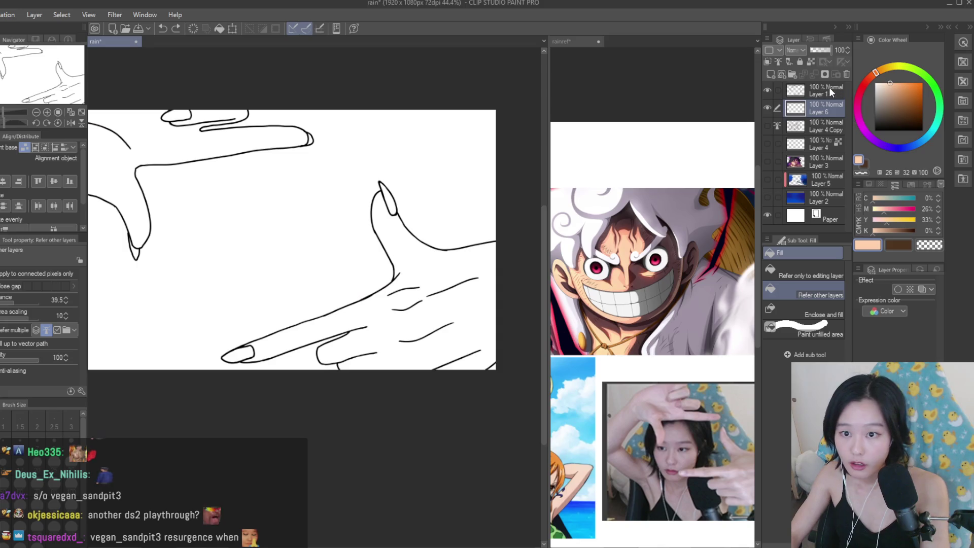
Fill the lower and upper-left hands with peach using the line art as reference, then reshow the character layers.
{"action": "left_click", "coordinate": [779, 62]}
{"action": "left_click", "coordinate": [811, 108]}
{"action": "scroll", "coordinate": [406, 270], "scroll_direction": "up", "scroll_amount": 2}
{"action": "left_click", "coordinate": [407, 270]}
{"action": "scroll", "coordinate": [417, 319], "scroll_direction": "down", "scroll_amount": 2}
{"action": "left_click", "coordinate": [280, 159]}
{"action": "scroll", "coordinate": [329, 284], "scroll_direction": "down", "scroll_amount": 2}
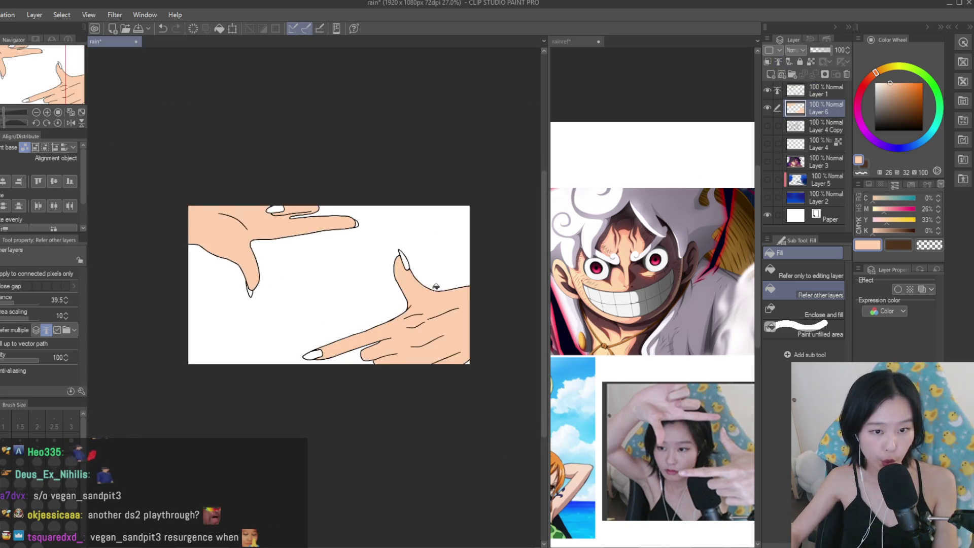
{"action": "scroll", "coordinate": [434, 345], "scroll_direction": "up", "scroll_amount": 4}
{"action": "scroll", "coordinate": [335, 350], "scroll_direction": "up", "scroll_amount": 3}
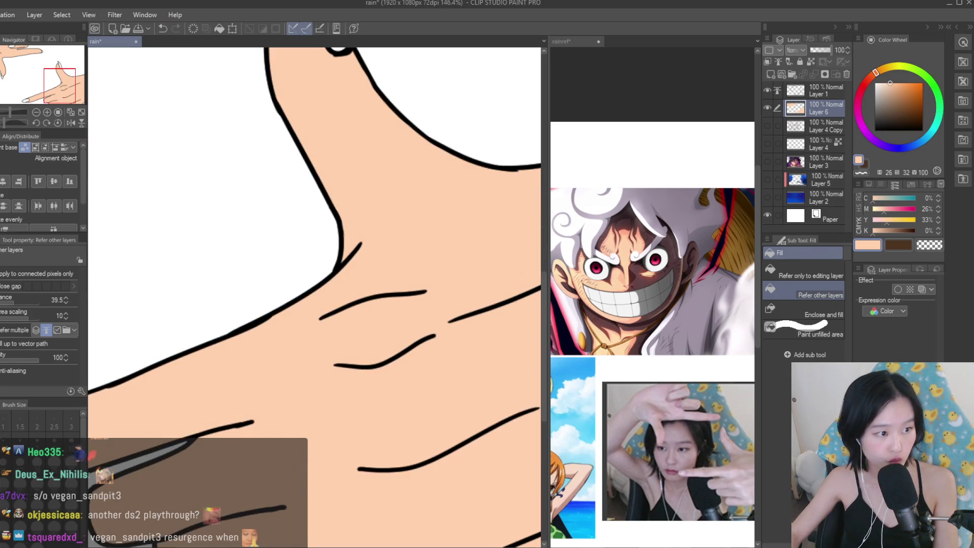
{"action": "key", "text": "p"}
{"action": "scroll", "coordinate": [396, 237], "scroll_direction": "down", "scroll_amount": 5}
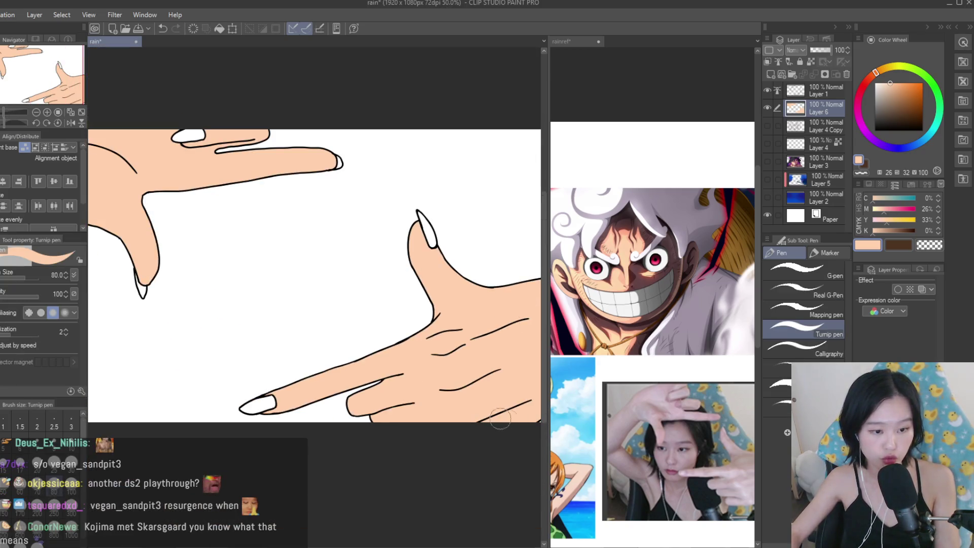
{"action": "key", "text": "g"}
{"action": "left_click", "coordinate": [767, 161]}
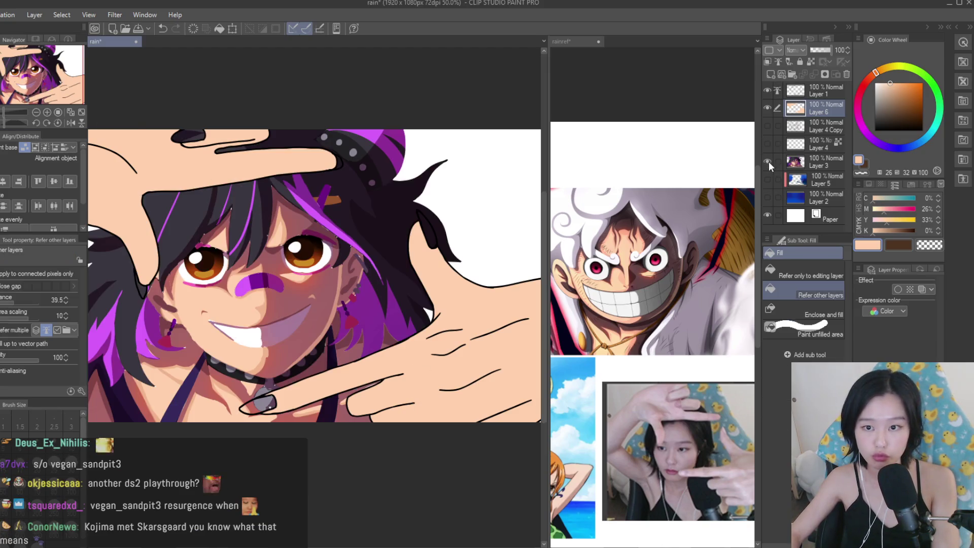
Show the remaining hidden artwork layers and the blue background layers.
{"action": "left_click_drag", "start_coordinate": [767, 126], "coordinate": [768, 145]}
{"action": "left_click_drag", "start_coordinate": [767, 180], "coordinate": [765, 199]}
{"action": "scroll", "coordinate": [382, 226], "scroll_direction": "down", "scroll_amount": 2}
{"action": "scroll", "coordinate": [205, 150], "scroll_direction": "up", "scroll_amount": 1}
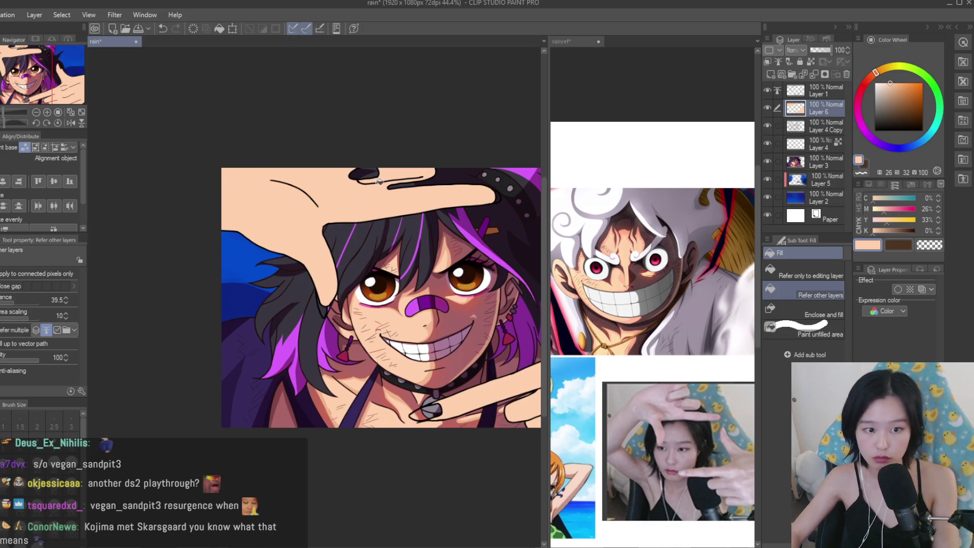
{"action": "scroll", "coordinate": [368, 277], "scroll_direction": "up", "scroll_amount": 6}
{"action": "scroll", "coordinate": [369, 203], "scroll_direction": "down", "scroll_amount": 3}
Sample the bright purple from the hair and fill the top fingernail with it.
{"action": "left_click", "coordinate": [369, 144], "text": "alt"}
{"action": "scroll", "coordinate": [372, 121], "scroll_direction": "up", "scroll_amount": 3}
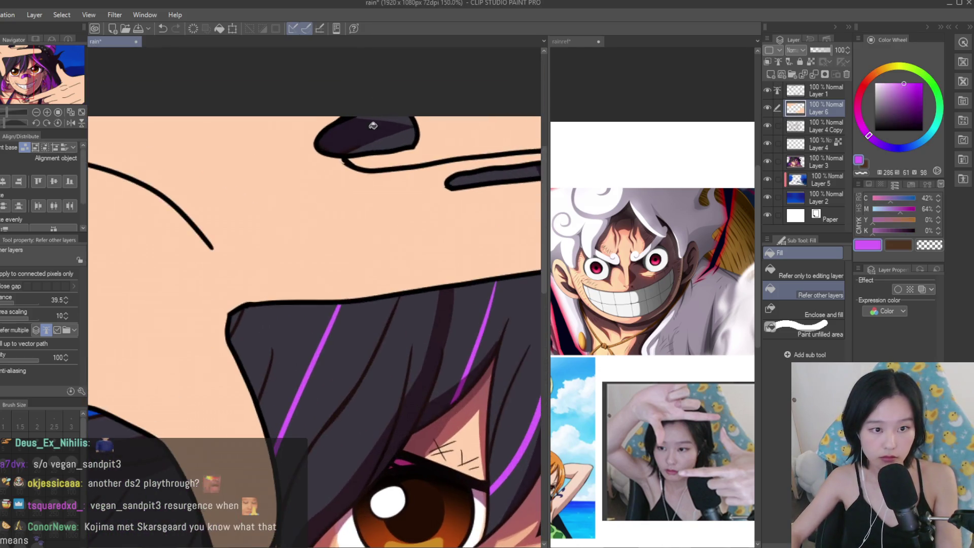
{"action": "left_click", "coordinate": [373, 120]}
{"action": "scroll", "coordinate": [366, 188], "scroll_direction": "down", "scroll_amount": 3}
Change the fingernails to a darker blue-purple, sampling a dark purple for the nails.
{"action": "left_click_drag", "start_coordinate": [876, 113], "coordinate": [910, 109]}
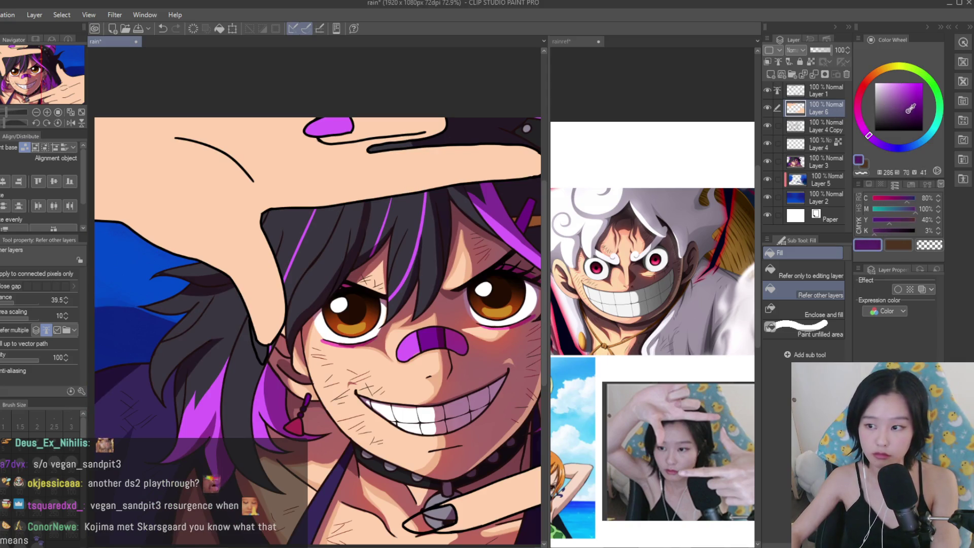
{"action": "left_click", "coordinate": [326, 307], "text": "alt"}
{"action": "scroll", "coordinate": [269, 315], "scroll_direction": "up", "scroll_amount": 4}
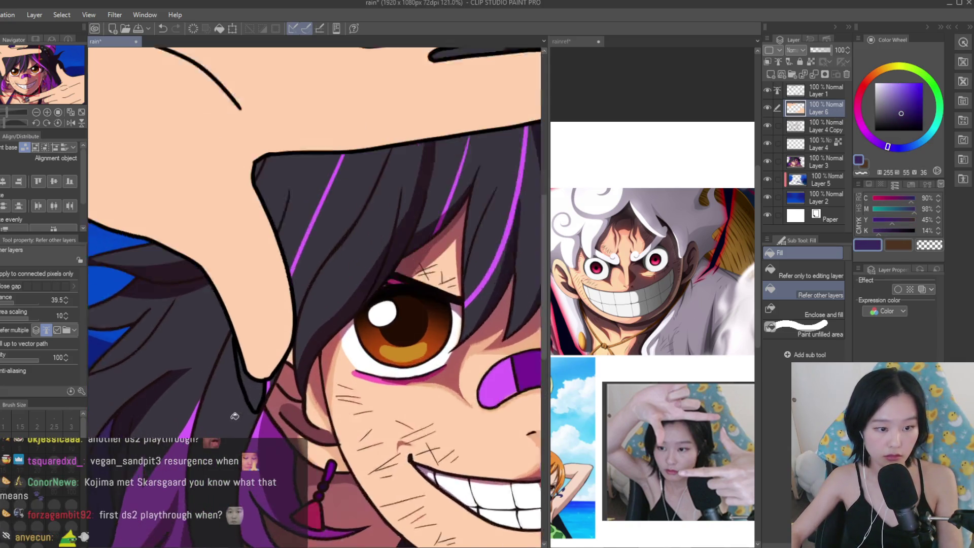
{"action": "scroll", "coordinate": [242, 382], "scroll_direction": "down", "scroll_amount": 4}
{"action": "left_click", "coordinate": [373, 120], "text": "alt"}
{"action": "scroll", "coordinate": [326, 282], "scroll_direction": "up", "scroll_amount": 4}
{"action": "scroll", "coordinate": [327, 283], "scroll_direction": "down", "scroll_amount": 4}
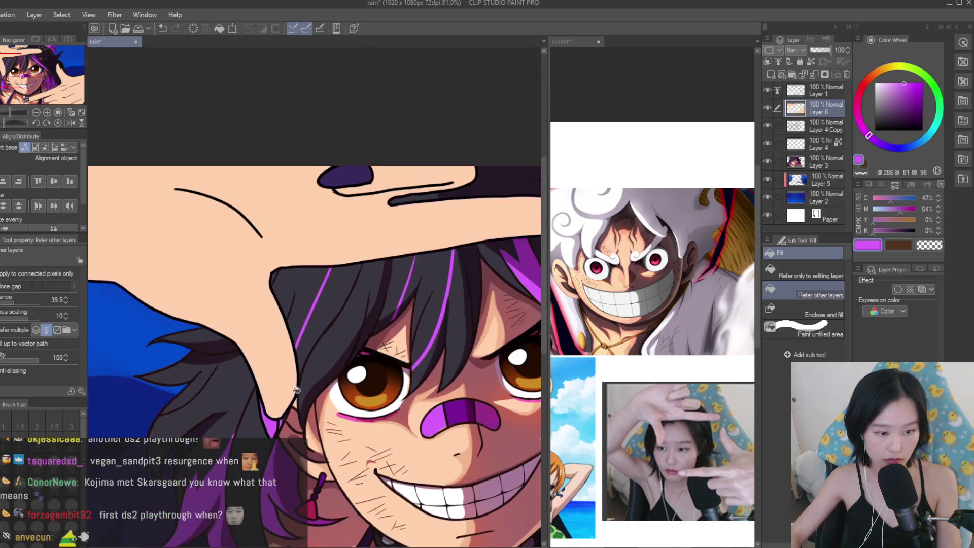
{"action": "scroll", "coordinate": [276, 171], "scroll_direction": "up", "scroll_amount": 4}
{"action": "scroll", "coordinate": [276, 172], "scroll_direction": "down", "scroll_amount": 4}
{"action": "left_click", "coordinate": [435, 158], "text": "alt"}
{"action": "scroll", "coordinate": [283, 181], "scroll_direction": "up", "scroll_amount": 4}
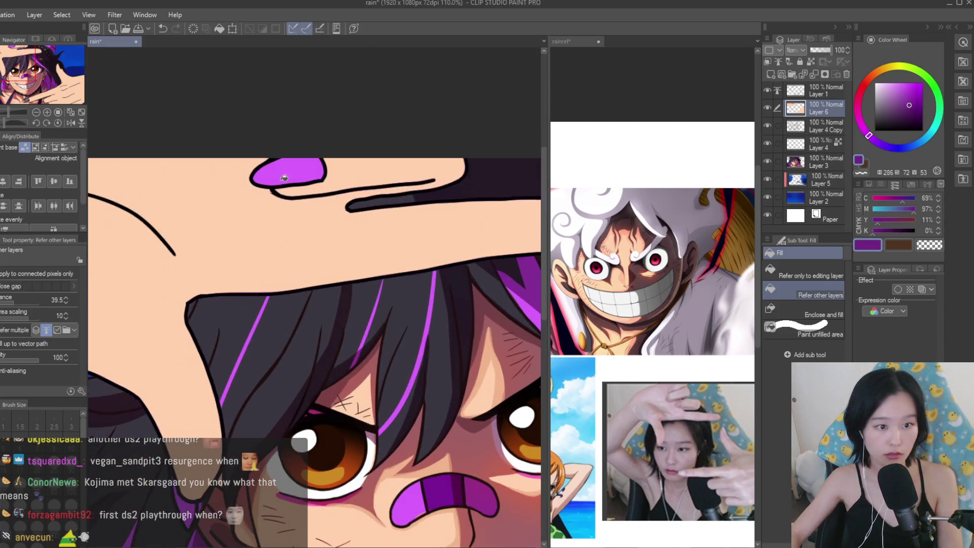
{"action": "scroll", "coordinate": [225, 361], "scroll_direction": "down", "scroll_amount": 2}
{"action": "scroll", "coordinate": [224, 361], "scroll_direction": "down", "scroll_amount": 2}
{"action": "scroll", "coordinate": [163, 147], "scroll_direction": "up", "scroll_amount": 2}
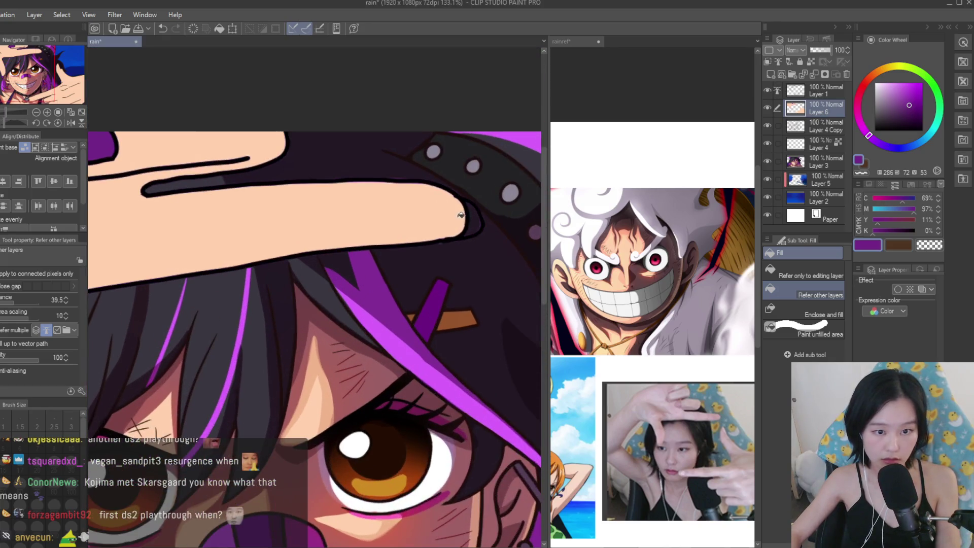
{"action": "scroll", "coordinate": [163, 147], "scroll_direction": "down", "scroll_amount": 2}
{"action": "scroll", "coordinate": [322, 252], "scroll_direction": "up", "scroll_amount": 4}
{"action": "scroll", "coordinate": [282, 203], "scroll_direction": "down", "scroll_amount": 3}
{"action": "scroll", "coordinate": [247, 377], "scroll_direction": "up", "scroll_amount": 2}
{"action": "scroll", "coordinate": [247, 377], "scroll_direction": "down", "scroll_amount": 5}
Save the illustration and add a new Layer 7 above the hand colours.
{"action": "key", "text": "ctrl+s"}
{"action": "scroll", "coordinate": [463, 317], "scroll_direction": "up", "scroll_amount": 3}
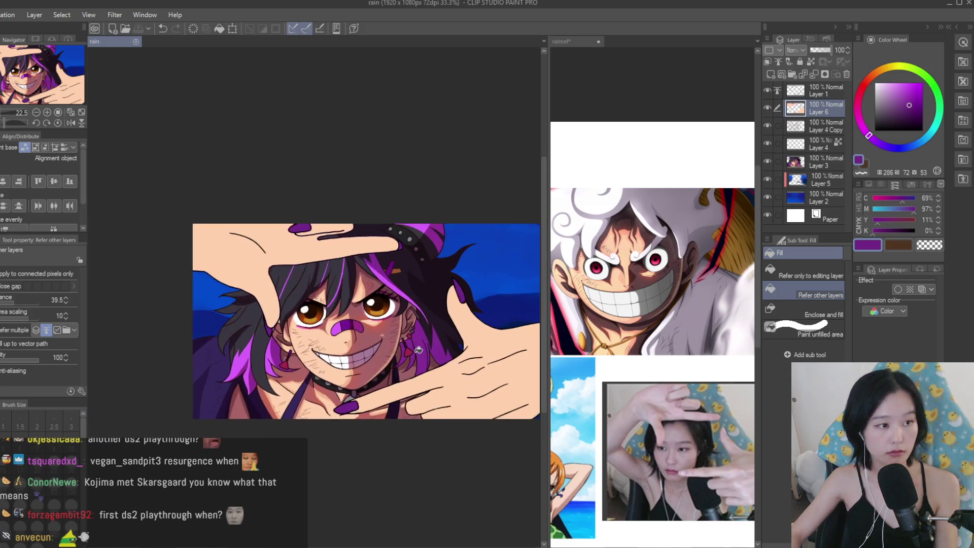
{"action": "key", "text": "ctrl+shift+n"}
{"action": "key", "text": "b"}
{"action": "scroll", "coordinate": [383, 420], "scroll_direction": "up", "scroll_amount": 2}
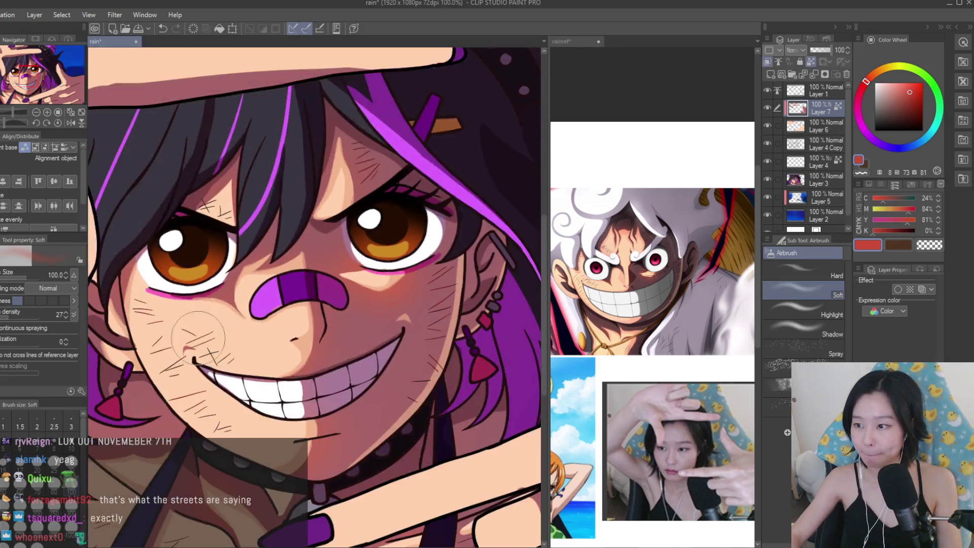
Airbrush a soft red tint over the lower hand, enlarging the brush to size 200.
{"action": "scroll", "coordinate": [383, 420], "scroll_direction": "down", "scroll_amount": 3}
{"action": "left_click_drag", "start_coordinate": [383, 421], "coordinate": [411, 394]}
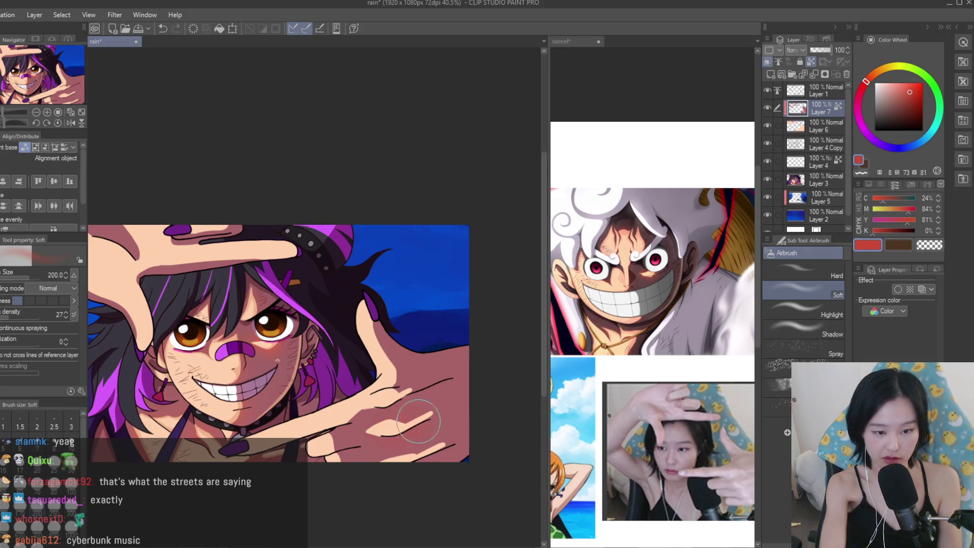
{"action": "key", "text": "bracketright"}
{"action": "key", "text": "bracketright"}
{"action": "key", "text": "bracketright"}
{"action": "scroll", "coordinate": [355, 426], "scroll_direction": "down", "scroll_amount": 1}
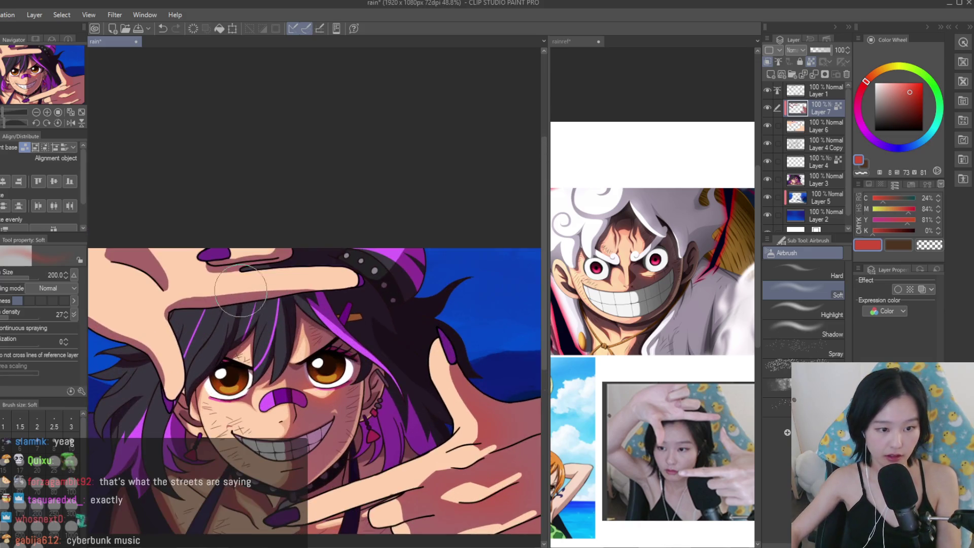
{"action": "scroll", "coordinate": [235, 342], "scroll_direction": "down", "scroll_amount": 4}
{"action": "scroll", "coordinate": [355, 304], "scroll_direction": "up", "scroll_amount": 7}
Save, add Layer 8 above the red tint, and sample the peach skin tone.
{"action": "key", "text": "ctrl+s"}
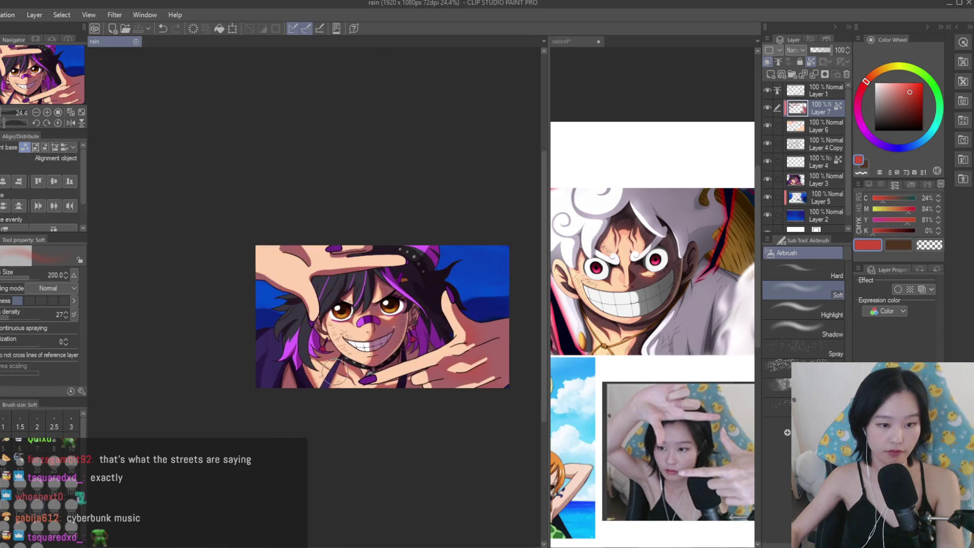
{"action": "left_click", "coordinate": [771, 74]}
{"action": "scroll", "coordinate": [424, 419], "scroll_direction": "up", "scroll_amount": 5}
{"action": "left_click", "coordinate": [424, 418], "text": "alt"}
{"action": "scroll", "coordinate": [424, 418], "scroll_direction": "down", "scroll_amount": 5}
With a hard-edged pen, paint peach over the pink shadow band, extending past the nose.
{"action": "key", "text": "p"}
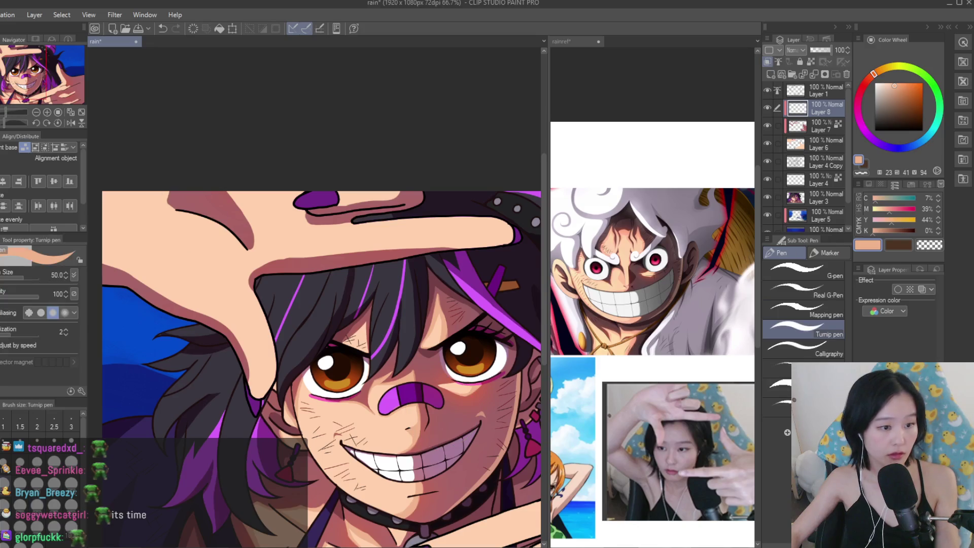
{"action": "scroll", "coordinate": [255, 312], "scroll_direction": "up", "scroll_amount": 4}
{"action": "left_click_drag", "start_coordinate": [194, 306], "coordinate": [381, 394]}
{"action": "mouse_move", "coordinate": [334, 374]}
{"action": "left_mouse_down"}
{"action": "mouse_move", "coordinate": [408, 419]}
{"action": "mouse_move", "coordinate": [440, 487]}
{"action": "mouse_move", "coordinate": [444, 522]}
{"action": "left_mouse_up"}
{"action": "scroll", "coordinate": [368, 408], "scroll_direction": "down", "scroll_amount": 3}
{"action": "scroll", "coordinate": [356, 330], "scroll_direction": "up", "scroll_amount": 3}
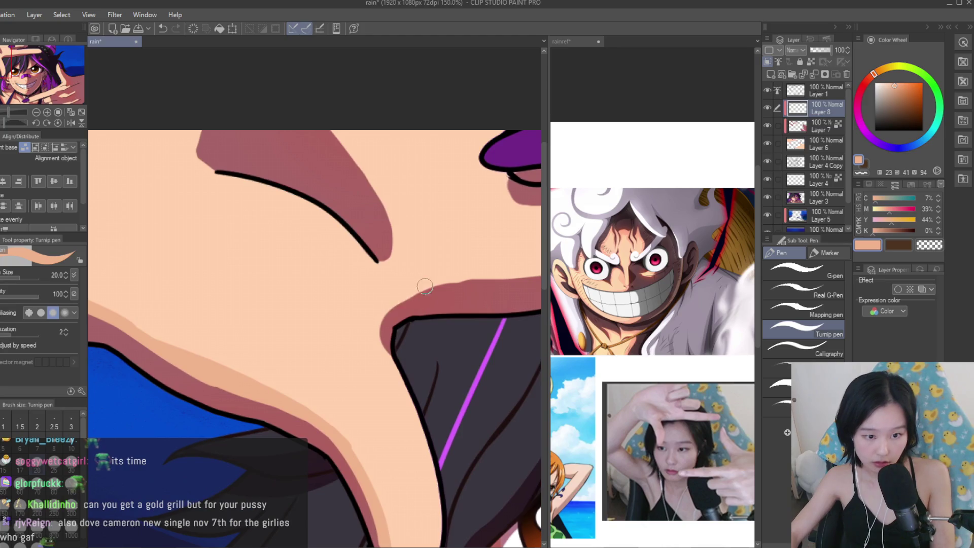
{"action": "scroll", "coordinate": [352, 310], "scroll_direction": "up", "scroll_amount": 1}
{"action": "scroll", "coordinate": [353, 309], "scroll_direction": "down", "scroll_amount": 3}
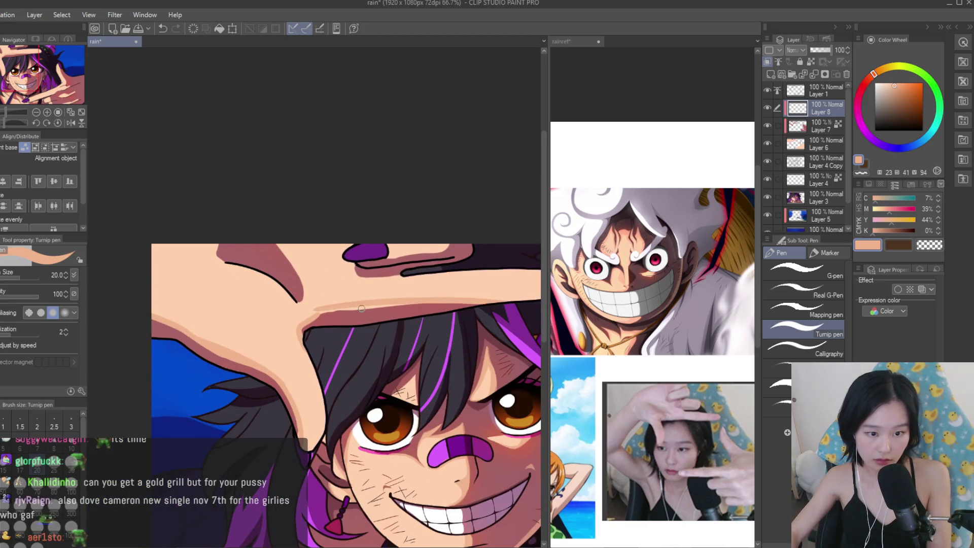
Paint a light peach highlight under the finger.
{"action": "mouse_move", "coordinate": [499, 303]}
{"action": "left_mouse_down"}
{"action": "mouse_move", "coordinate": [325, 307]}
{"action": "mouse_move", "coordinate": [346, 306]}
{"action": "mouse_move", "coordinate": [311, 316]}
{"action": "left_mouse_up"}
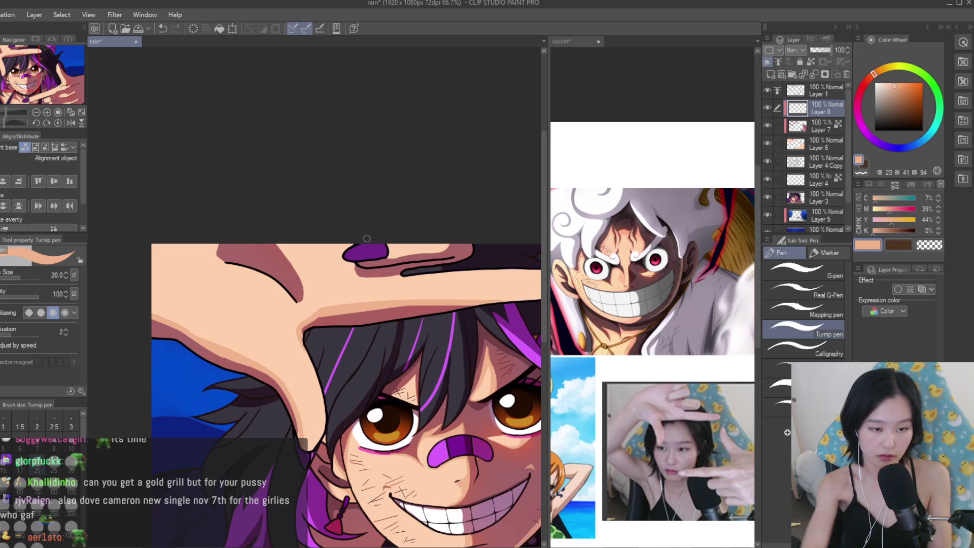
{"action": "scroll", "coordinate": [279, 243], "scroll_direction": "up", "scroll_amount": 3}
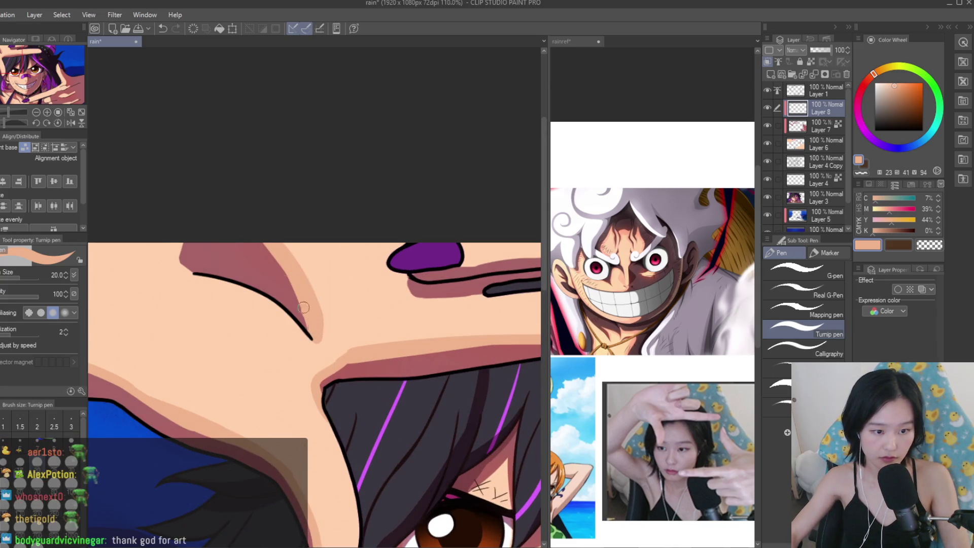
{"action": "scroll", "coordinate": [355, 263], "scroll_direction": "down", "scroll_amount": 2}
{"action": "scroll", "coordinate": [379, 238], "scroll_direction": "up", "scroll_amount": 1}
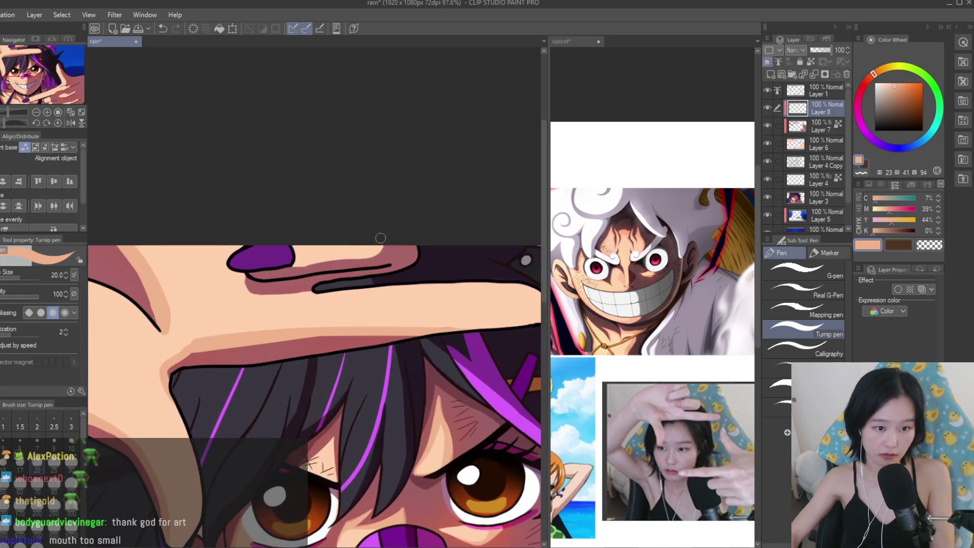
{"action": "scroll", "coordinate": [380, 249], "scroll_direction": "down", "scroll_amount": 5}
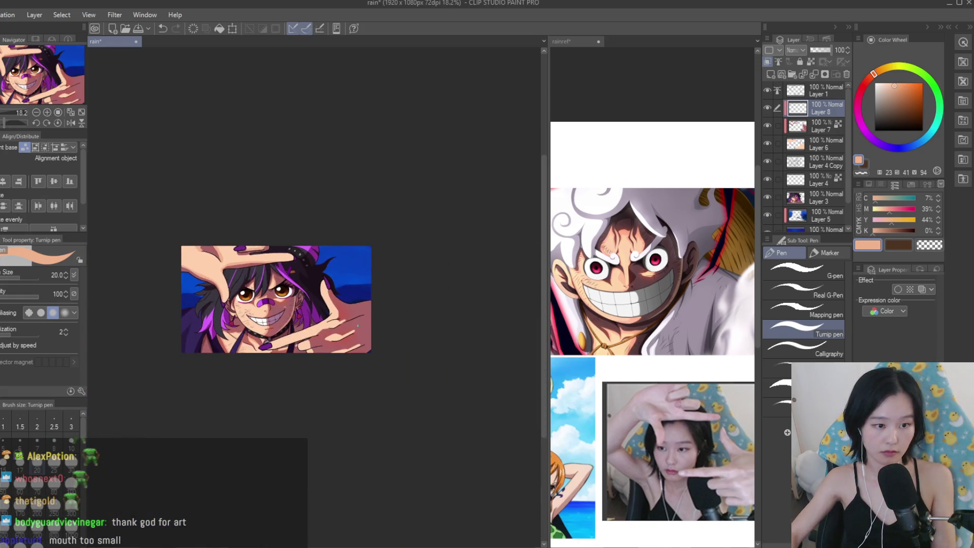
{"action": "scroll", "coordinate": [254, 254], "scroll_direction": "up", "scroll_amount": 5}
{"action": "scroll", "coordinate": [253, 254], "scroll_direction": "down", "scroll_amount": 3}
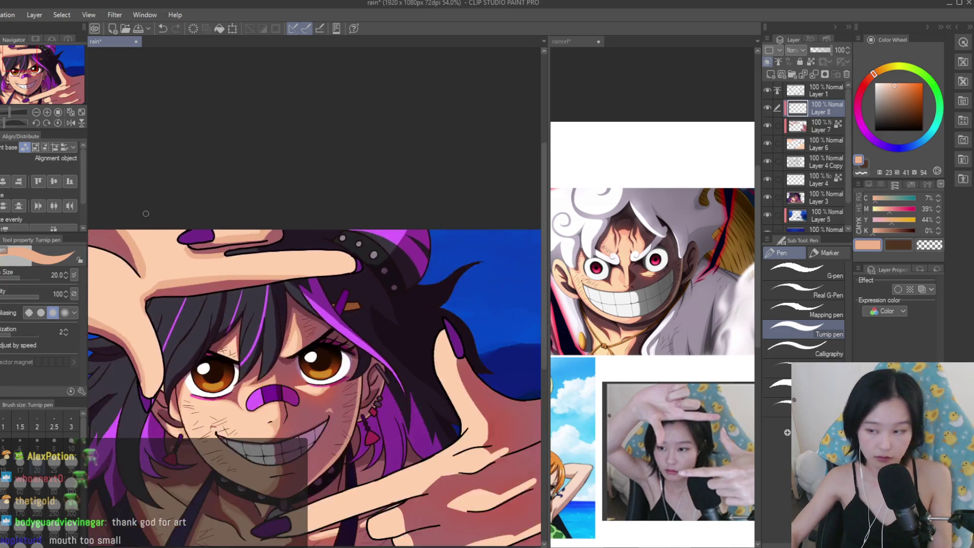
{"action": "scroll", "coordinate": [144, 214], "scroll_direction": "down", "scroll_amount": 2}
{"action": "scroll", "coordinate": [291, 267], "scroll_direction": "up", "scroll_amount": 3}
Add light peach highlights down the neck and a broader one reaching the lower fingertip.
{"action": "left_click_drag", "start_coordinate": [339, 241], "coordinate": [410, 381]}
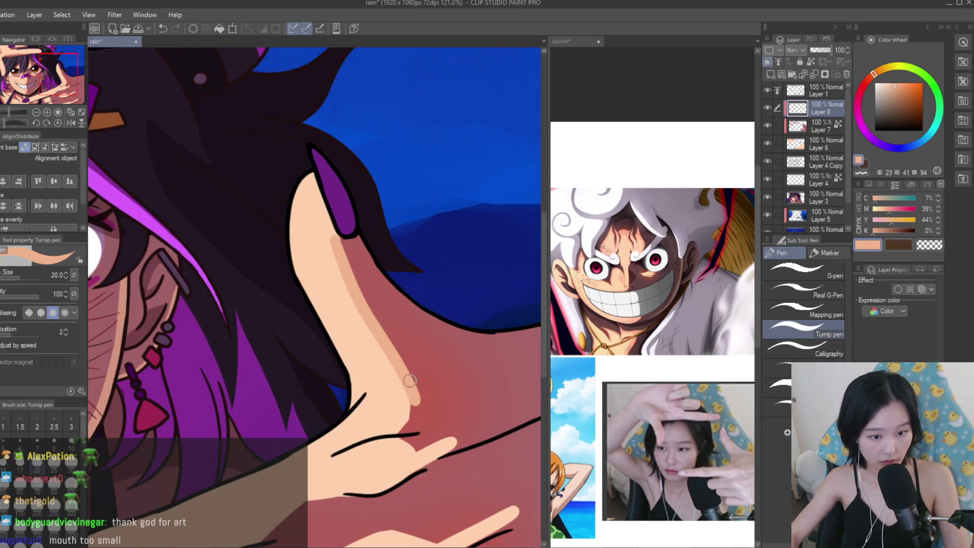
{"action": "scroll", "coordinate": [403, 427], "scroll_direction": "up", "scroll_amount": 2}
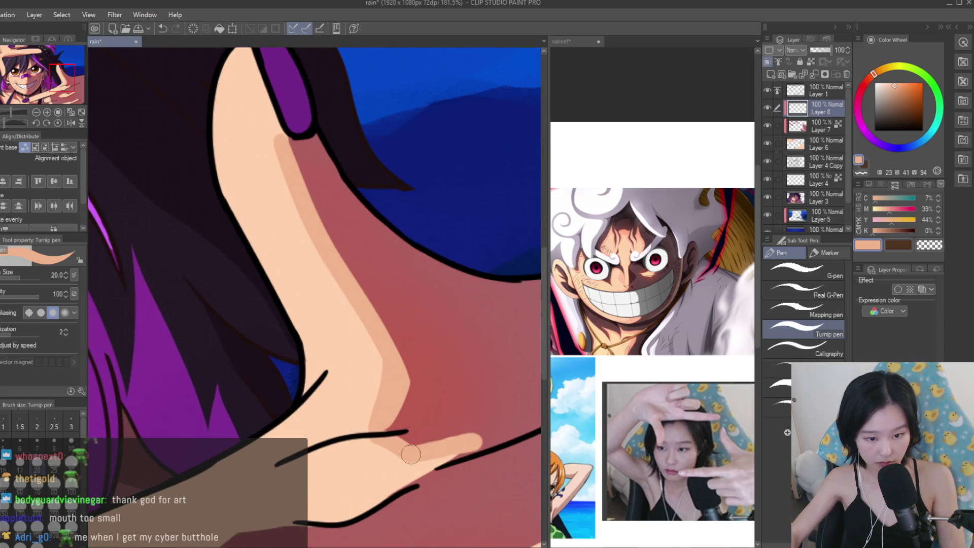
{"action": "scroll", "coordinate": [405, 442], "scroll_direction": "down", "scroll_amount": 5}
{"action": "scroll", "coordinate": [416, 416], "scroll_direction": "up", "scroll_amount": 1}
{"action": "left_click_drag", "start_coordinate": [366, 418], "coordinate": [440, 389]}
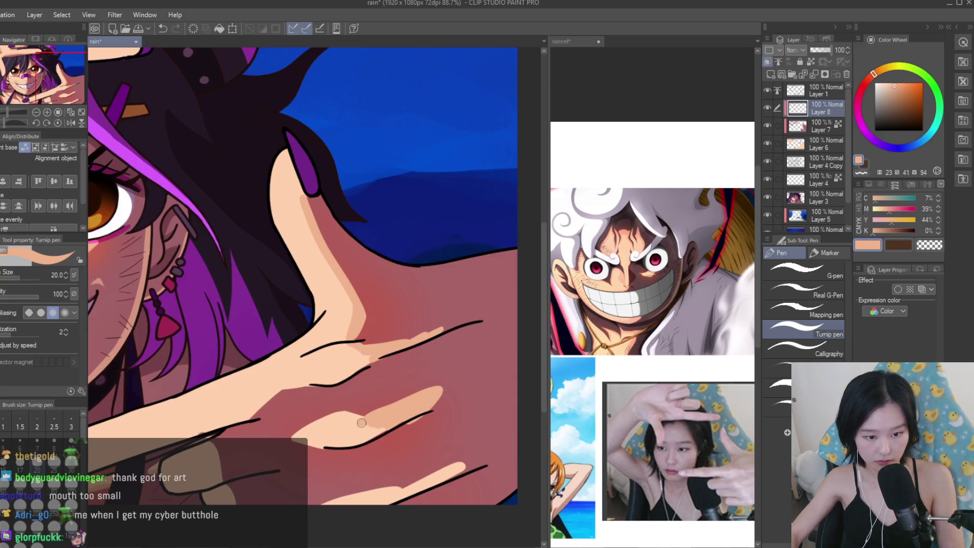
{"action": "scroll", "coordinate": [361, 423], "scroll_direction": "down", "scroll_amount": 2}
{"action": "scroll", "coordinate": [437, 305], "scroll_direction": "up", "scroll_amount": 4}
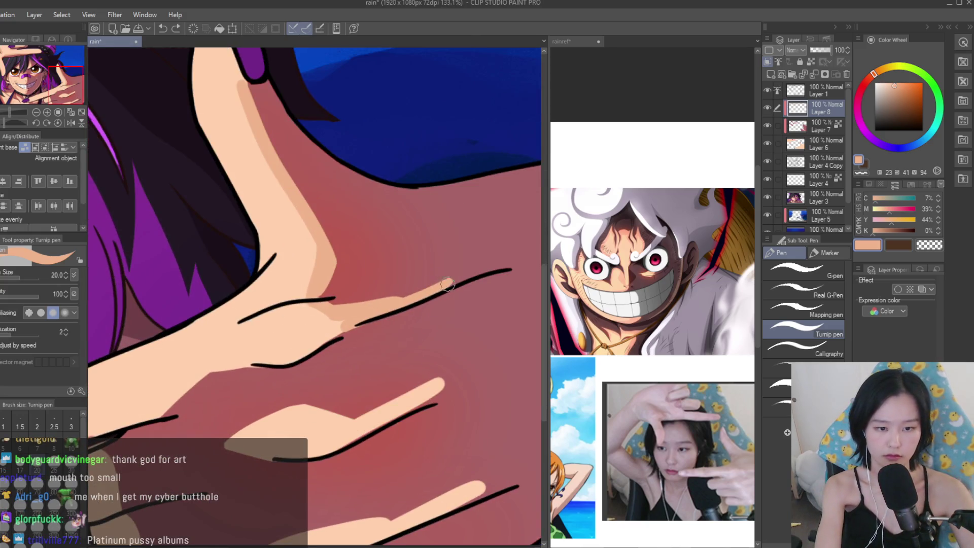
{"action": "scroll", "coordinate": [445, 284], "scroll_direction": "down", "scroll_amount": 1}
{"action": "scroll", "coordinate": [431, 406], "scroll_direction": "up", "scroll_amount": 1}
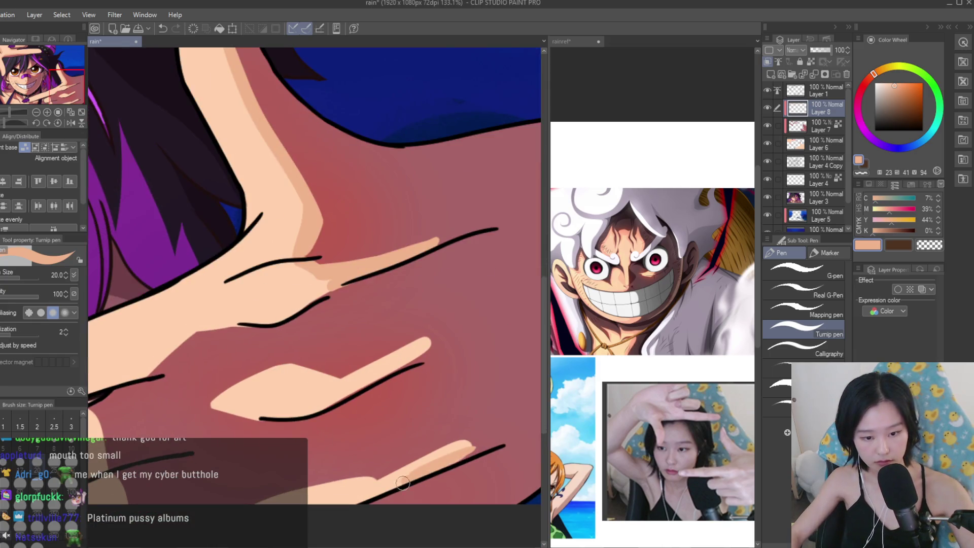
{"action": "key", "text": "ctrl+z"}
{"action": "left_click_drag", "start_coordinate": [366, 484], "coordinate": [485, 444]}
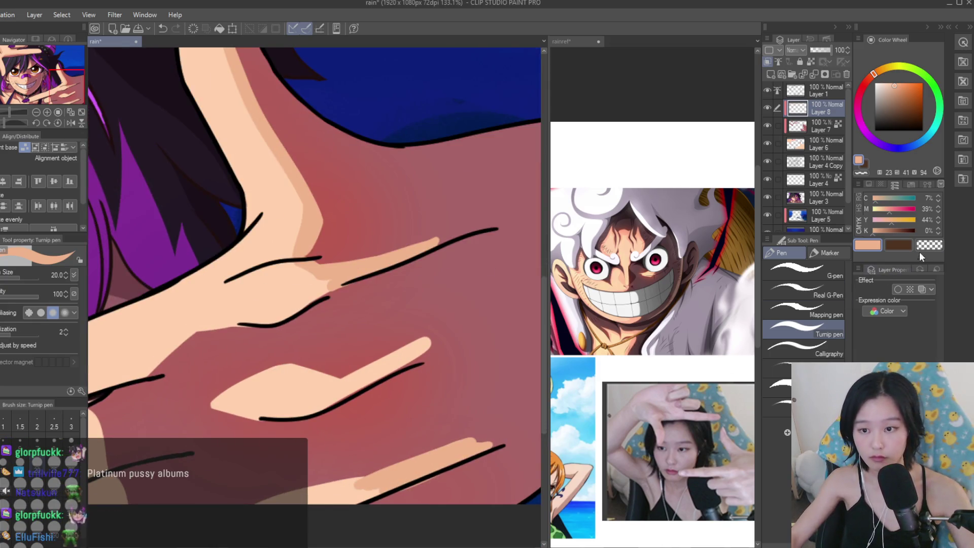
{"action": "scroll", "coordinate": [502, 435], "scroll_direction": "down", "scroll_amount": 4}
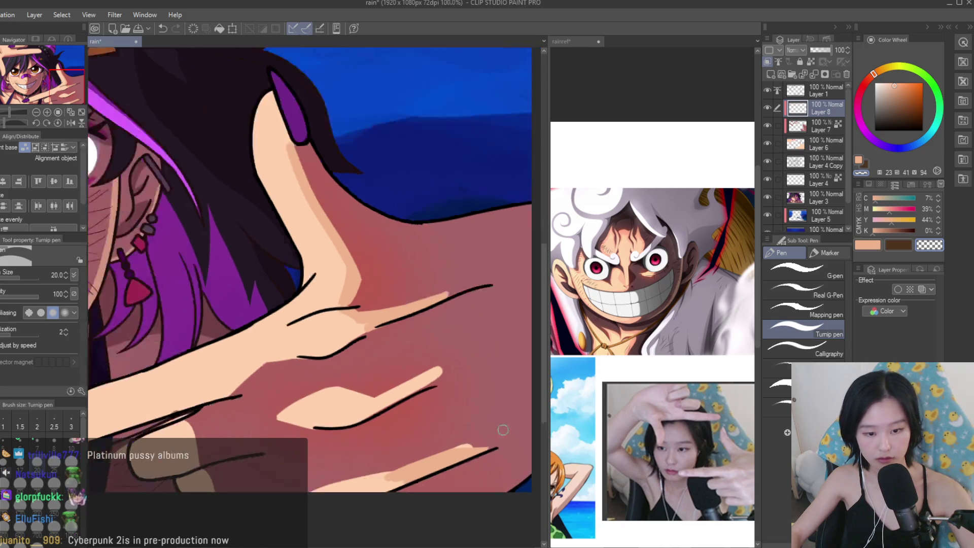
On Layer 8, paint a peach skin-tone highlight along the finger.
{"action": "left_click", "coordinate": [829, 109]}
{"action": "scroll", "coordinate": [356, 402], "scroll_direction": "up", "scroll_amount": 5}
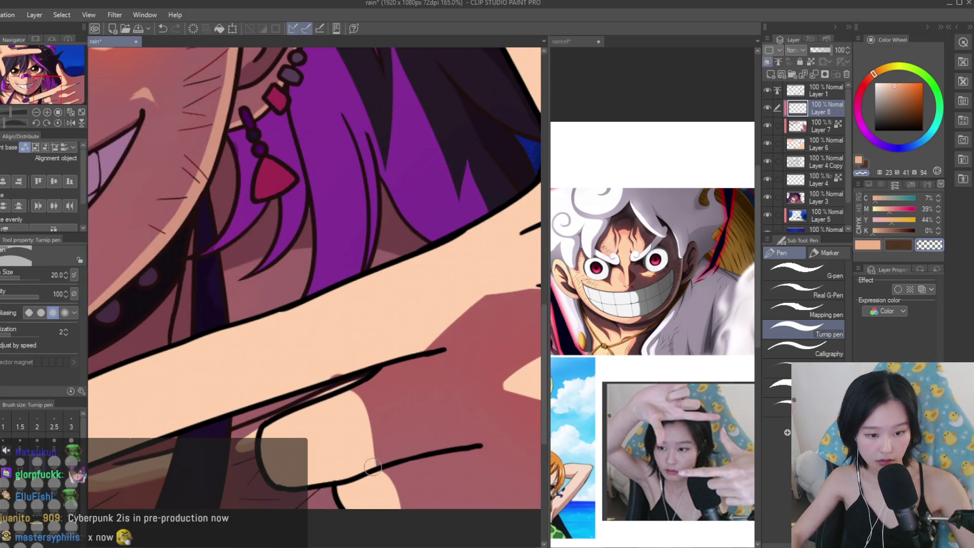
{"action": "left_click", "coordinate": [867, 245]}
{"action": "scroll", "coordinate": [411, 428], "scroll_direction": "up", "scroll_amount": 1}
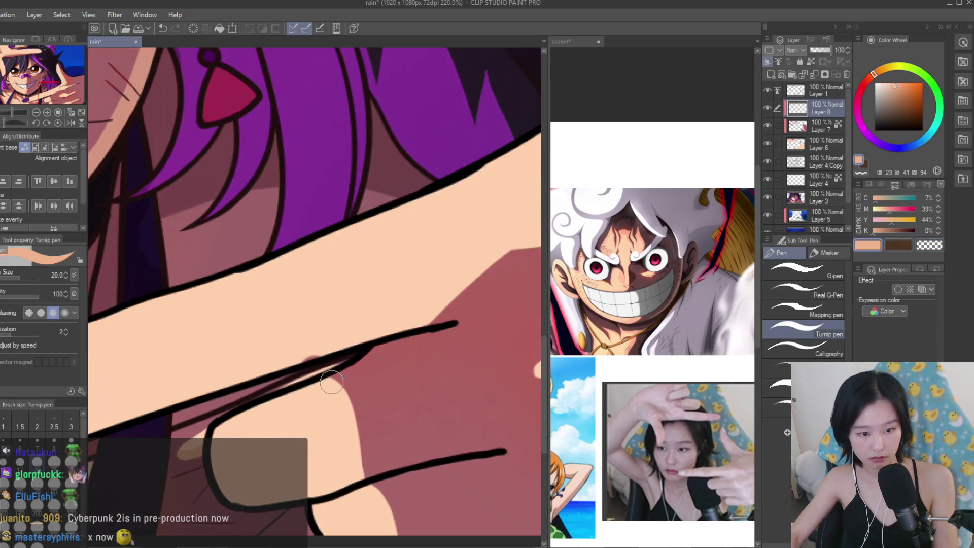
{"action": "left_click_drag", "start_coordinate": [327, 378], "coordinate": [366, 483]}
{"action": "scroll", "coordinate": [366, 483], "scroll_direction": "down", "scroll_amount": 5}
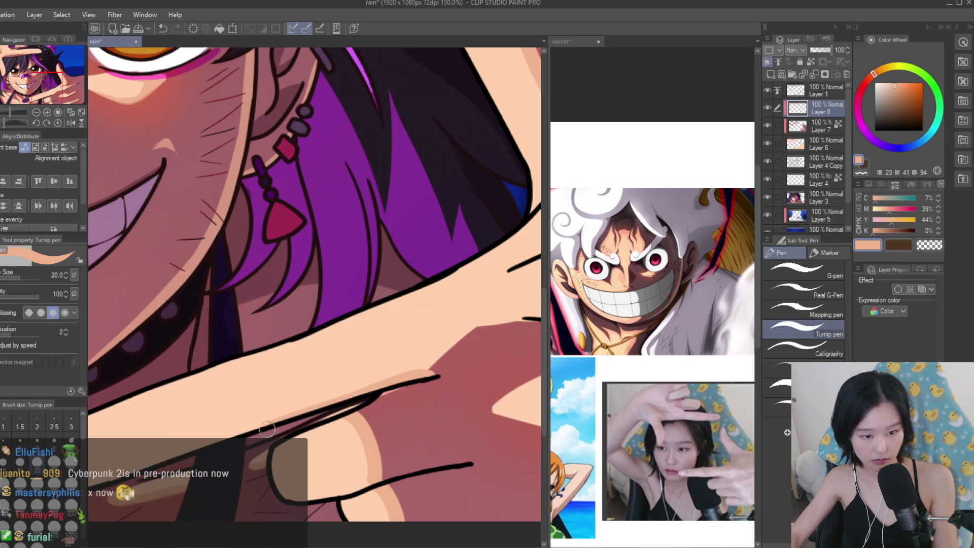
{"action": "scroll", "coordinate": [451, 349], "scroll_direction": "down", "scroll_amount": 4}
{"action": "scroll", "coordinate": [451, 348], "scroll_direction": "down", "scroll_amount": 1}
{"action": "scroll", "coordinate": [536, 356], "scroll_direction": "up", "scroll_amount": 3}
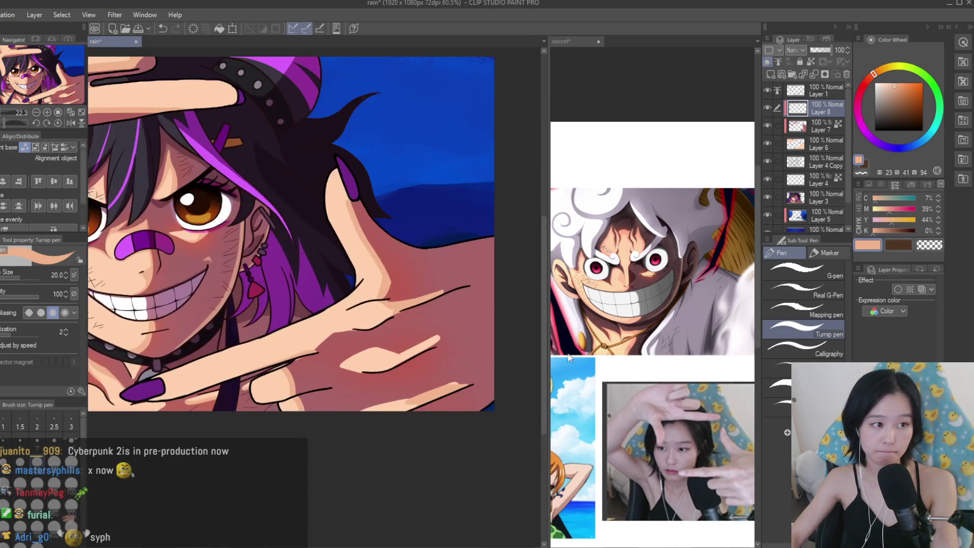
Merge Layers 7 and 6 into Layer 8, then resample the hand's red shadow and peach tones.
{"action": "left_click", "coordinate": [837, 146]}
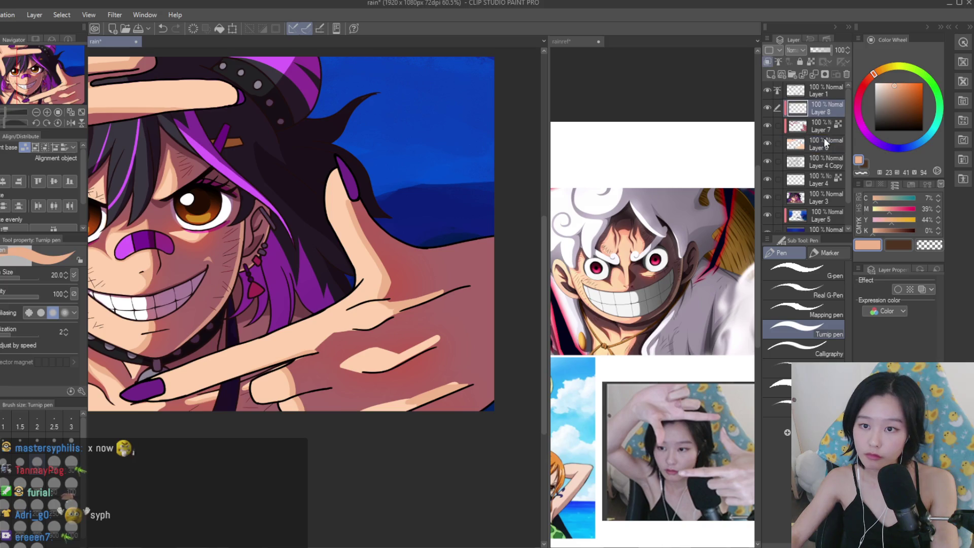
{"action": "key", "text": "shift+alt+e"}
{"action": "scroll", "coordinate": [421, 350], "scroll_direction": "up", "scroll_amount": 5}
{"action": "left_click", "coordinate": [495, 305], "text": "alt"}
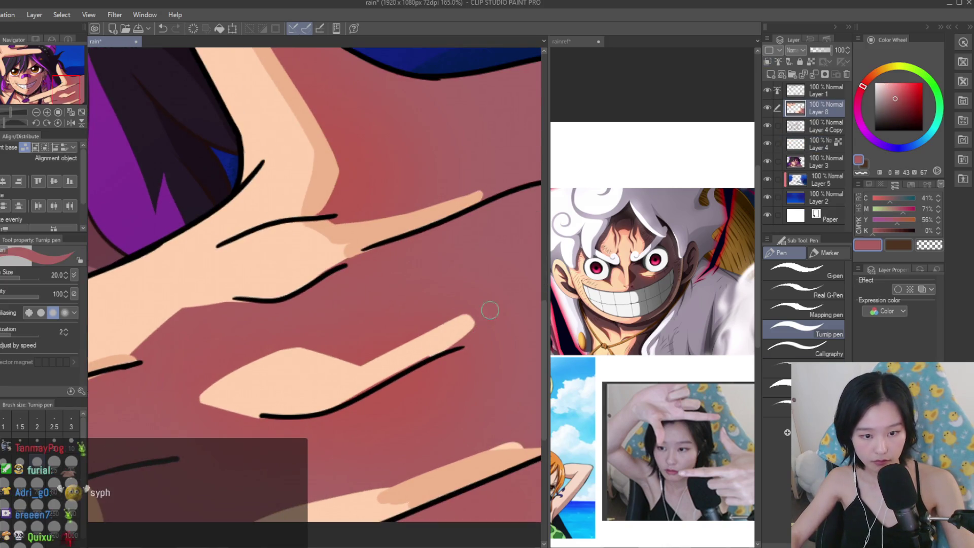
{"action": "scroll", "coordinate": [477, 183], "scroll_direction": "down", "scroll_amount": 2}
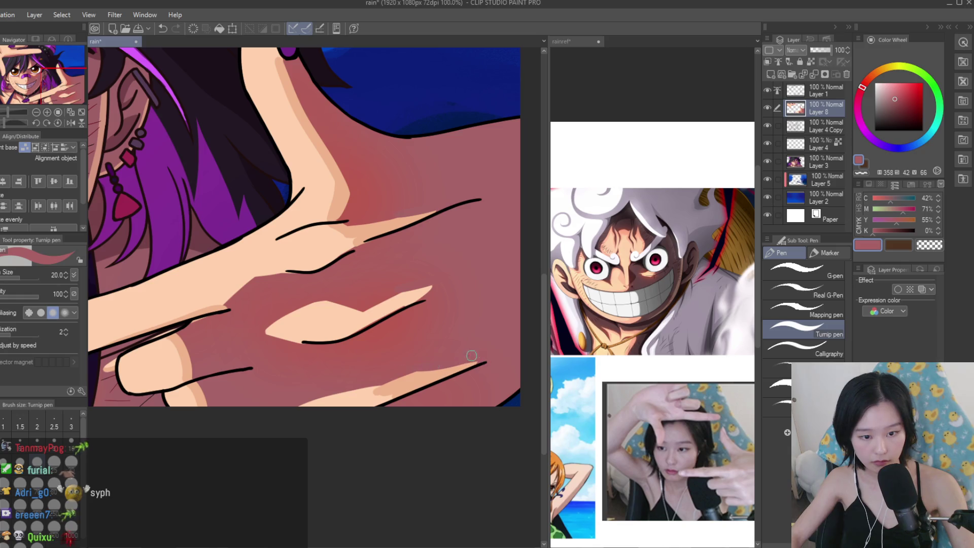
{"action": "scroll", "coordinate": [464, 357], "scroll_direction": "down", "scroll_amount": 4}
{"action": "scroll", "coordinate": [393, 337], "scroll_direction": "up", "scroll_amount": 5}
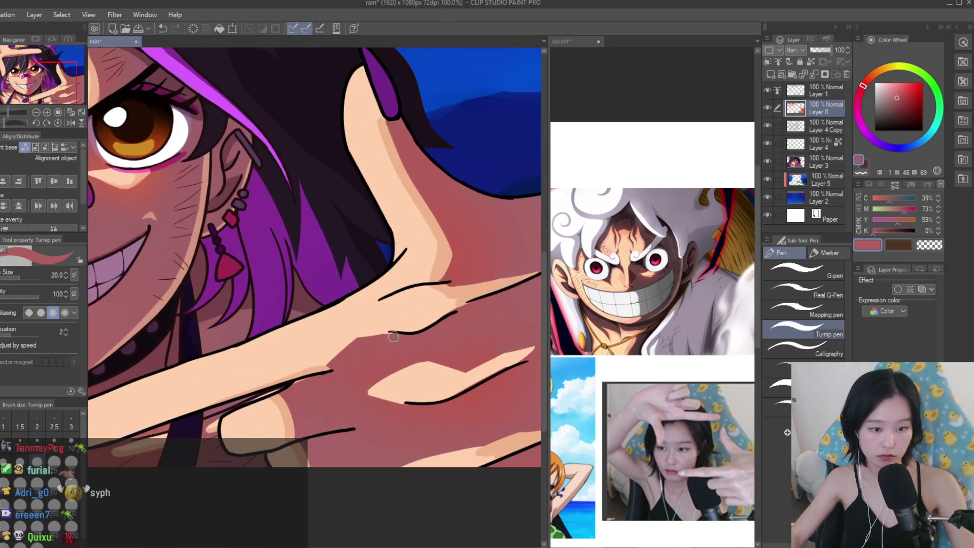
{"action": "left_click", "coordinate": [340, 337], "text": "alt"}
{"action": "scroll", "coordinate": [421, 326], "scroll_direction": "down", "scroll_amount": 4}
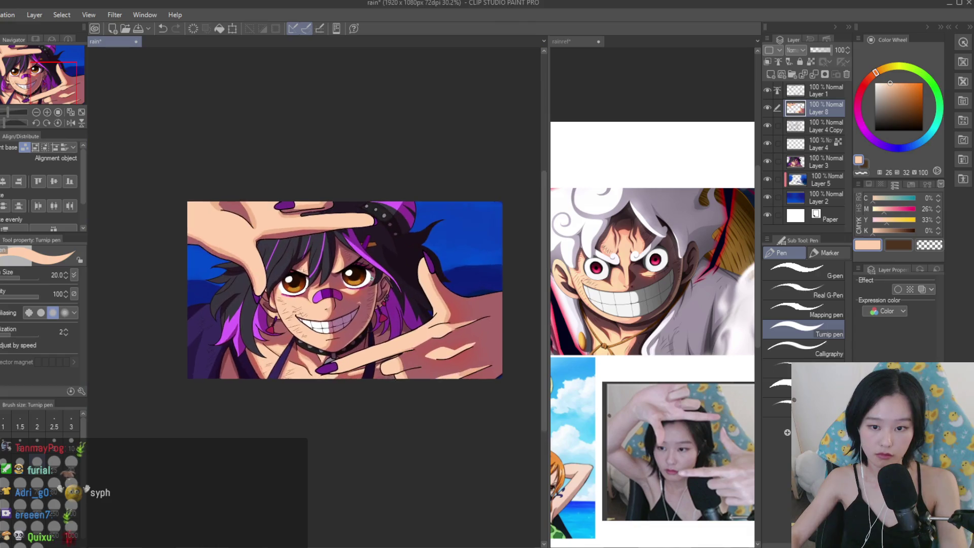
{"action": "scroll", "coordinate": [421, 326], "scroll_direction": "up", "scroll_amount": 1}
Switch to the rainref reference document.
{"action": "left_click", "coordinate": [629, 261]}
{"action": "scroll", "coordinate": [689, 282], "scroll_direction": "down", "scroll_amount": 2}
{"action": "scroll", "coordinate": [689, 282], "scroll_direction": "up", "scroll_amount": 3}
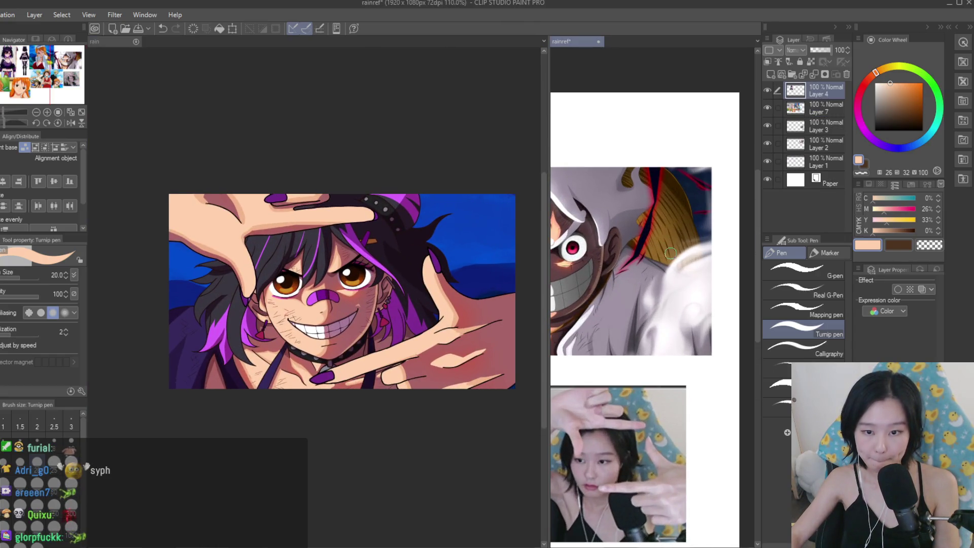
Make Layer 1 the active layer of the rain illustration.
{"action": "scroll", "coordinate": [431, 213], "scroll_direction": "down", "scroll_amount": 2}
{"action": "scroll", "coordinate": [432, 213], "scroll_direction": "up", "scroll_amount": 1}
{"action": "scroll", "coordinate": [679, 256], "scroll_direction": "down", "scroll_amount": 2}
{"action": "scroll", "coordinate": [441, 219], "scroll_direction": "up", "scroll_amount": 1}
{"action": "scroll", "coordinate": [650, 305], "scroll_direction": "down", "scroll_amount": 1}
{"action": "scroll", "coordinate": [649, 304], "scroll_direction": "up", "scroll_amount": 1}
{"action": "scroll", "coordinate": [441, 167], "scroll_direction": "down", "scroll_amount": 1}
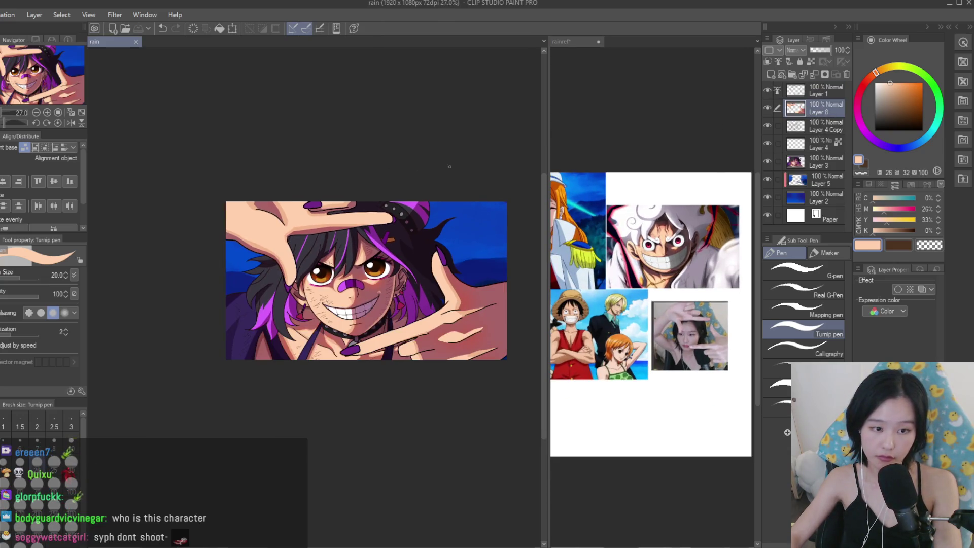
{"action": "left_click", "coordinate": [808, 93]}
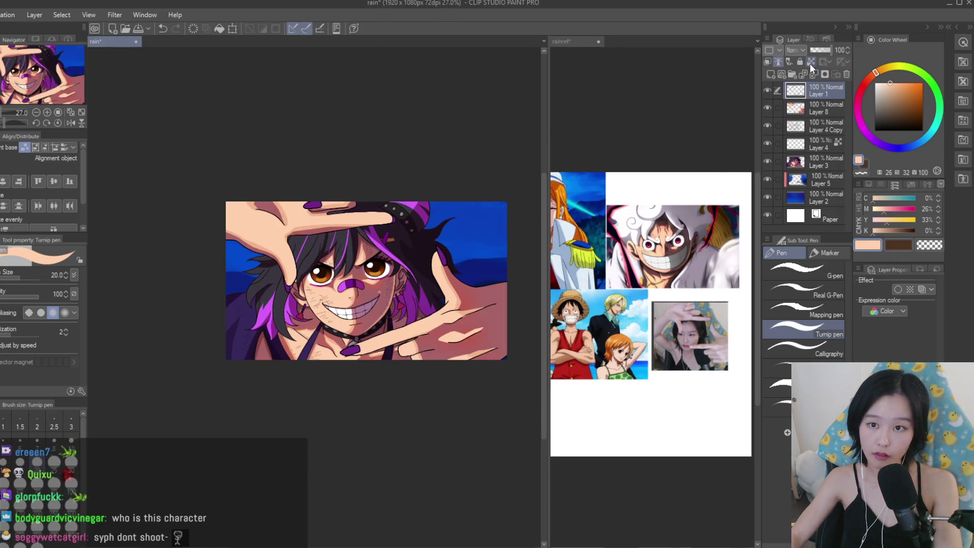
{"action": "scroll", "coordinate": [229, 203], "scroll_direction": "up", "scroll_amount": 1}
{"action": "scroll", "coordinate": [406, 264], "scroll_direction": "up", "scroll_amount": 8}
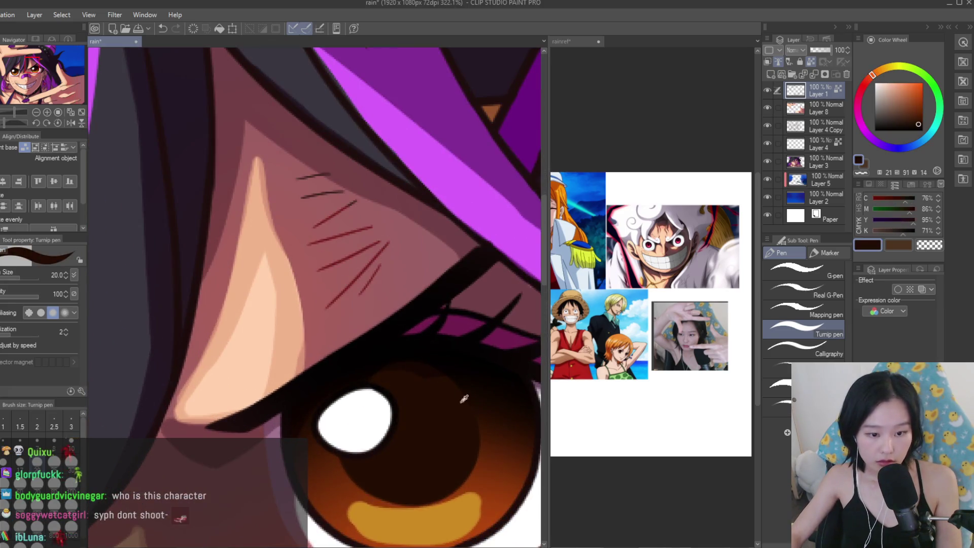
Sample the eye's dark brown, save the illustration, and delete Layer 1.
{"action": "left_click", "coordinate": [435, 195], "text": "alt"}
{"action": "scroll", "coordinate": [439, 214], "scroll_direction": "down", "scroll_amount": 10}
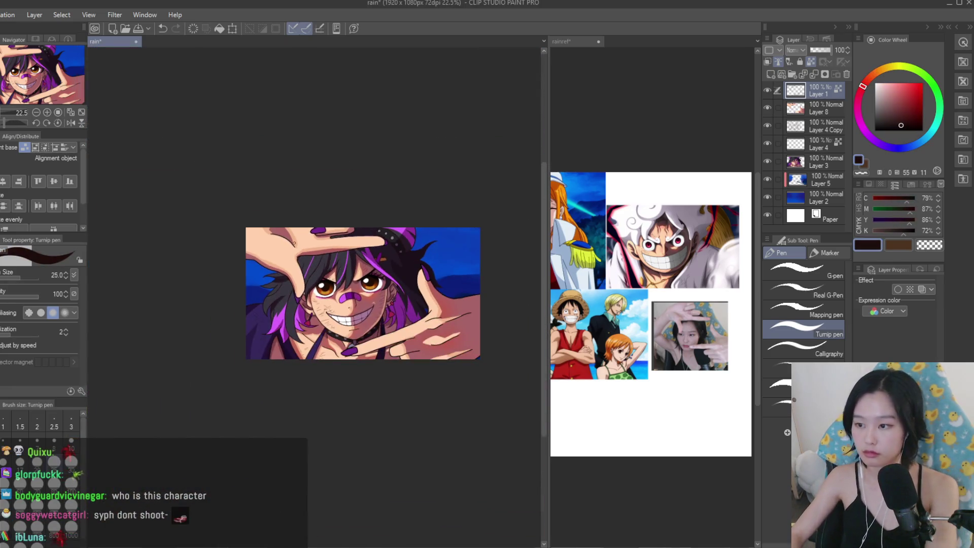
{"action": "scroll", "coordinate": [355, 277], "scroll_direction": "up", "scroll_amount": 1}
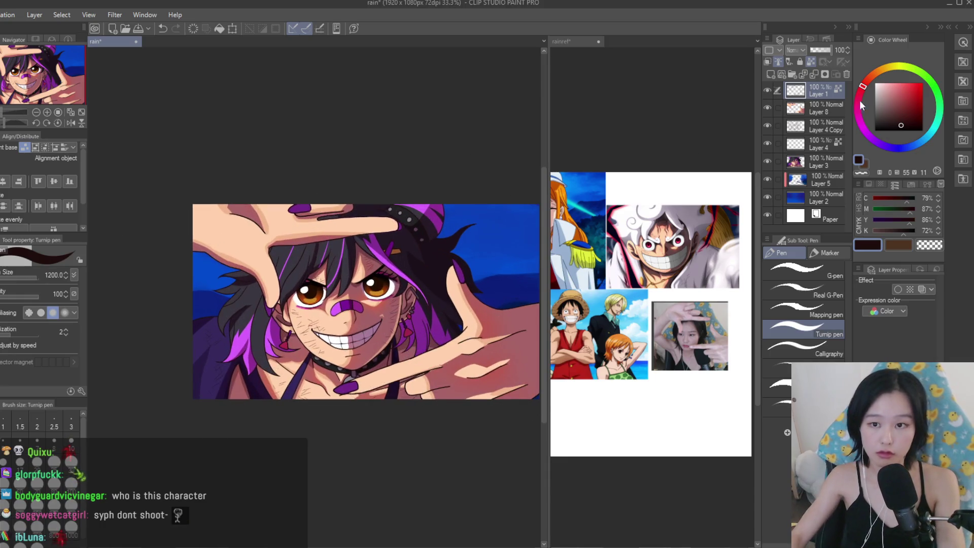
{"action": "key", "text": "ctrl+s"}
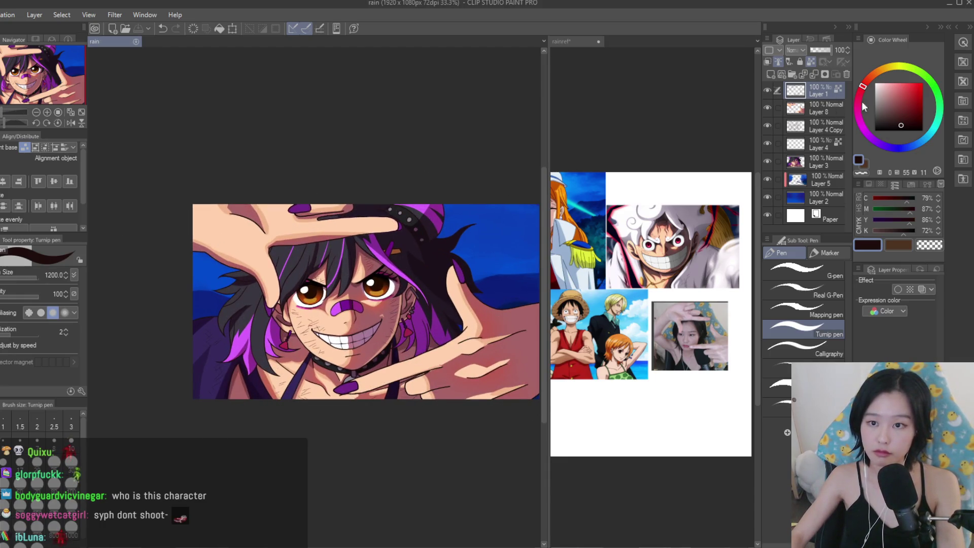
{"action": "key", "text": "ctrl+e"}
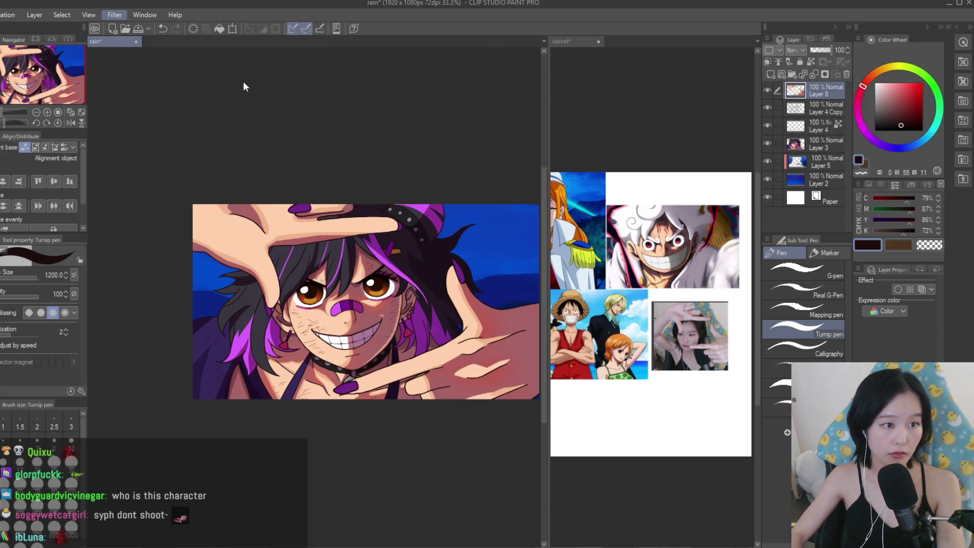
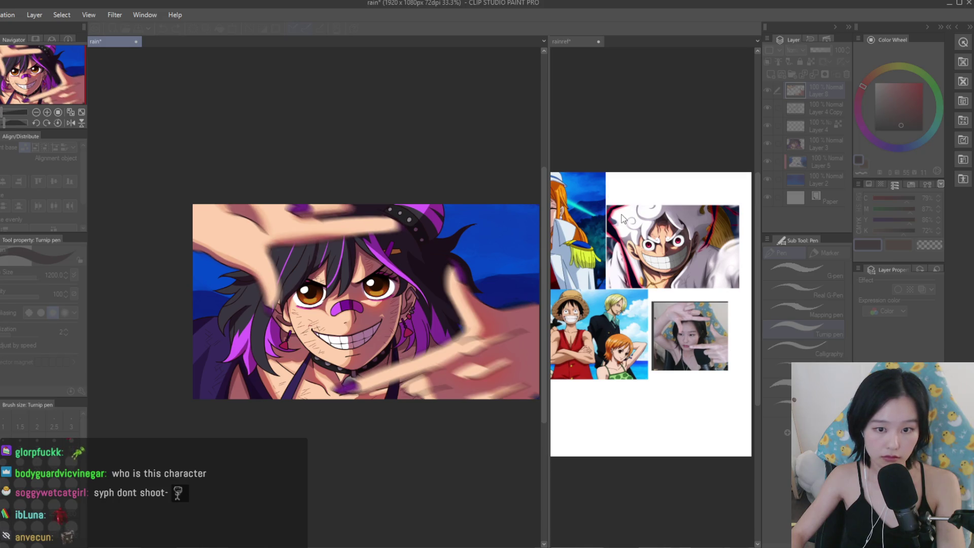
Compare the reference board with the illustration, then switch to the Dry Texture 3 brush.
{"action": "scroll", "coordinate": [383, 191], "scroll_direction": "down", "scroll_amount": 3}
{"action": "scroll", "coordinate": [420, 208], "scroll_direction": "up", "scroll_amount": 2}
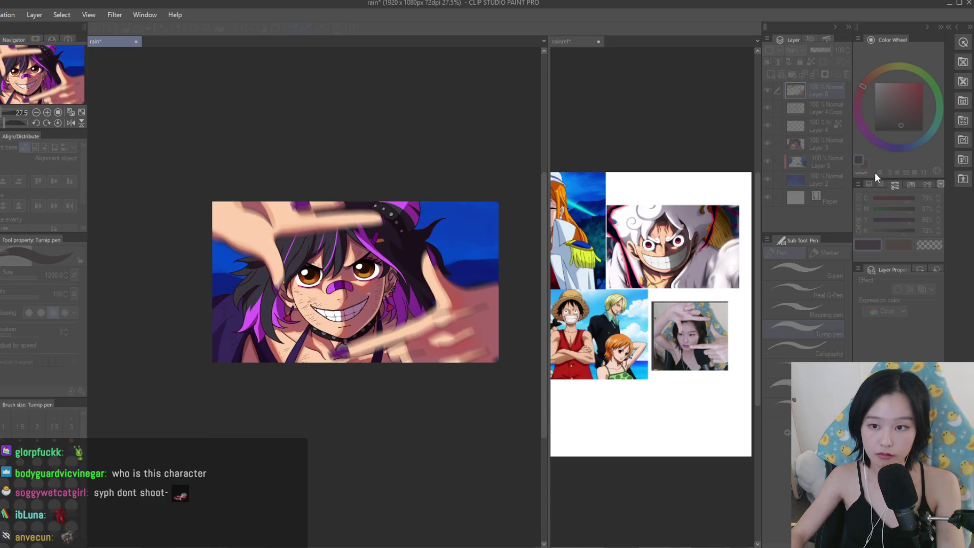
{"action": "scroll", "coordinate": [402, 207], "scroll_direction": "down", "scroll_amount": 1}
{"action": "scroll", "coordinate": [413, 230], "scroll_direction": "up", "scroll_amount": 2}
{"action": "scroll", "coordinate": [659, 254], "scroll_direction": "up", "scroll_amount": 3}
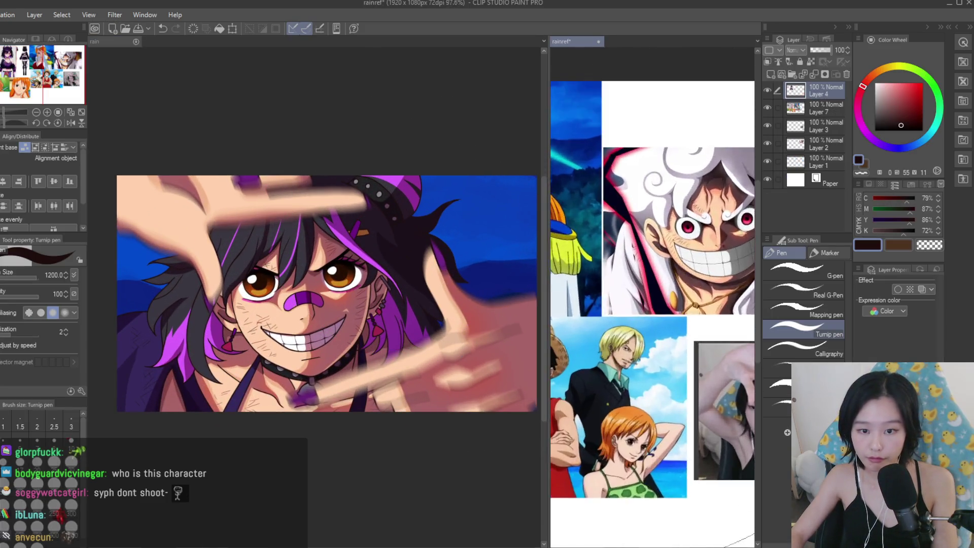
{"action": "scroll", "coordinate": [428, 294], "scroll_direction": "down", "scroll_amount": 2}
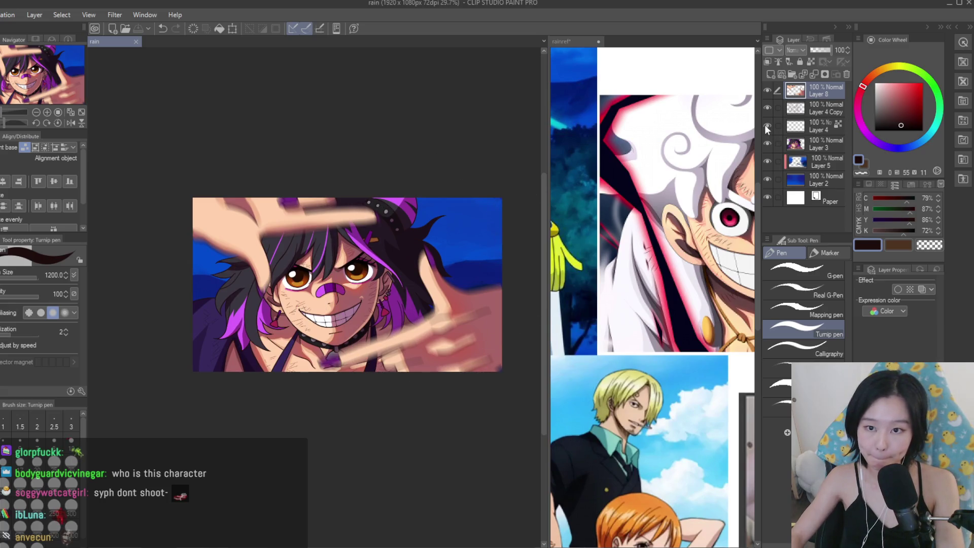
{"action": "scroll", "coordinate": [449, 194], "scroll_direction": "up", "scroll_amount": 1}
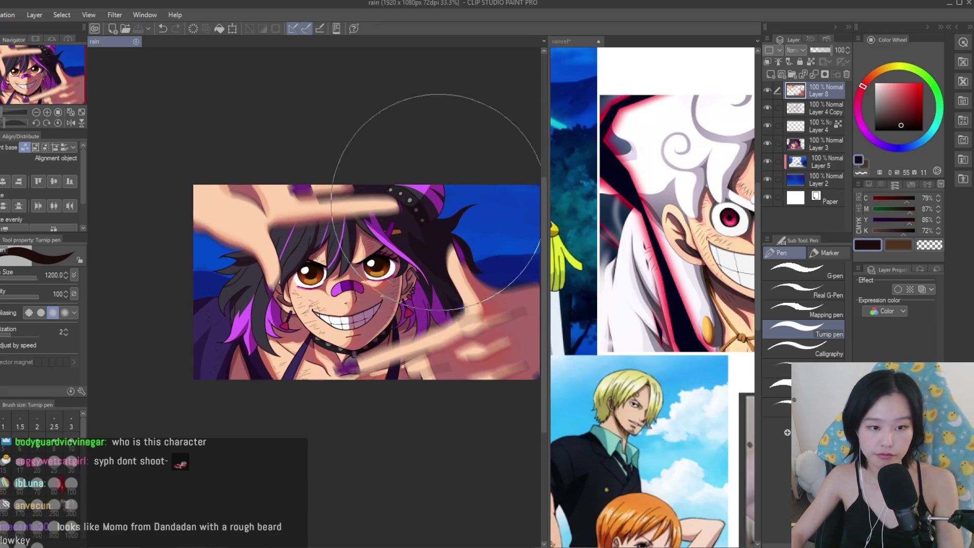
{"action": "scroll", "coordinate": [451, 194], "scroll_direction": "down", "scroll_amount": 1}
{"action": "left_click", "coordinate": [695, 253]}
{"action": "scroll", "coordinate": [695, 254], "scroll_direction": "down", "scroll_amount": 5}
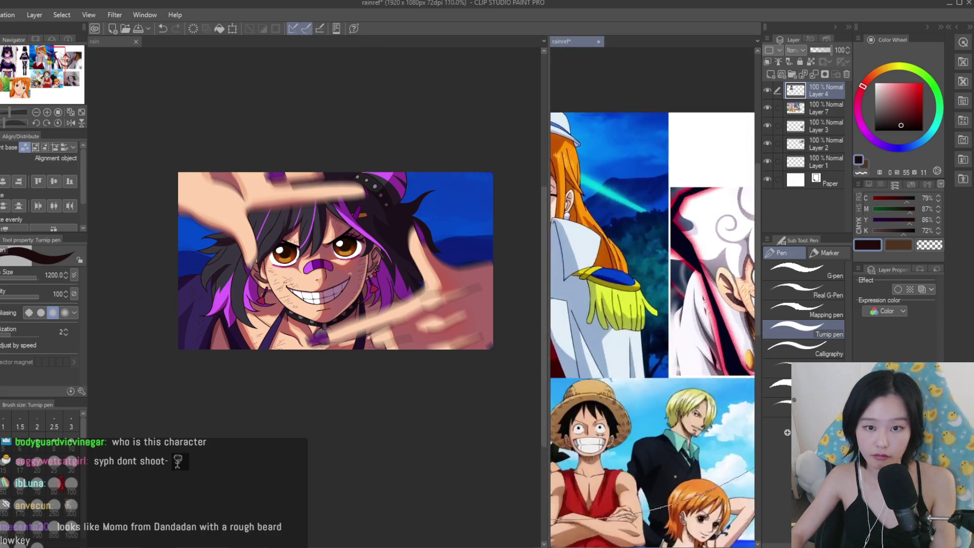
{"action": "scroll", "coordinate": [695, 253], "scroll_direction": "up", "scroll_amount": 2}
{"action": "left_click", "coordinate": [434, 236]}
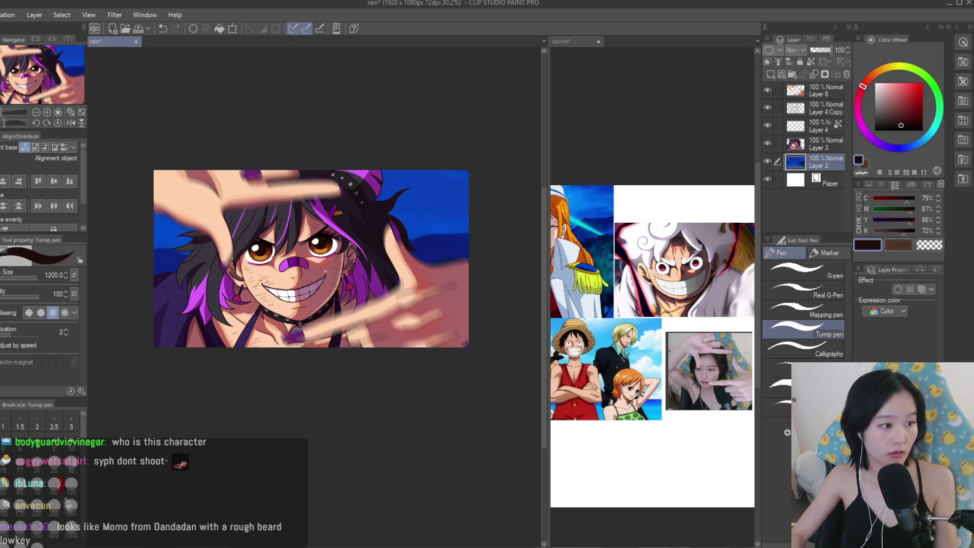
{"action": "key", "text": "b"}
Sample bright sky blues and darker navies and texture the sky on Layer 2.
{"action": "left_click", "coordinate": [590, 199]}
{"action": "scroll", "coordinate": [590, 199], "scroll_direction": "up", "scroll_amount": 1}
{"action": "left_click", "coordinate": [460, 199], "text": "alt"}
{"action": "scroll", "coordinate": [460, 200], "scroll_direction": "up", "scroll_amount": 3}
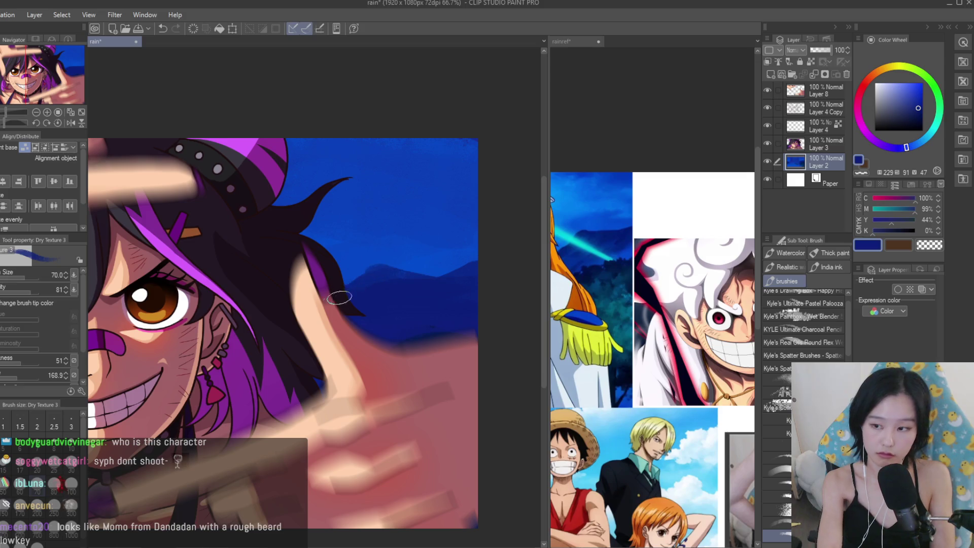
{"action": "left_click", "coordinate": [365, 265], "text": "alt"}
{"action": "left_click", "coordinate": [337, 295], "text": "alt"}
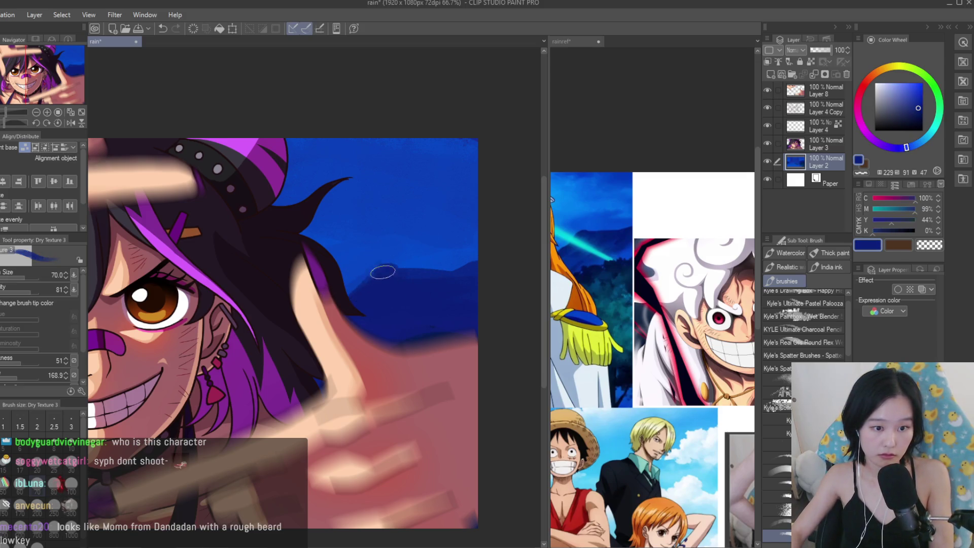
{"action": "left_click", "coordinate": [451, 273], "text": "alt"}
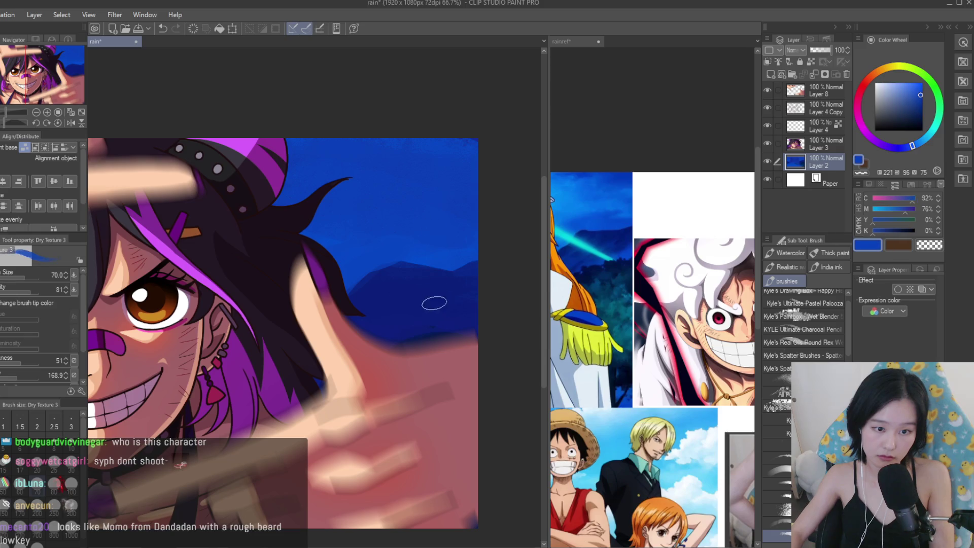
{"action": "left_click", "coordinate": [436, 336], "text": "alt"}
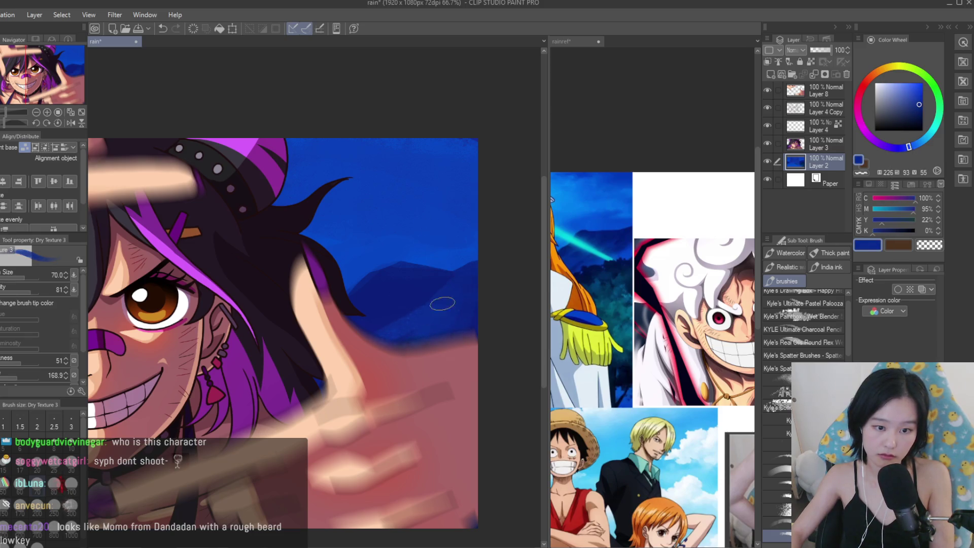
{"action": "left_click", "coordinate": [396, 326], "text": "alt"}
{"action": "left_click", "coordinate": [409, 255], "text": "alt"}
Sample dark indigo and navy tones to dry-brush the distant hill ridges.
{"action": "left_click", "coordinate": [918, 111]}
{"action": "left_click", "coordinate": [897, 148]}
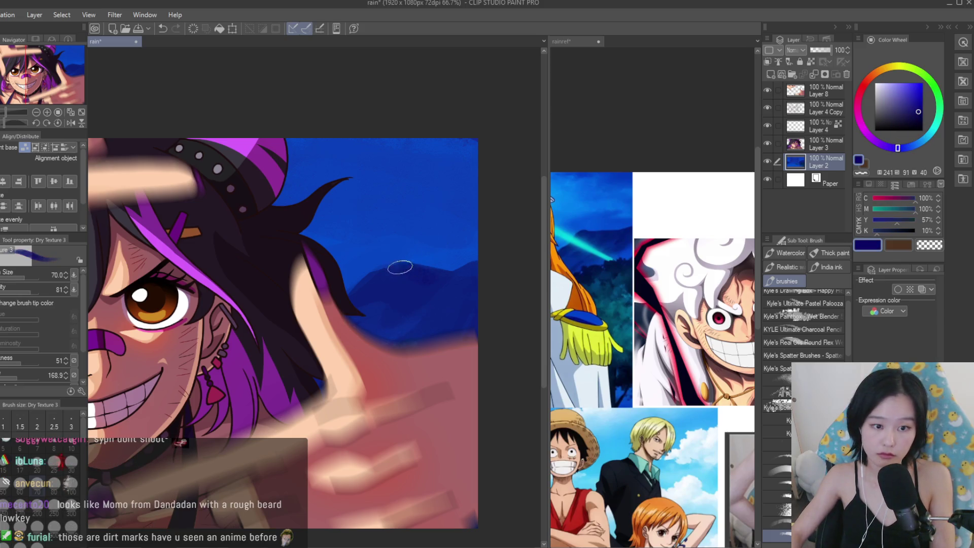
{"action": "left_click", "coordinate": [382, 277], "text": "alt"}
{"action": "left_click", "coordinate": [417, 277], "text": "alt"}
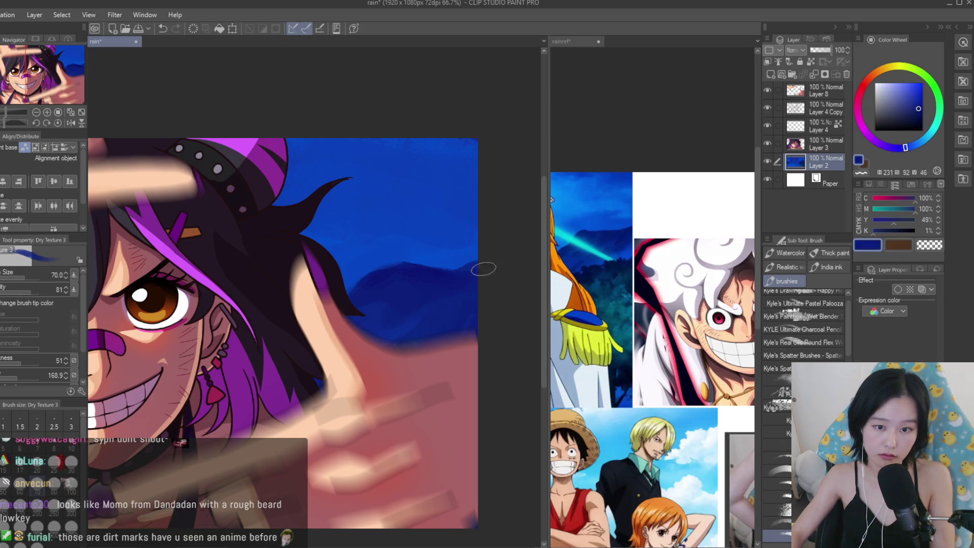
{"action": "left_click", "coordinate": [416, 262], "text": "alt"}
{"action": "left_click", "coordinate": [403, 280], "text": "alt"}
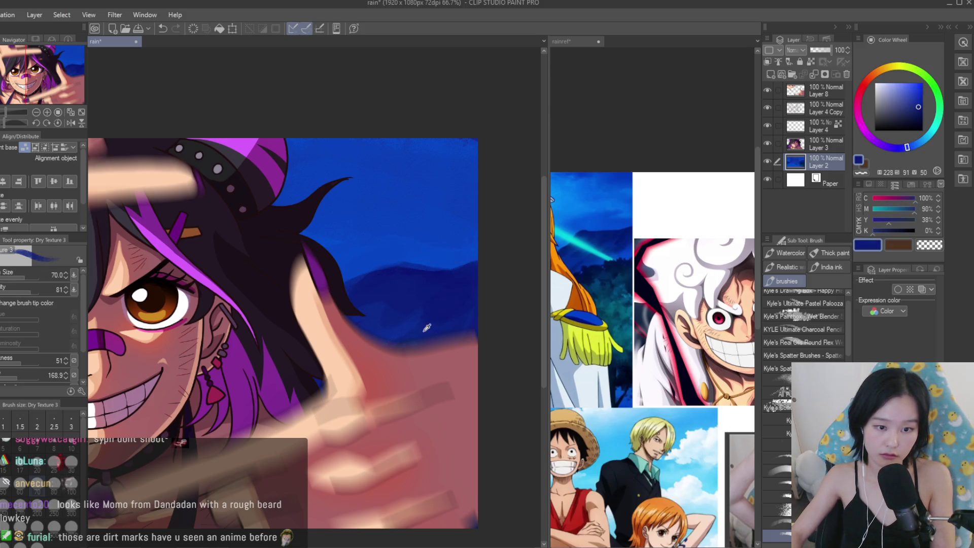
{"action": "scroll", "coordinate": [468, 314], "scroll_direction": "down", "scroll_amount": 3}
{"action": "left_click", "coordinate": [916, 115]}
{"action": "scroll", "coordinate": [443, 335], "scroll_direction": "up", "scroll_amount": 4}
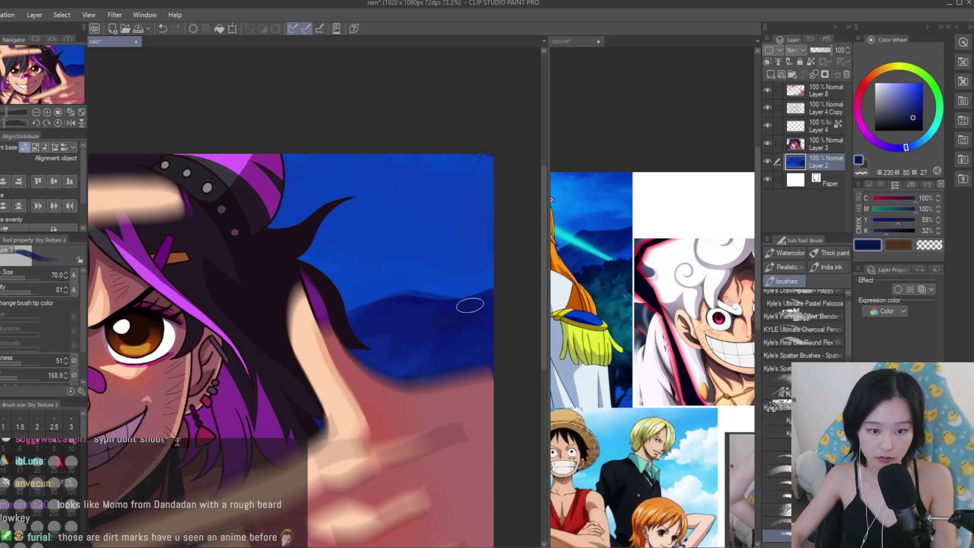
{"action": "left_click", "coordinate": [465, 336], "text": "alt"}
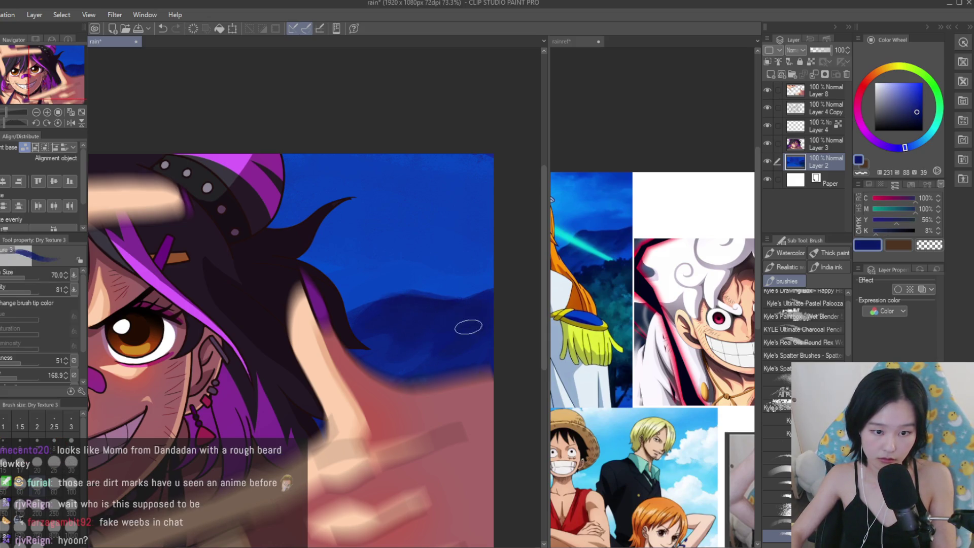
{"action": "scroll", "coordinate": [459, 308], "scroll_direction": "up", "scroll_amount": 5}
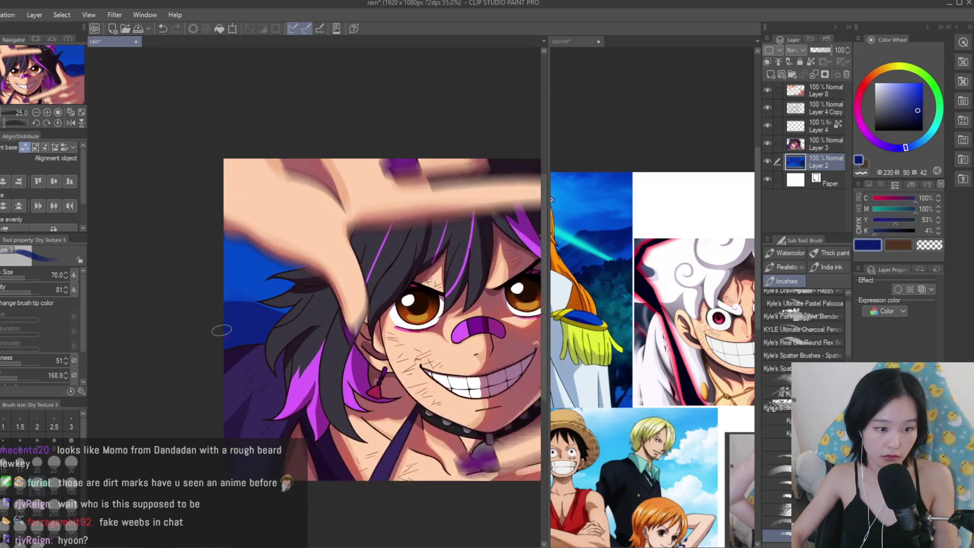
Sample hill navies and bright sky blue to texture the sky below the raised hand.
{"action": "scroll", "coordinate": [653, 355], "scroll_direction": "down", "scroll_amount": 2}
{"action": "scroll", "coordinate": [652, 356], "scroll_direction": "down", "scroll_amount": 1}
{"action": "scroll", "coordinate": [251, 304], "scroll_direction": "up", "scroll_amount": 3}
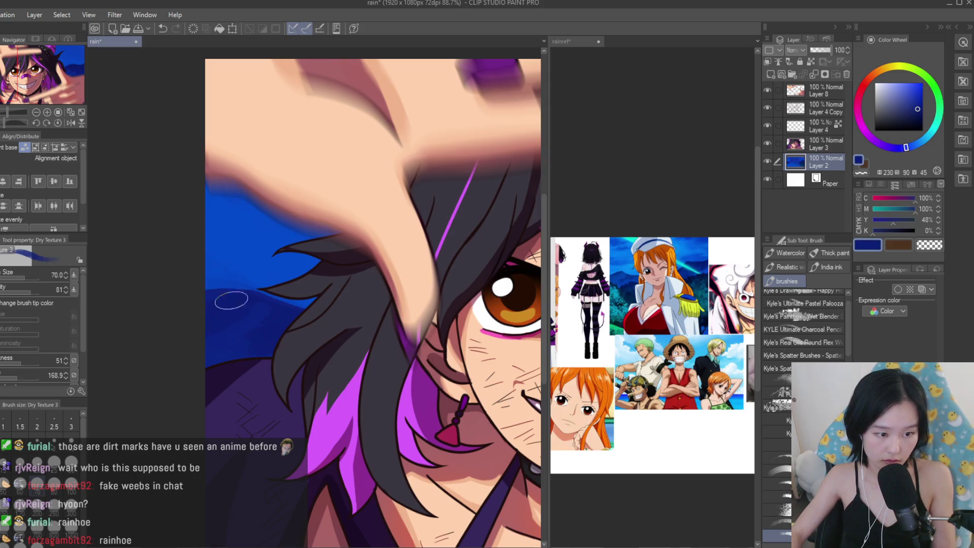
{"action": "left_click", "coordinate": [263, 315], "text": "alt"}
{"action": "scroll", "coordinate": [284, 324], "scroll_direction": "up", "scroll_amount": 3}
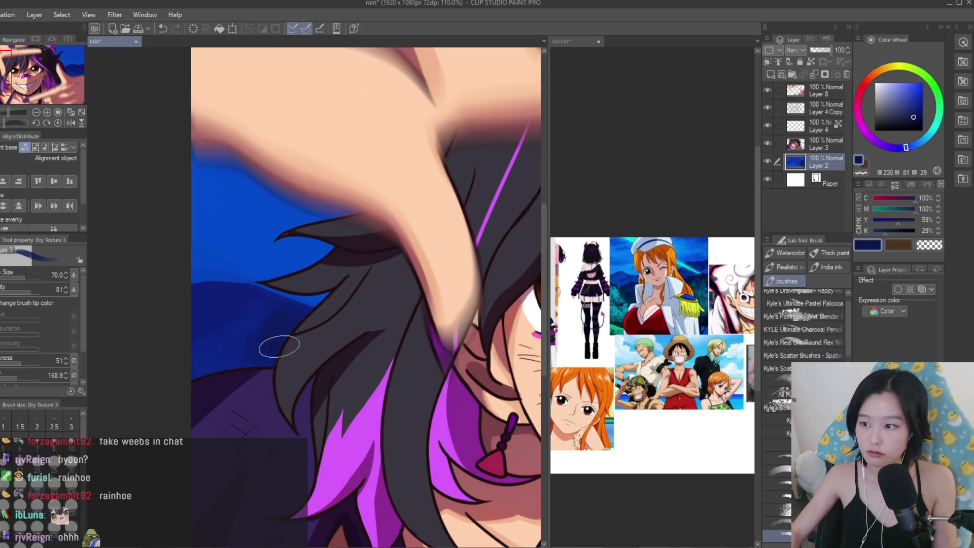
{"action": "left_click", "coordinate": [292, 341], "text": "alt"}
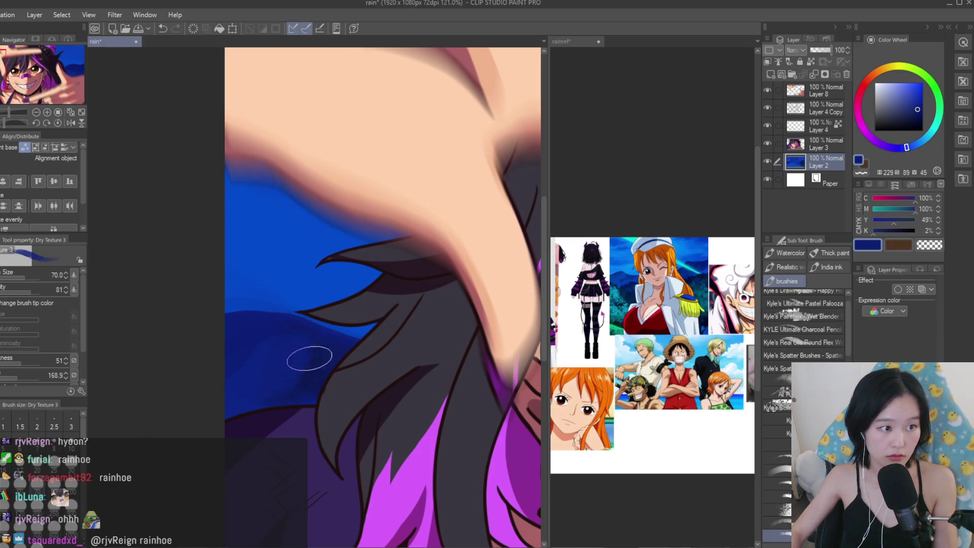
{"action": "left_click", "coordinate": [231, 302], "text": "alt"}
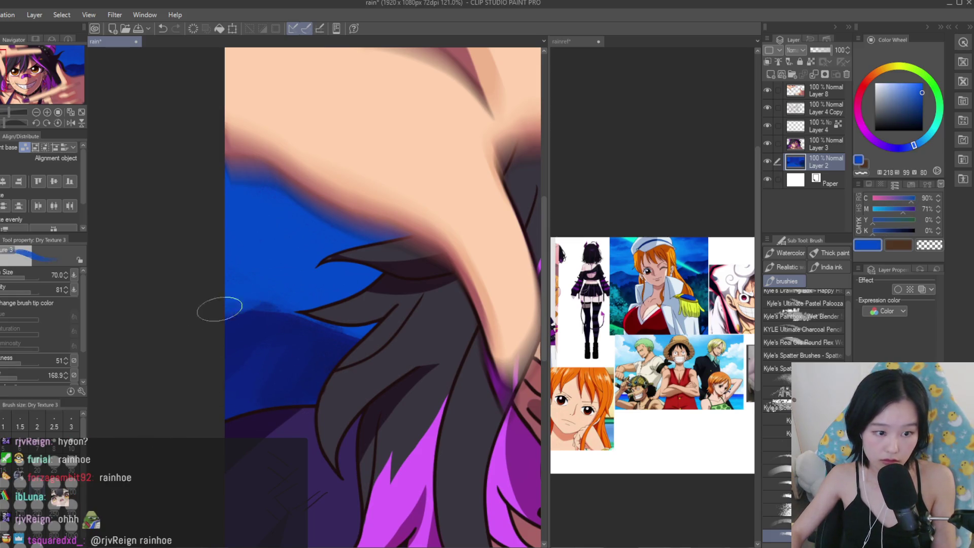
{"action": "left_click", "coordinate": [272, 323], "text": "alt"}
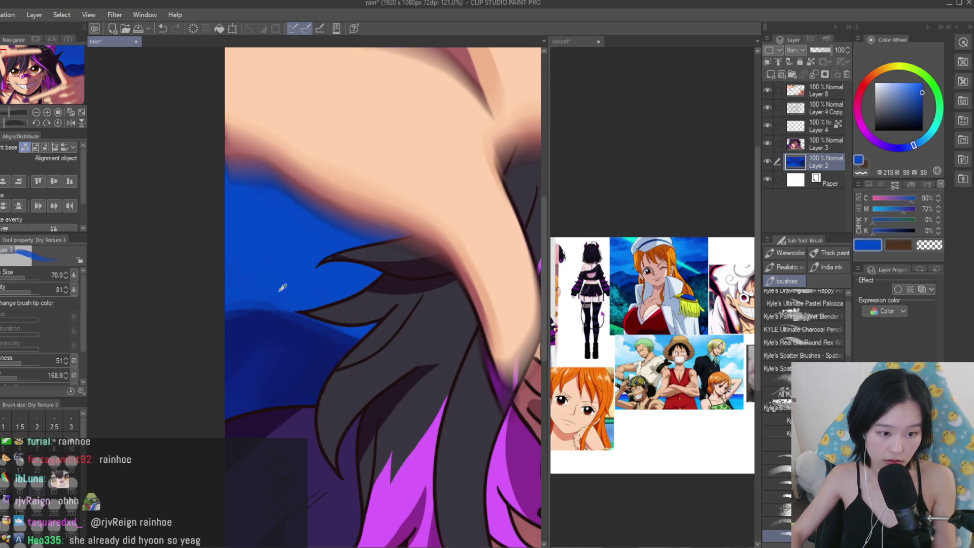
{"action": "left_click", "coordinate": [300, 352], "text": "alt"}
{"action": "left_click", "coordinate": [921, 116]}
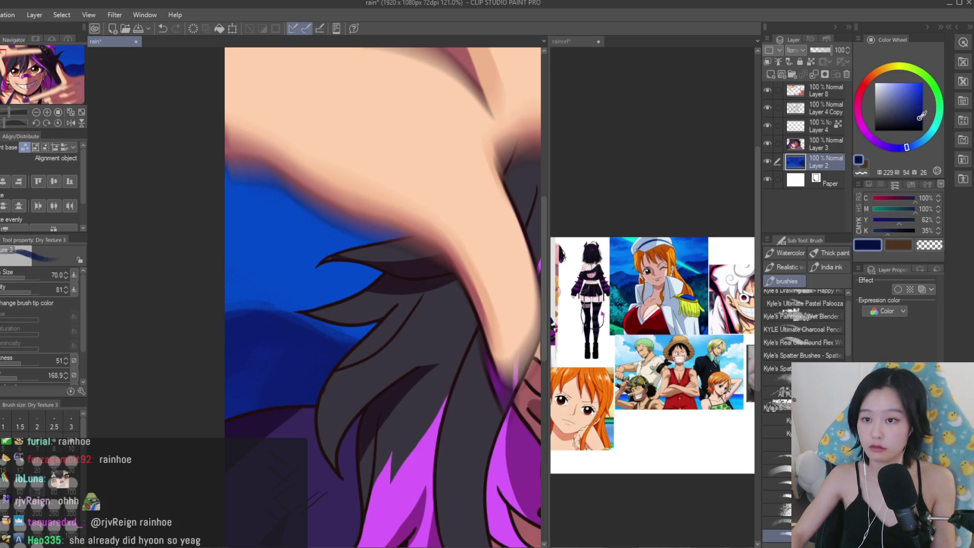
{"action": "left_click", "coordinate": [292, 372], "text": "alt"}
{"action": "left_click", "coordinate": [274, 346], "text": "alt"}
{"action": "left_click", "coordinate": [246, 376], "text": "alt"}
Pick lighter blues on the Color Wheel to brighten the sky behind the hair.
{"action": "scroll", "coordinate": [272, 286], "scroll_direction": "down", "scroll_amount": 3}
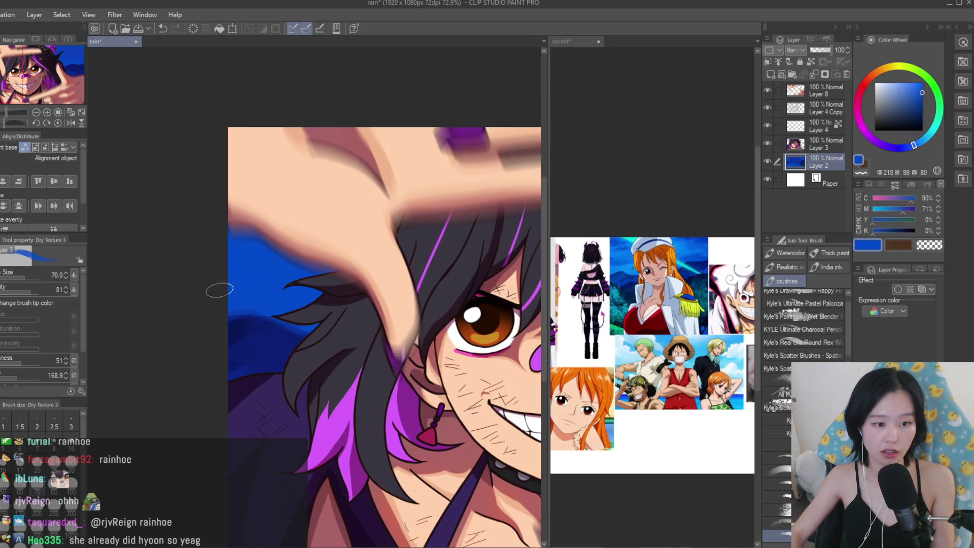
{"action": "scroll", "coordinate": [240, 297], "scroll_direction": "down", "scroll_amount": 1}
{"action": "left_click", "coordinate": [919, 140]}
{"action": "left_click", "coordinate": [910, 89]}
{"action": "scroll", "coordinate": [282, 249], "scroll_direction": "up", "scroll_amount": 2}
{"action": "left_click", "coordinate": [264, 278], "text": "alt"}
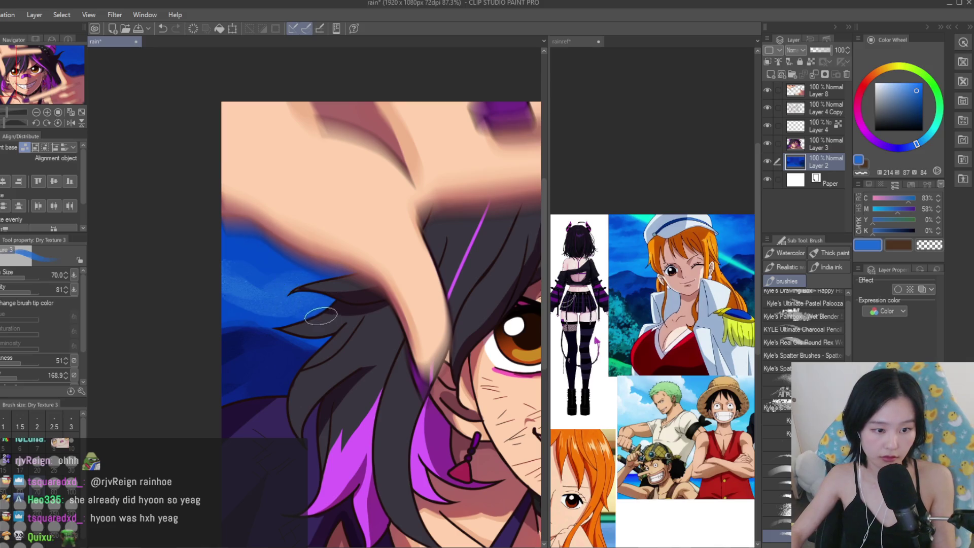
{"action": "left_click", "coordinate": [252, 273], "text": "alt"}
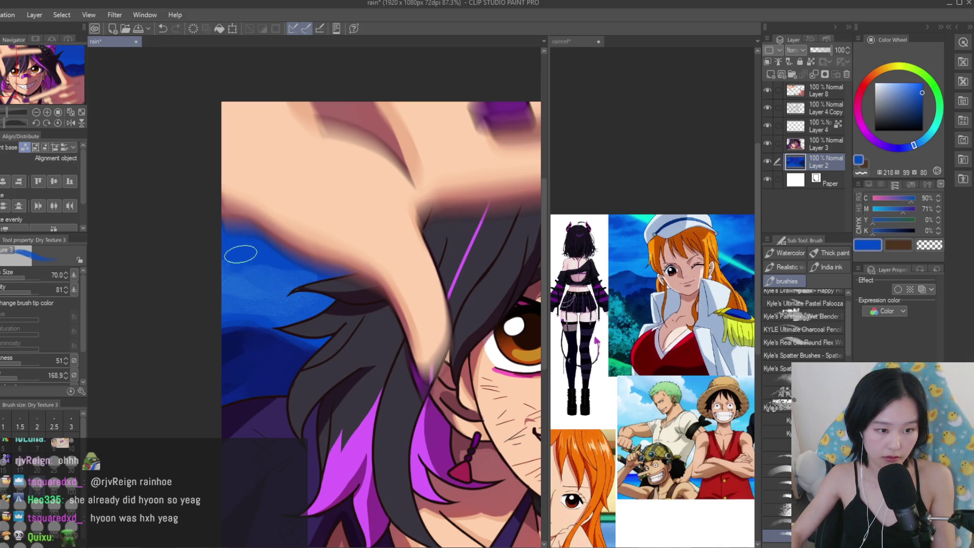
{"action": "scroll", "coordinate": [255, 288], "scroll_direction": "down", "scroll_amount": 3}
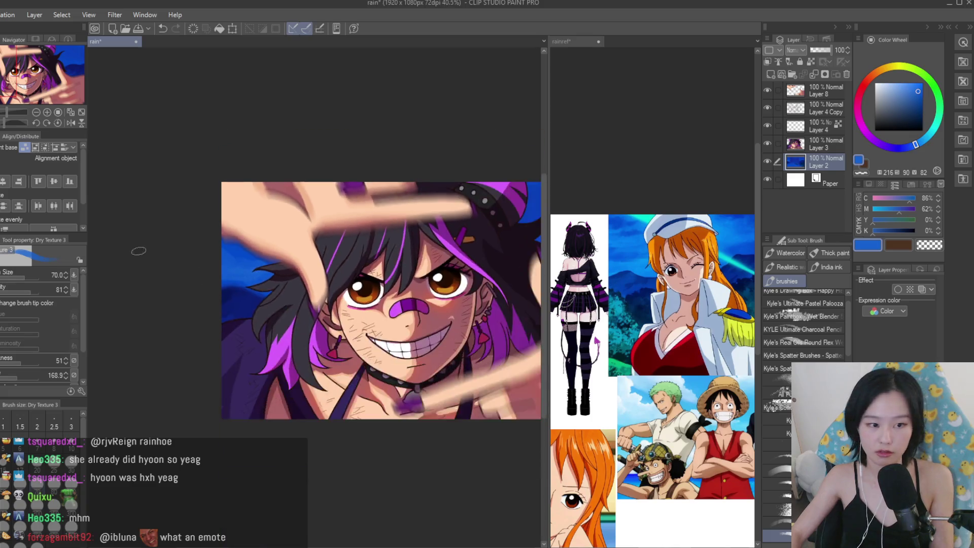
Shift the view and alternate lighter and darker sky blues in the background.
{"action": "left_click", "coordinate": [620, 250]}
{"action": "scroll", "coordinate": [620, 251], "scroll_direction": "down", "scroll_amount": 2}
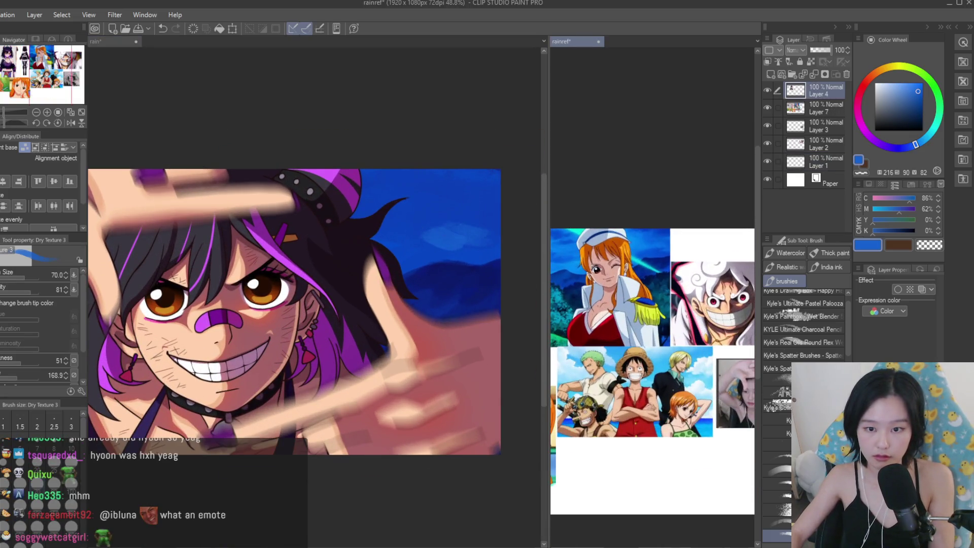
{"action": "left_click", "coordinate": [418, 230], "text": "alt"}
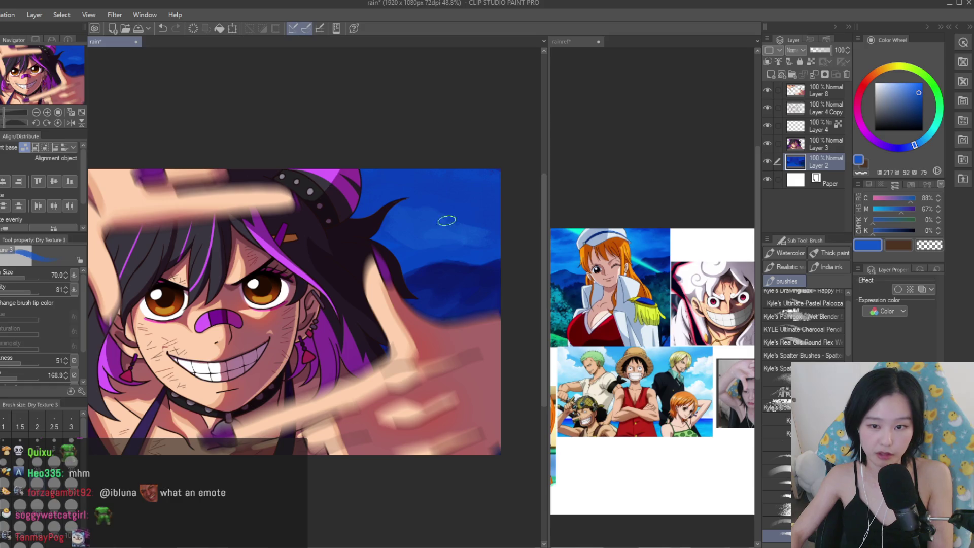
{"action": "left_click", "coordinate": [397, 250], "text": "alt"}
{"action": "left_click", "coordinate": [490, 235], "text": "alt"}
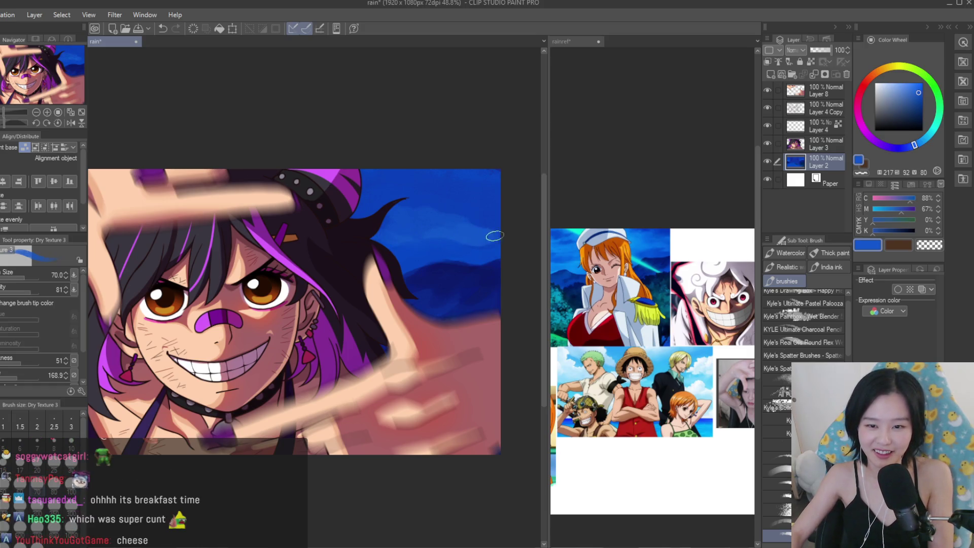
{"action": "left_click_drag", "start_coordinate": [460, 217], "coordinate": [485, 211]}
{"action": "left_click", "coordinate": [429, 195], "text": "alt"}
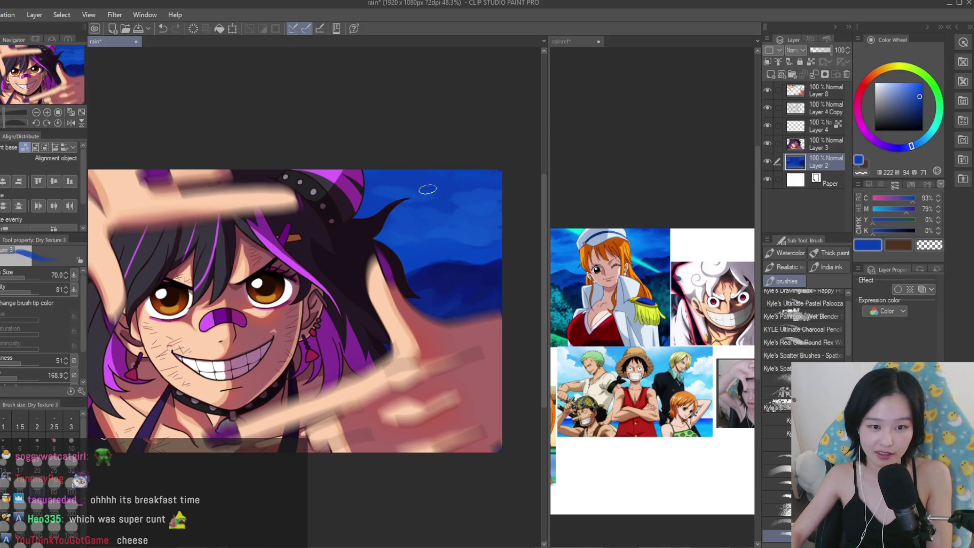
{"action": "left_click", "coordinate": [478, 231], "text": "alt"}
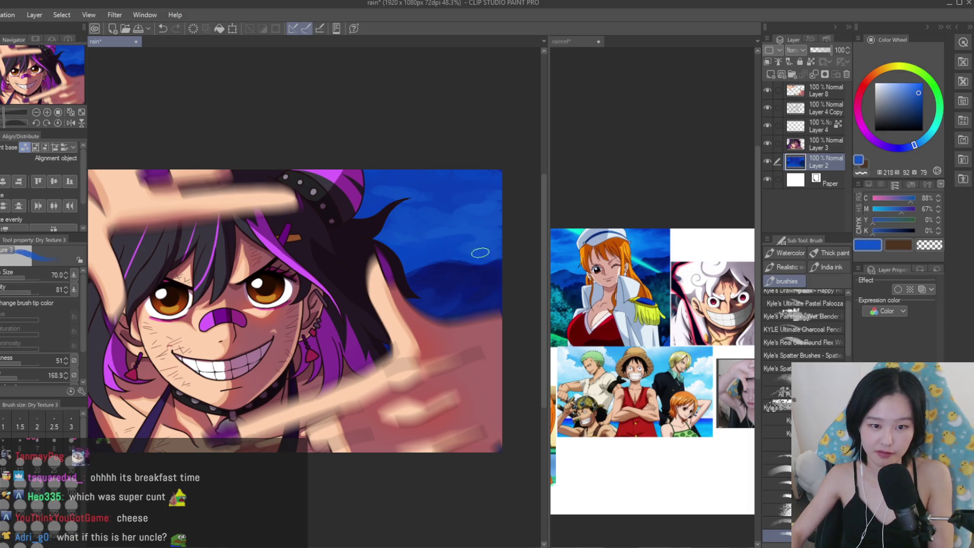
{"action": "left_click", "coordinate": [439, 214], "text": "alt"}
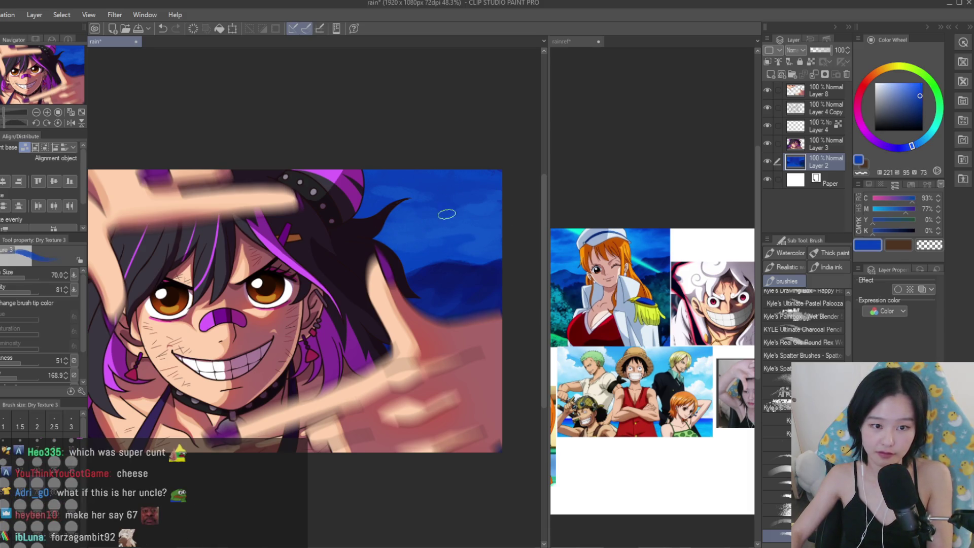
{"action": "left_click", "coordinate": [431, 207], "text": "alt"}
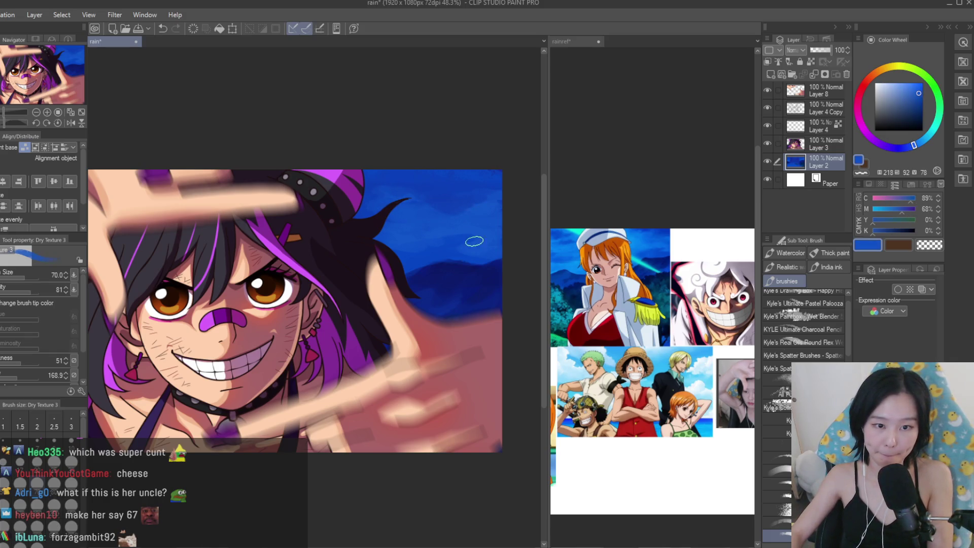
Sample deep and light blues from the upper sky to refine its texture.
{"action": "scroll", "coordinate": [490, 183], "scroll_direction": "up", "scroll_amount": 3}
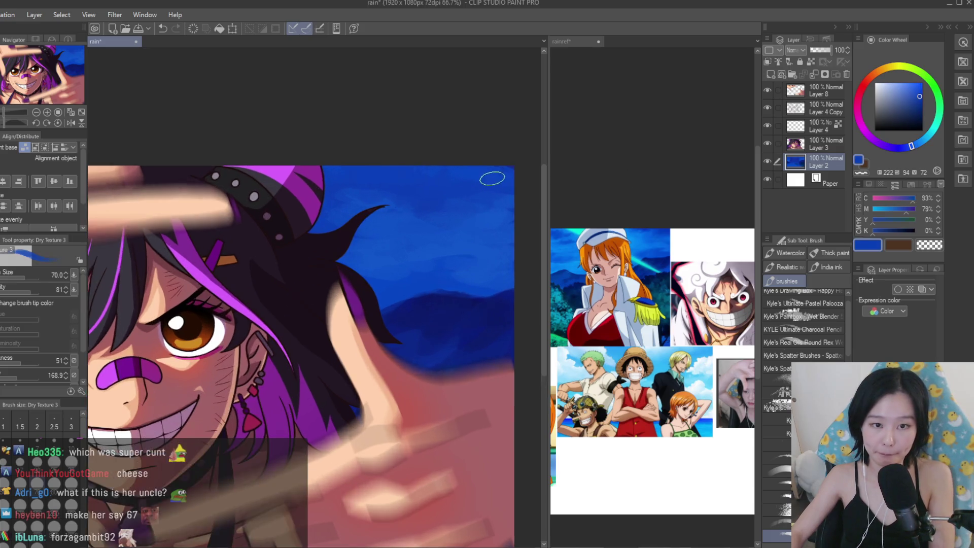
{"action": "left_click", "coordinate": [515, 161], "text": "alt"}
{"action": "left_click", "coordinate": [419, 190], "text": "alt"}
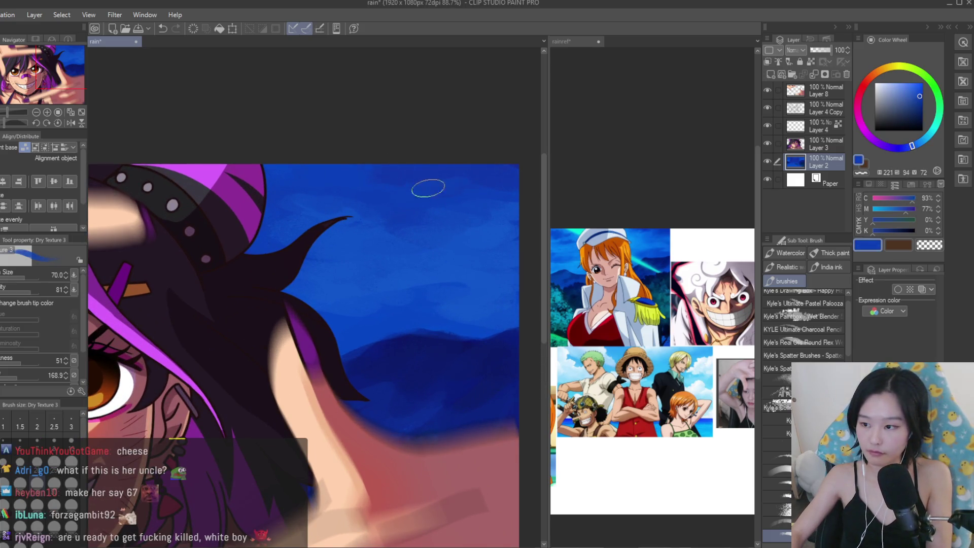
{"action": "scroll", "coordinate": [511, 196], "scroll_direction": "down", "scroll_amount": 2}
{"action": "scroll", "coordinate": [512, 195], "scroll_direction": "down", "scroll_amount": 4}
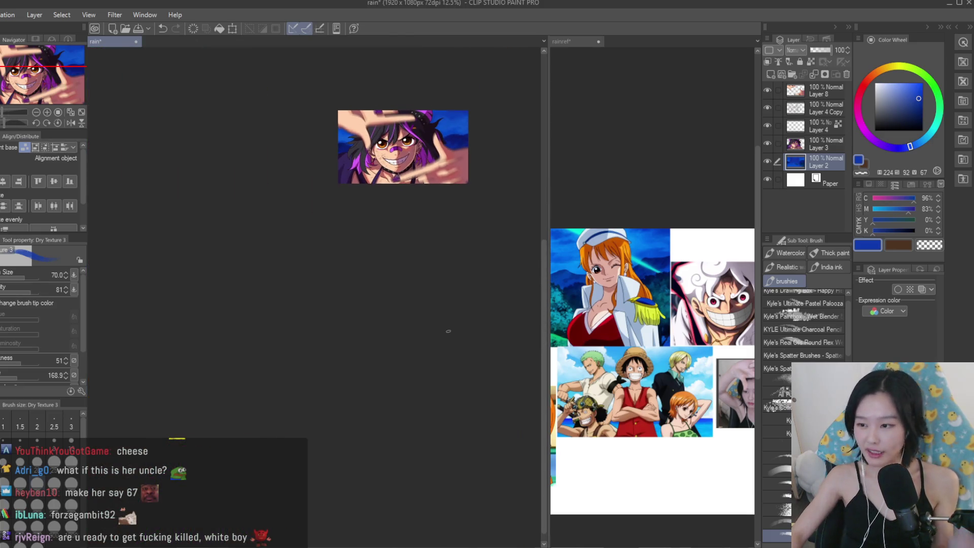
{"action": "scroll", "coordinate": [481, 295], "scroll_direction": "up", "scroll_amount": 4}
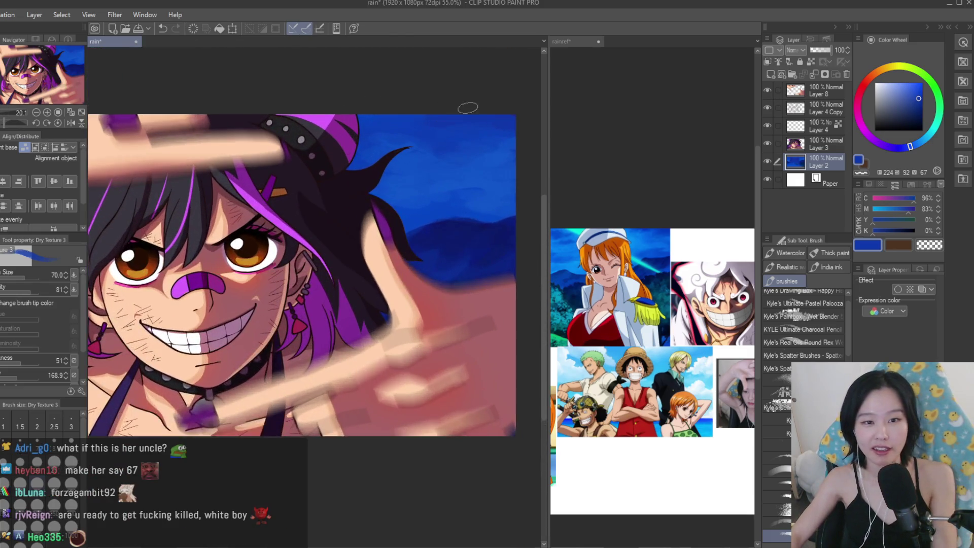
{"action": "left_click", "coordinate": [413, 157], "text": "alt"}
{"action": "left_click", "coordinate": [416, 127], "text": "alt"}
{"action": "left_click", "coordinate": [409, 154], "text": "alt"}
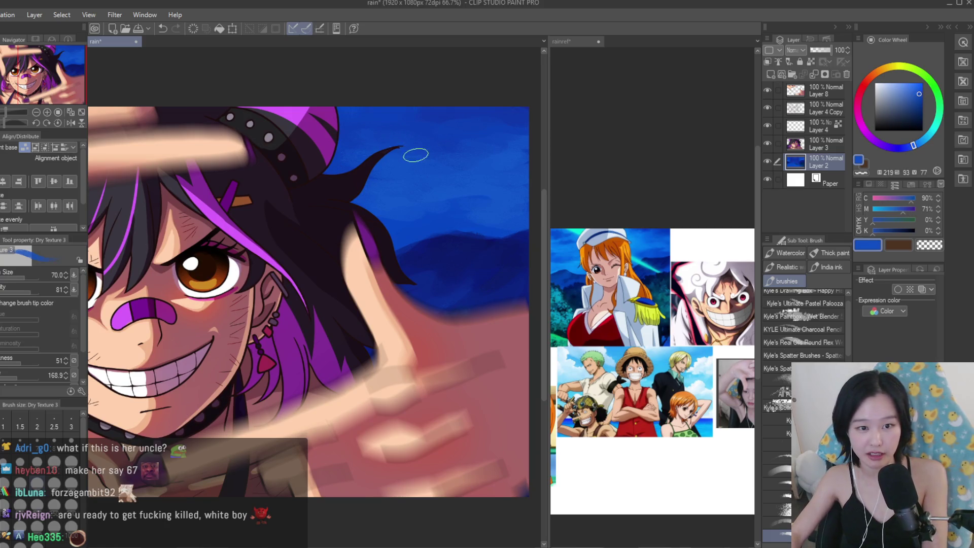
{"action": "left_click", "coordinate": [424, 127], "text": "alt"}
{"action": "left_click", "coordinate": [417, 162], "text": "alt"}
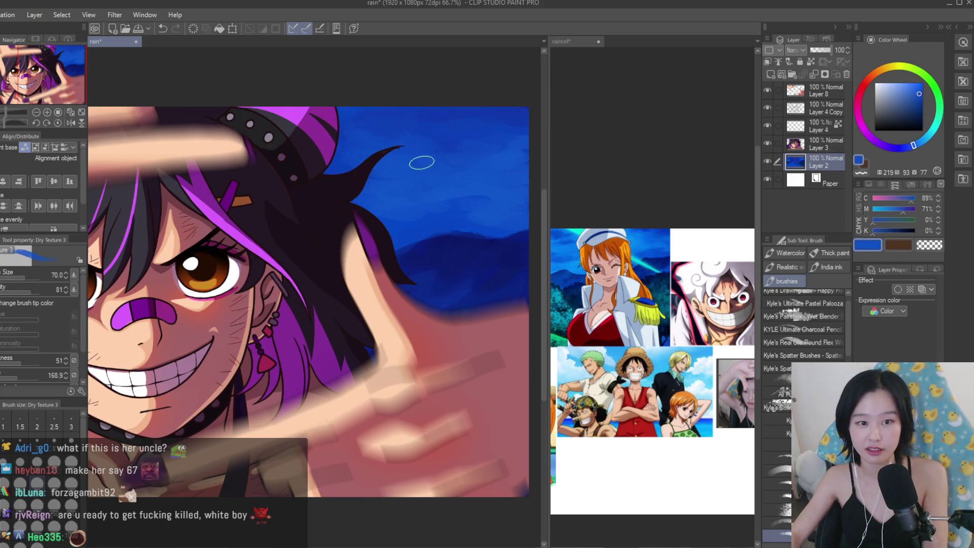
{"action": "left_click", "coordinate": [429, 142], "text": "alt"}
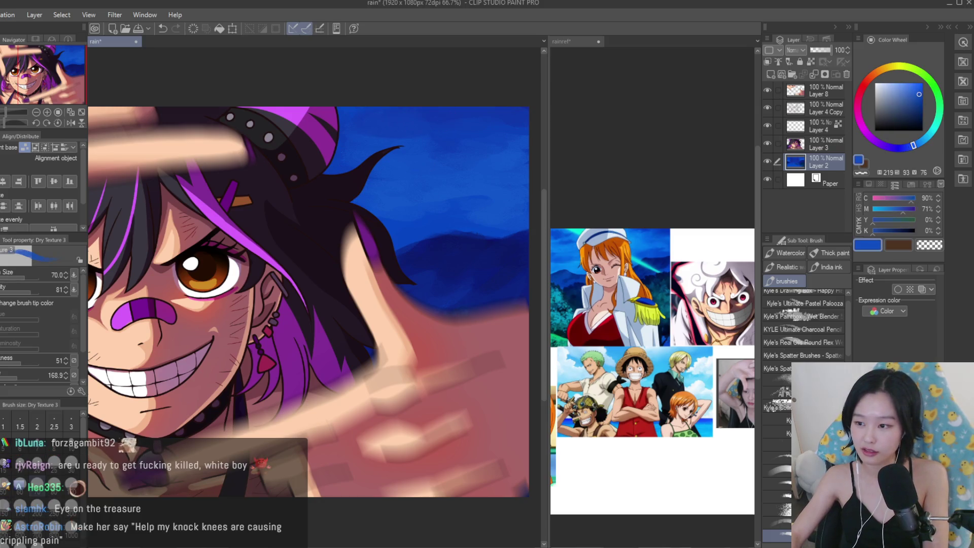
{"action": "left_click", "coordinate": [487, 129], "text": "alt"}
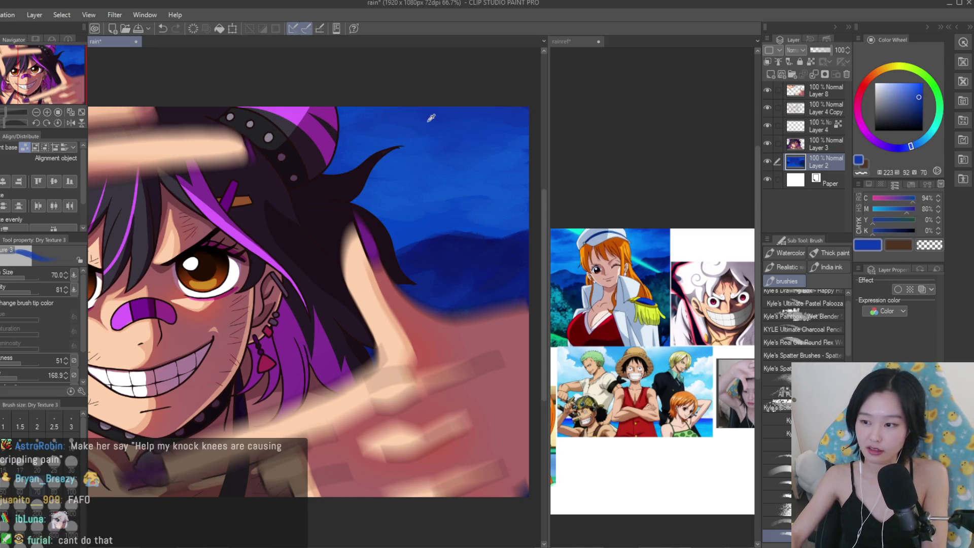
Pick one more lighter sky blue and save the rain illustration with Ctrl+S.
{"action": "scroll", "coordinate": [472, 162], "scroll_direction": "down", "scroll_amount": 2}
{"action": "left_click", "coordinate": [460, 192], "text": "alt"}
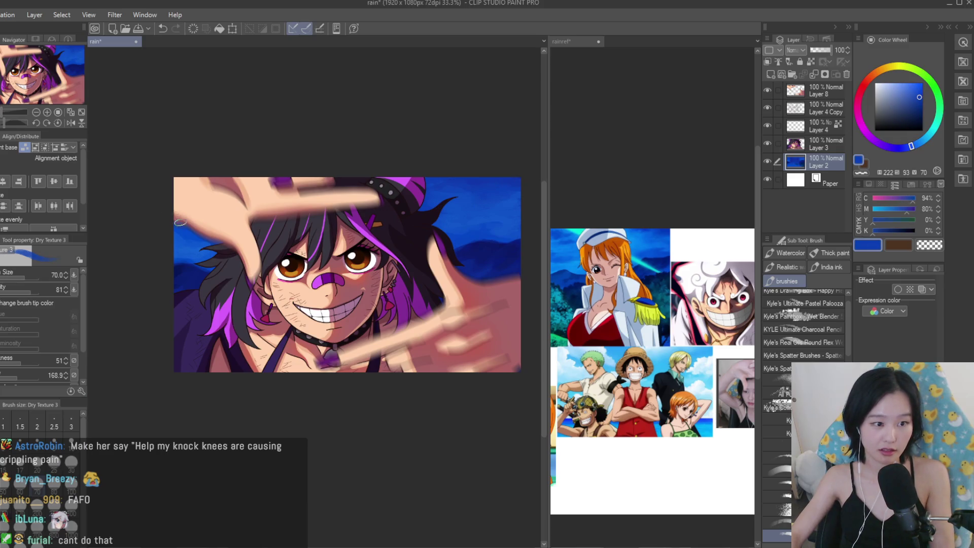
{"action": "key", "text": "ctrl+s"}
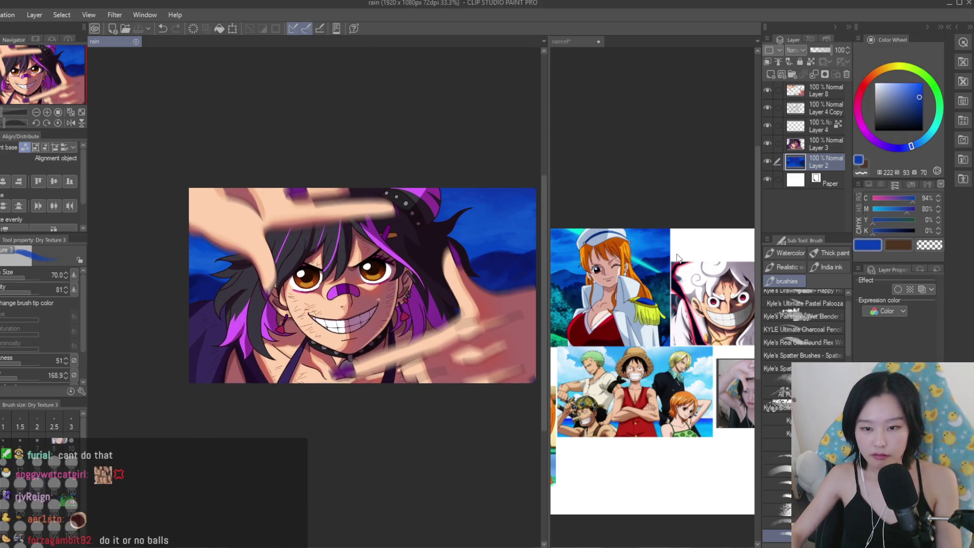
Select Layer 4 Copy, check the zoom, and save the illustration.
{"action": "scroll", "coordinate": [680, 257], "scroll_direction": "down", "scroll_amount": 3}
{"action": "scroll", "coordinate": [660, 304], "scroll_direction": "up", "scroll_amount": 3}
{"action": "scroll", "coordinate": [409, 262], "scroll_direction": "down", "scroll_amount": 2}
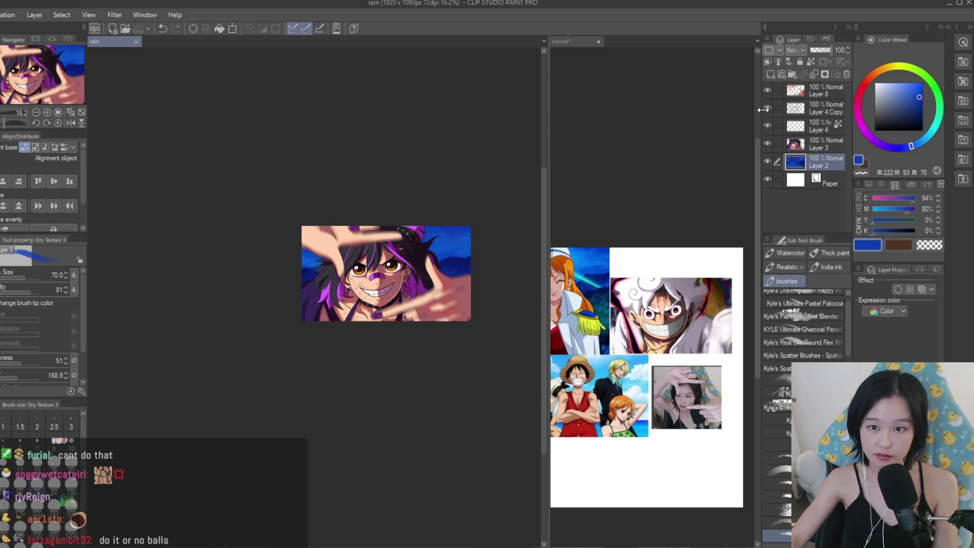
{"action": "left_click", "coordinate": [811, 108]}
{"action": "key", "text": "ctrl+plus"}
{"action": "key", "text": "ctrl+plus"}
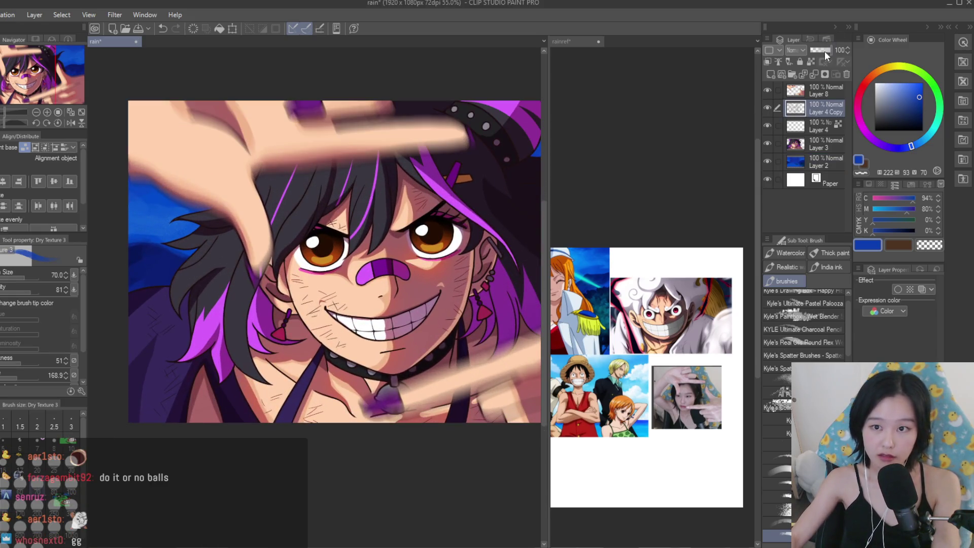
{"action": "key", "text": "ctrl+minus"}
{"action": "key", "text": "ctrl+minus"}
{"action": "key", "text": "ctrl+s"}
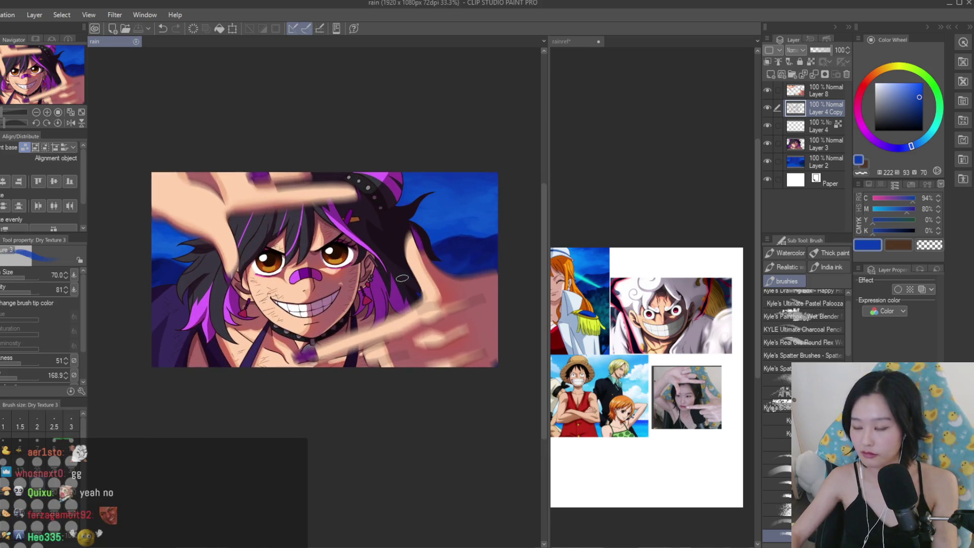
{"action": "key", "text": "ctrl+plus"}
{"action": "key", "text": "ctrl+minus"}
{"action": "key", "text": "ctrl+minus"}
{"action": "key", "text": "ctrl+plus"}
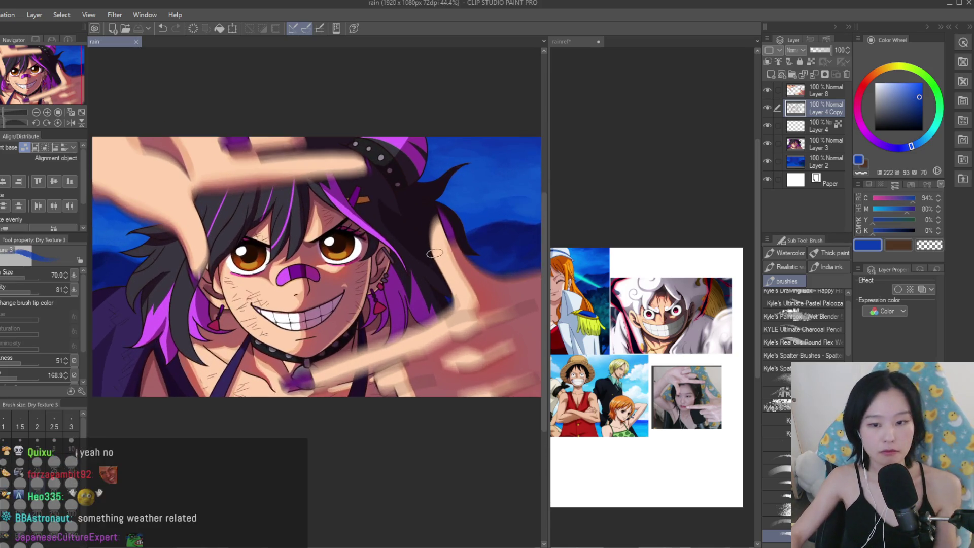
{"action": "key", "text": "ctrl+minus"}
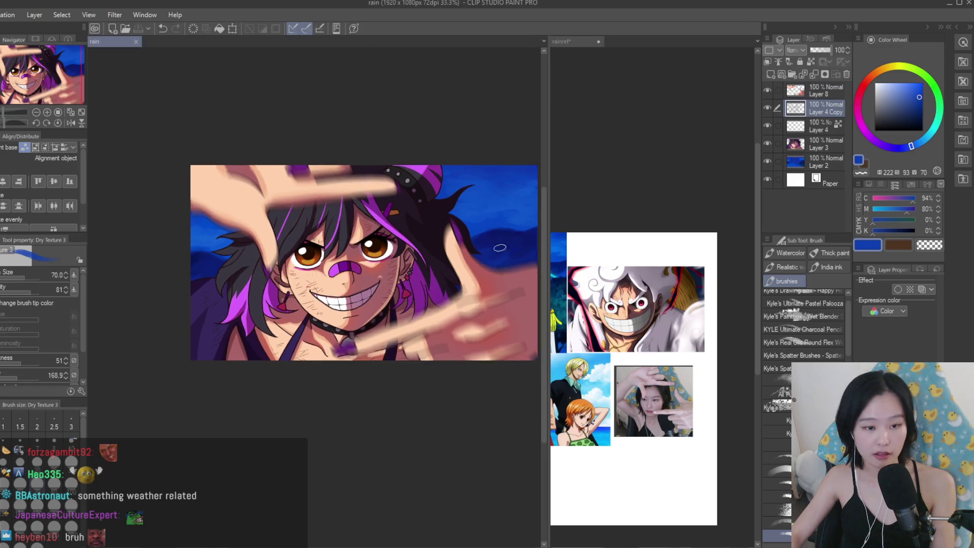
{"action": "key", "text": "ctrl+plus"}
Delete Layer 4 and add a new empty raster layer above Layer 3.
{"action": "left_click", "coordinate": [823, 126]}
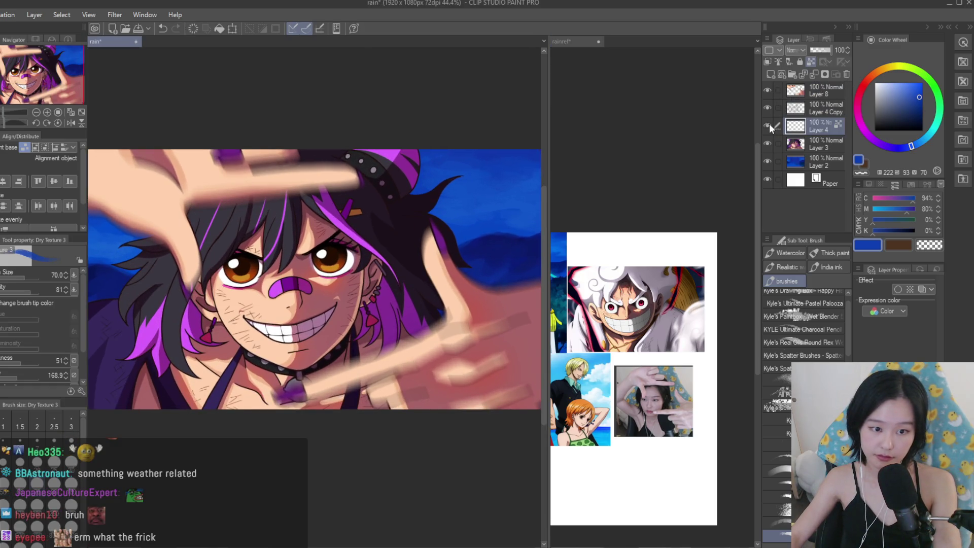
{"action": "key", "text": "Delete"}
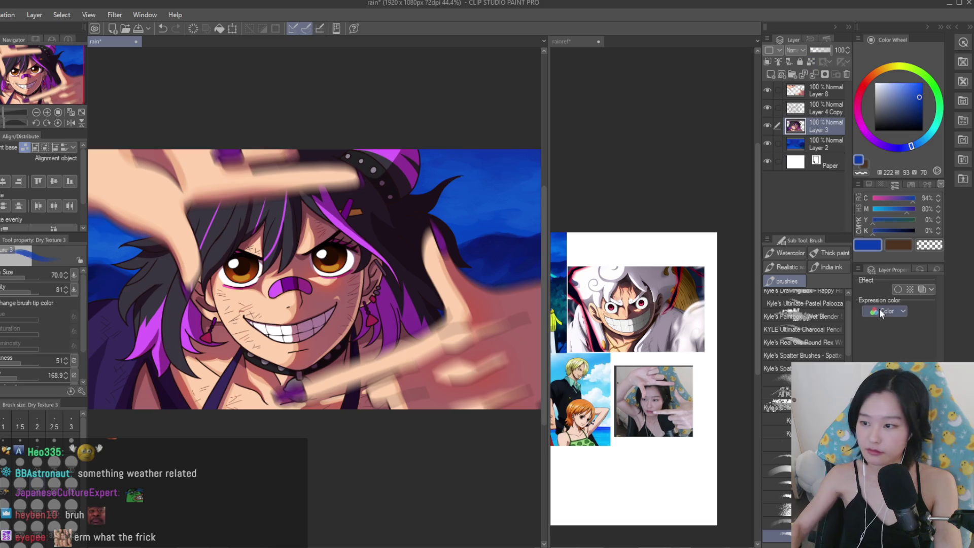
{"action": "key", "text": "ctrl+shift+n"}
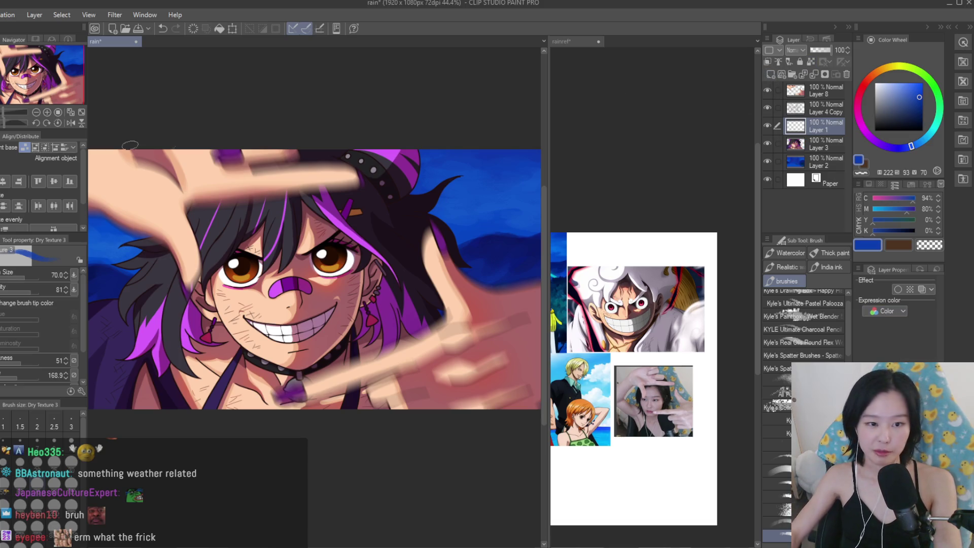
Choose the Turnip pen and set the drawing colour to black.
{"action": "key", "text": "p"}
{"action": "left_click", "coordinate": [642, 305]}
{"action": "scroll", "coordinate": [642, 305], "scroll_direction": "up", "scroll_amount": 3}
{"action": "scroll", "coordinate": [649, 304], "scroll_direction": "up", "scroll_amount": 3}
{"action": "scroll", "coordinate": [472, 175], "scroll_direction": "up", "scroll_amount": 2}
{"action": "left_click", "coordinate": [881, 116]}
{"action": "left_click_drag", "start_coordinate": [880, 115], "coordinate": [874, 131]}
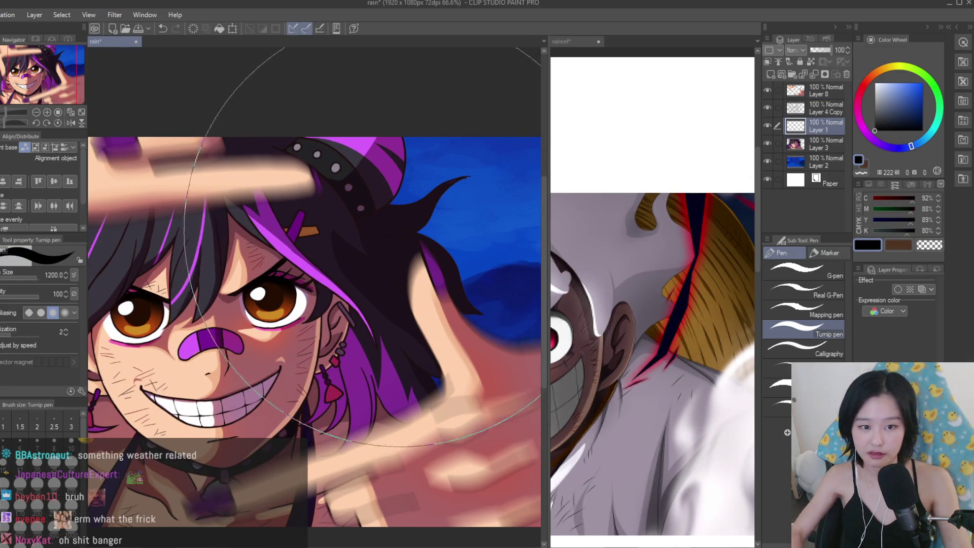
With Polyline selection, outline the sky sliver beside the hair past the ear.
{"action": "key", "text": "m"}
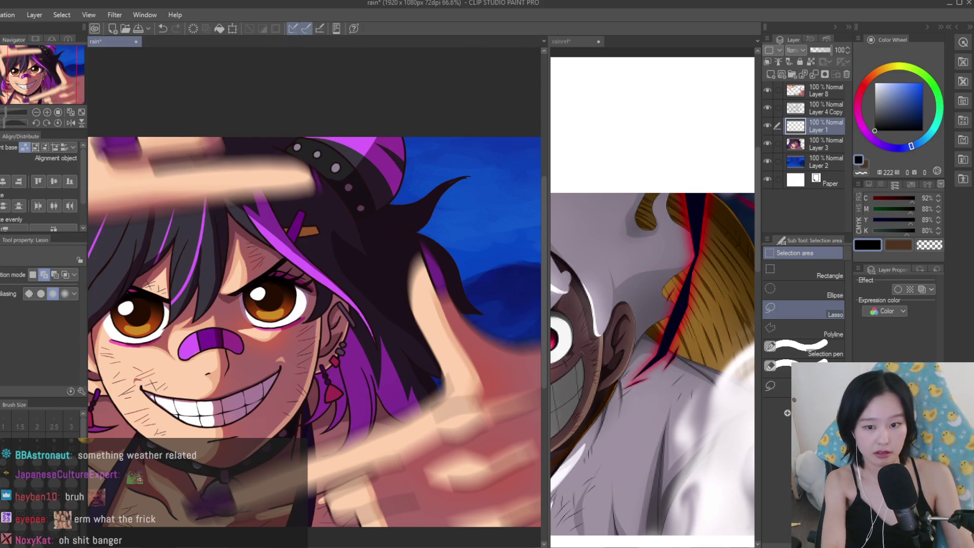
{"action": "left_click", "coordinate": [799, 329]}
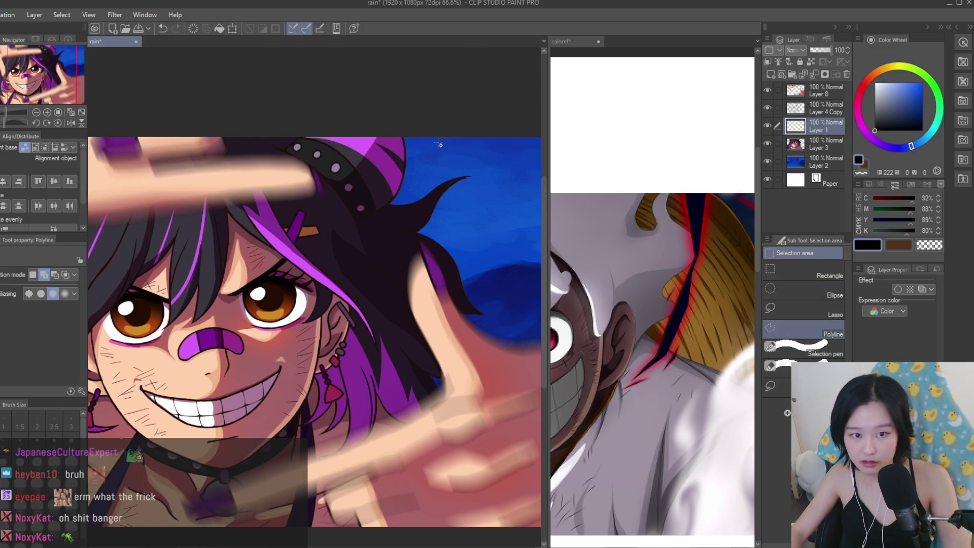
{"action": "left_click", "coordinate": [402, 112]}
{"action": "left_click", "coordinate": [447, 198]}
{"action": "left_click", "coordinate": [440, 246]}
{"action": "left_click", "coordinate": [412, 322]}
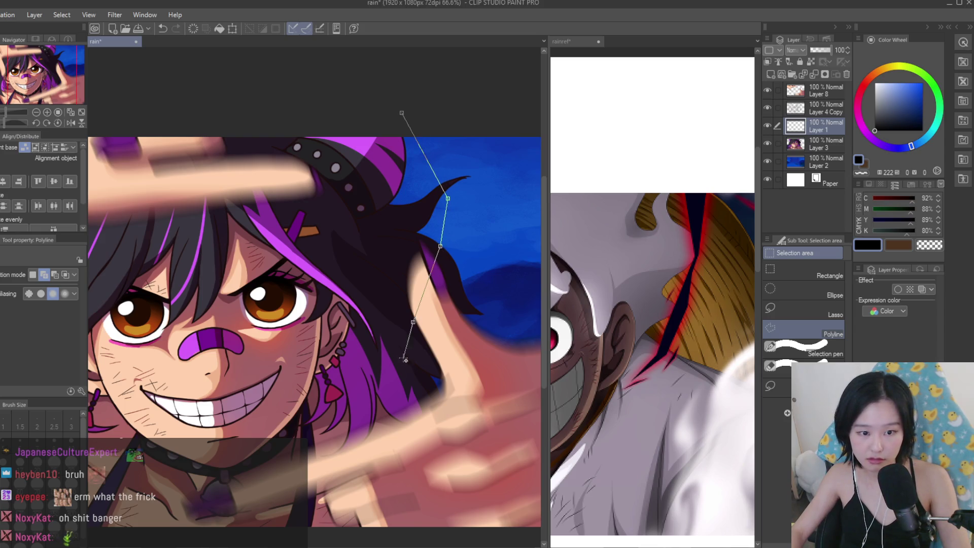
{"action": "left_click", "coordinate": [365, 365]}
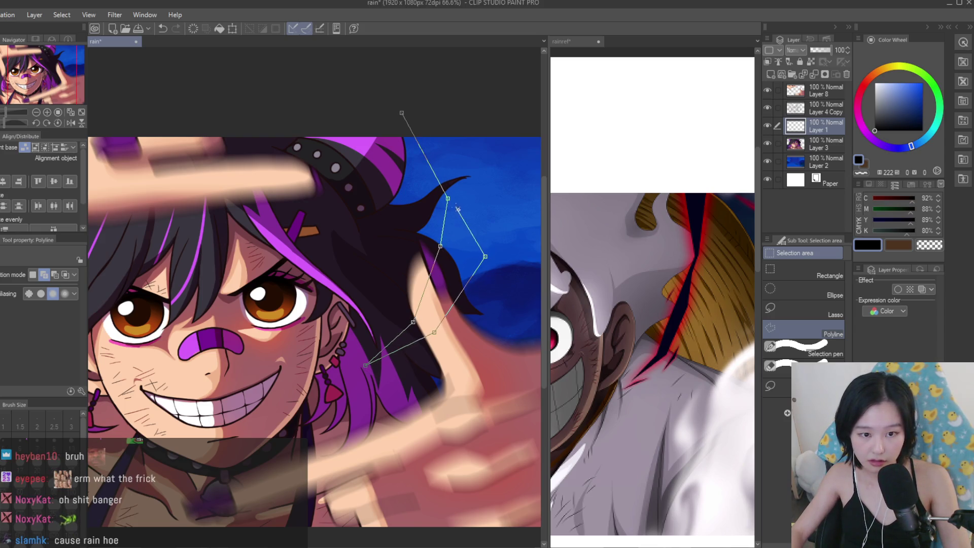
{"action": "left_click", "coordinate": [402, 112]}
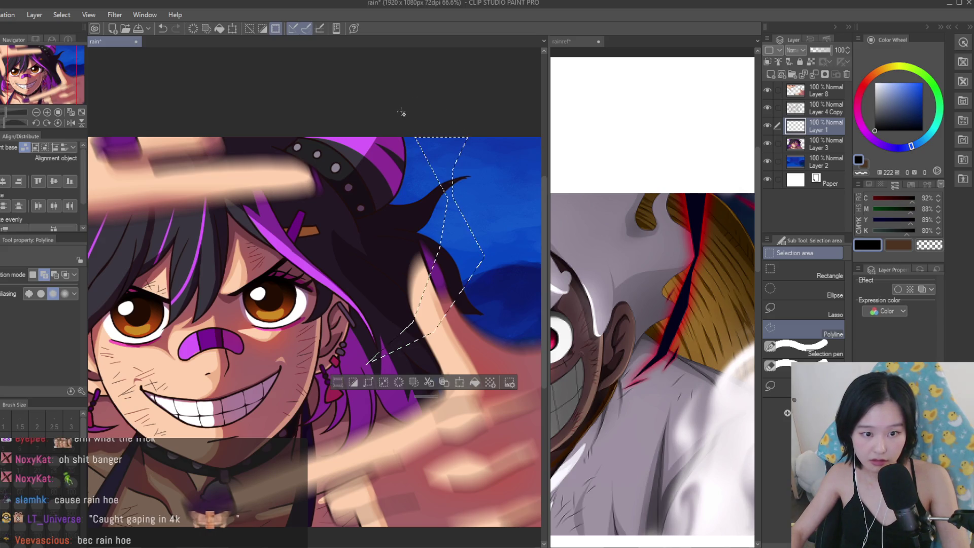
{"action": "scroll", "coordinate": [412, 320], "scroll_direction": "up", "scroll_amount": 5}
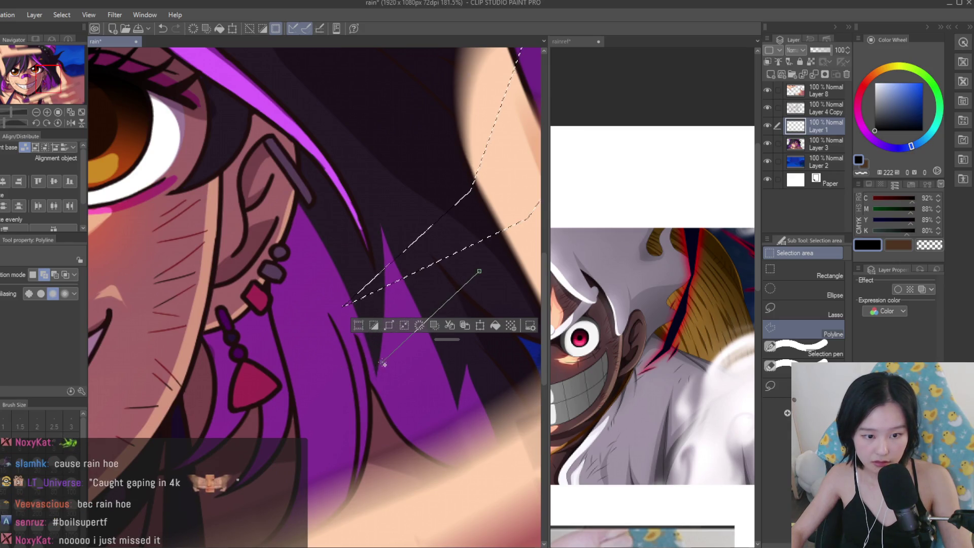
{"action": "left_click", "coordinate": [324, 366]}
{"action": "scroll", "coordinate": [324, 366], "scroll_direction": "down", "scroll_amount": 6}
{"action": "scroll", "coordinate": [652, 335], "scroll_direction": "down", "scroll_amount": 3}
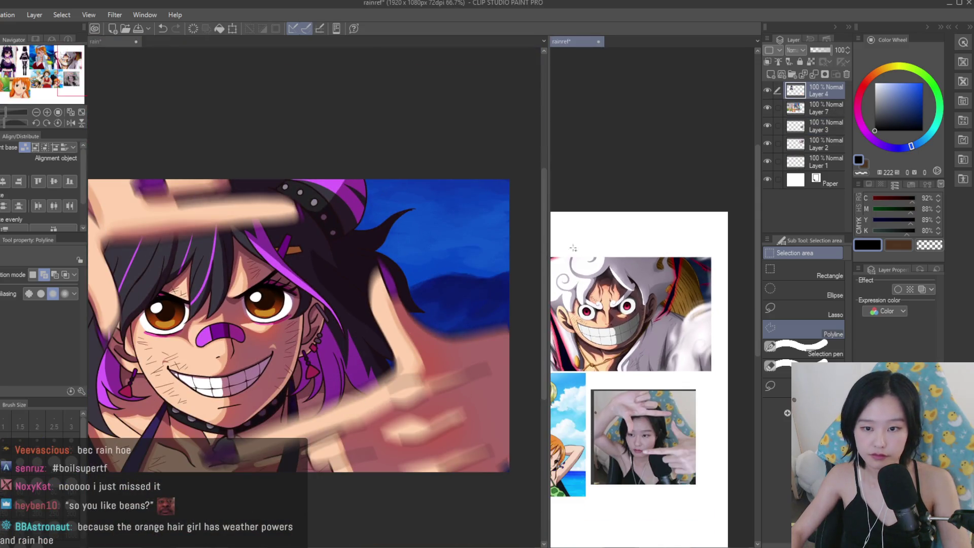
{"action": "scroll", "coordinate": [430, 190], "scroll_direction": "up", "scroll_amount": 4}
{"action": "left_click", "coordinate": [483, 308]}
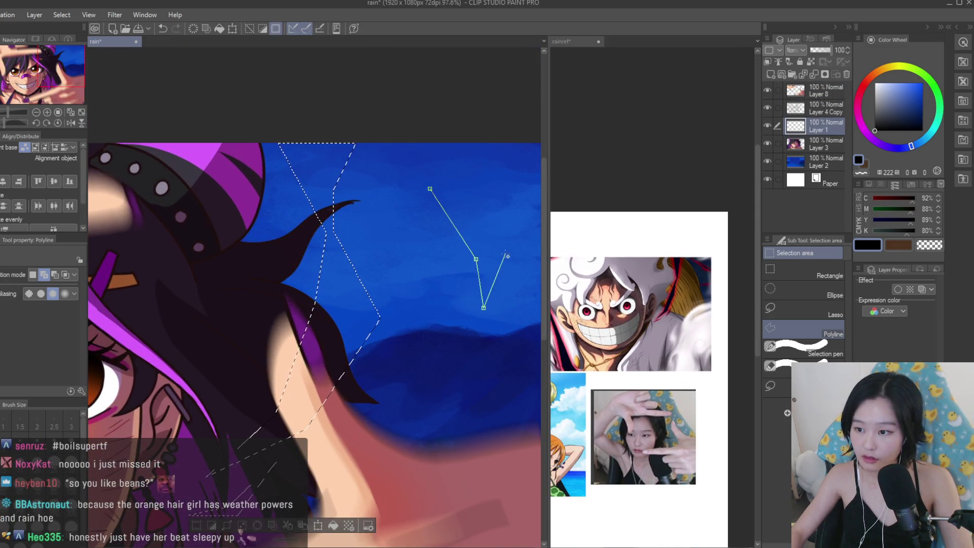
{"action": "double_click", "coordinate": [394, 166]}
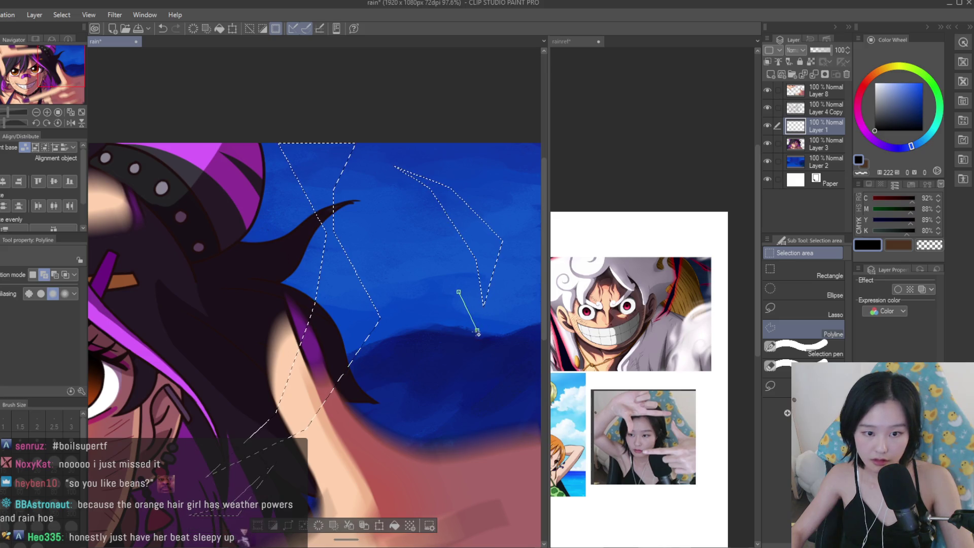
Add a polyline selection around the background gap by the hair.
{"action": "left_click", "coordinate": [477, 331]}
{"action": "scroll", "coordinate": [515, 299], "scroll_direction": "down", "scroll_amount": 5}
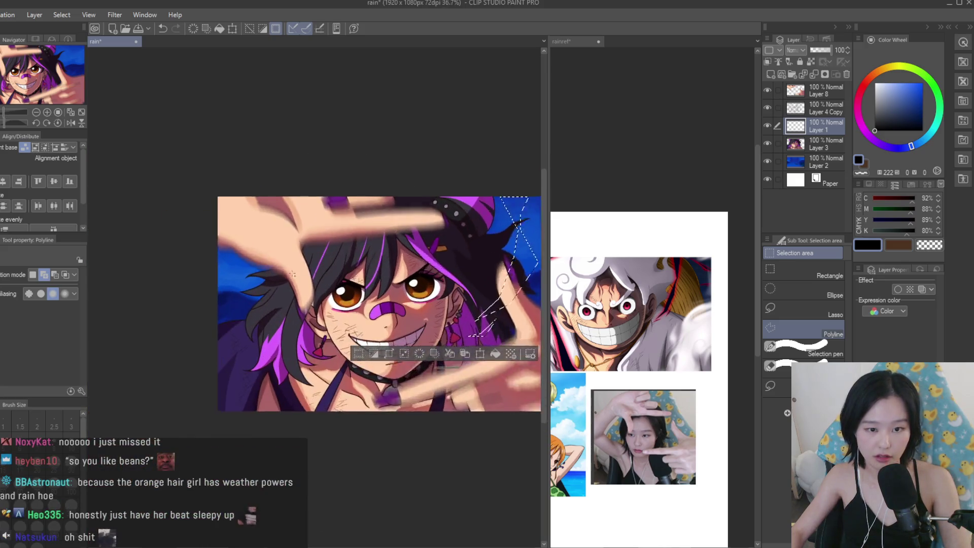
{"action": "scroll", "coordinate": [515, 299], "scroll_direction": "up", "scroll_amount": 3}
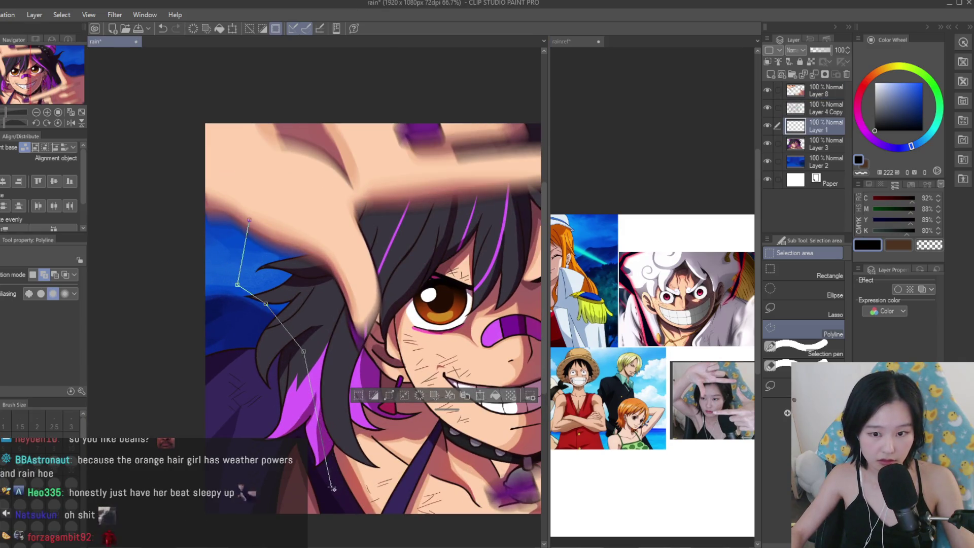
{"action": "double_click", "coordinate": [309, 498]}
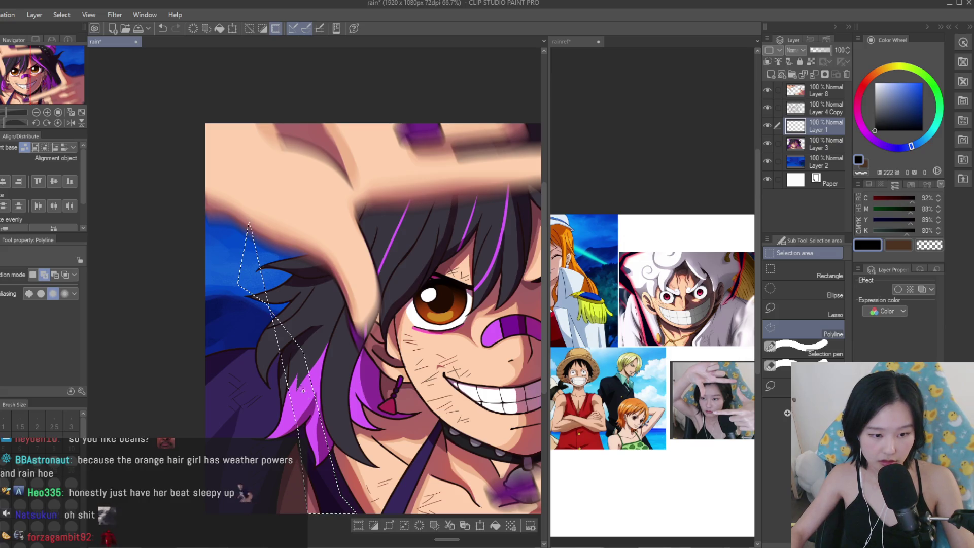
Outline another background sliver running up along the raised hand.
{"action": "scroll", "coordinate": [240, 281], "scroll_direction": "up", "scroll_amount": 3}
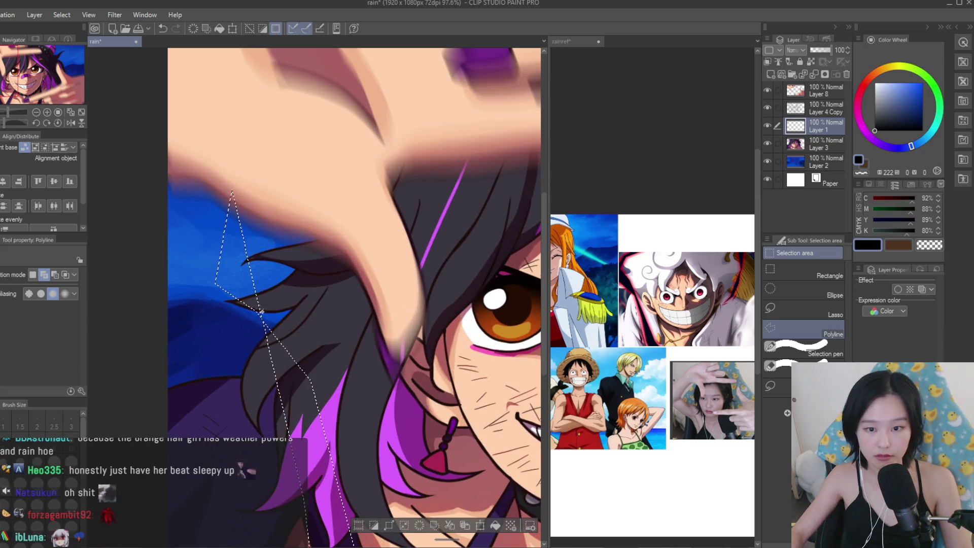
{"action": "scroll", "coordinate": [268, 191], "scroll_direction": "down", "scroll_amount": 4}
{"action": "scroll", "coordinate": [257, 245], "scroll_direction": "up", "scroll_amount": 4}
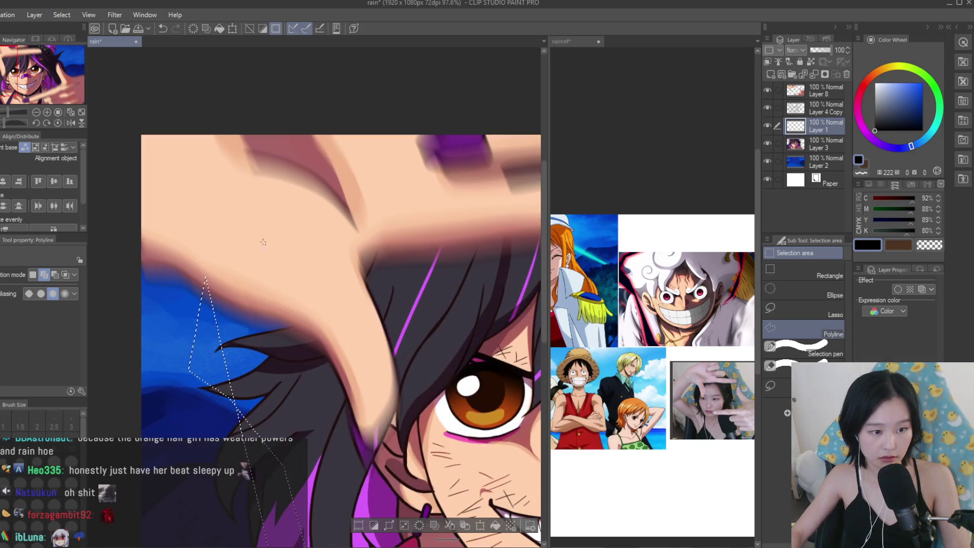
{"action": "left_click", "coordinate": [244, 346]}
{"action": "left_click", "coordinate": [236, 286]}
{"action": "left_click", "coordinate": [256, 218]}
{"action": "left_click", "coordinate": [285, 221]}
{"action": "scroll", "coordinate": [274, 254], "scroll_direction": "down", "scroll_amount": 2}
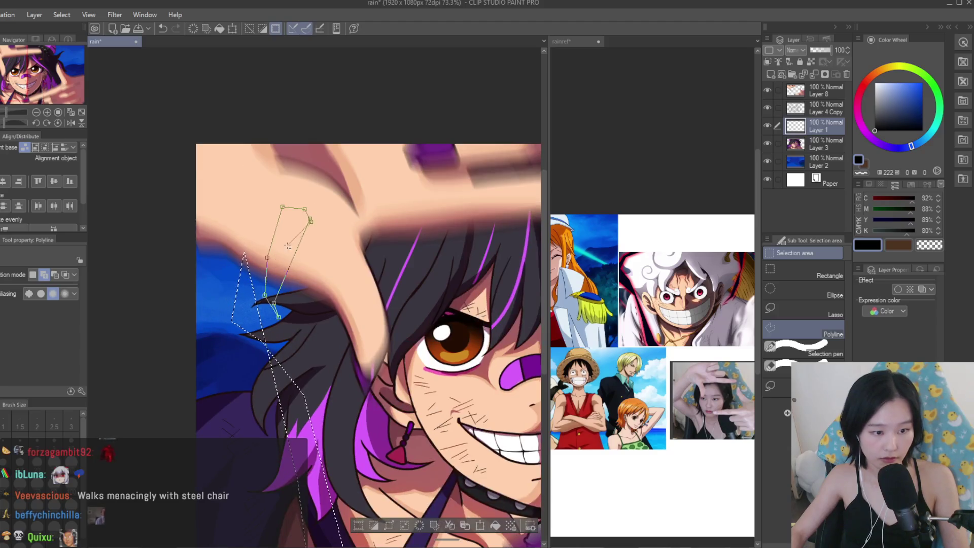
{"action": "scroll", "coordinate": [288, 261], "scroll_direction": "up", "scroll_amount": 2}
{"action": "double_click", "coordinate": [288, 261]}
Close a polyline selection around background near the left edge.
{"action": "scroll", "coordinate": [224, 335], "scroll_direction": "down", "scroll_amount": 1}
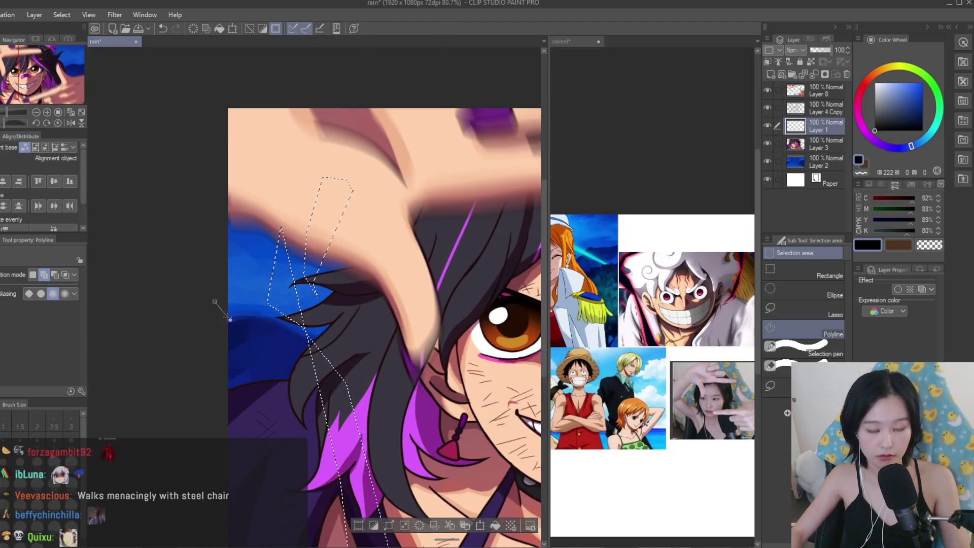
{"action": "left_click", "coordinate": [289, 353]}
{"action": "left_click", "coordinate": [195, 309]}
{"action": "double_click", "coordinate": [222, 301]}
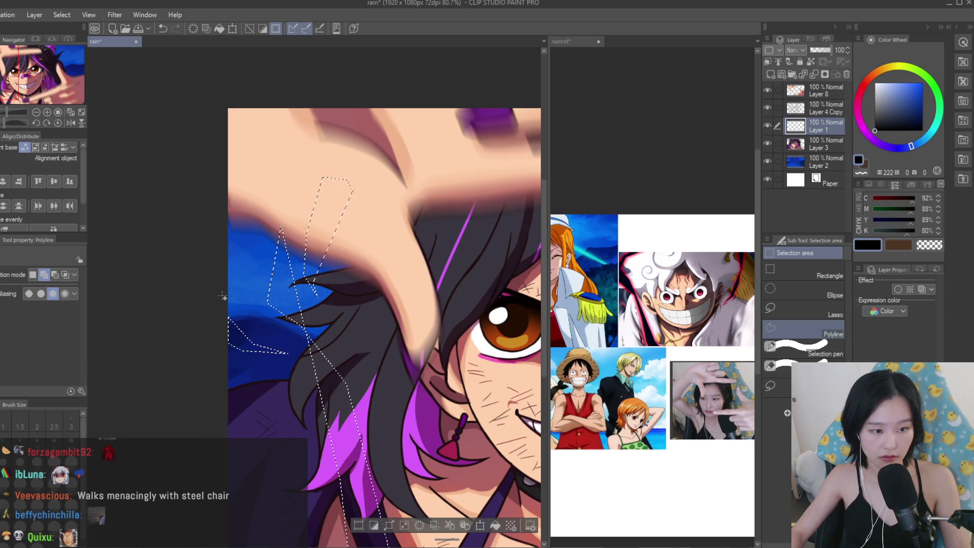
{"action": "scroll", "coordinate": [222, 301], "scroll_direction": "down", "scroll_amount": 4}
{"action": "scroll", "coordinate": [320, 264], "scroll_direction": "up", "scroll_amount": 2}
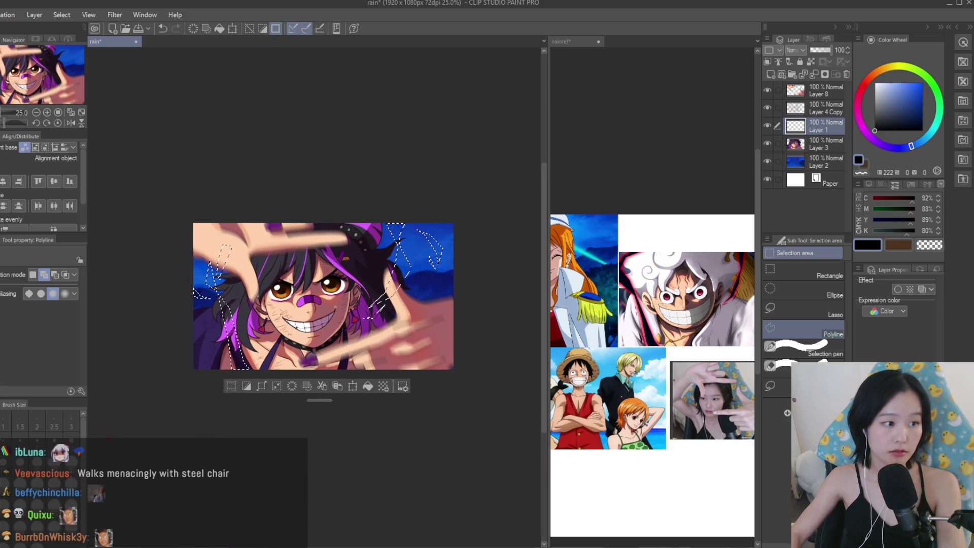
Fill the selected background slivers with black using the Turnip pen, then deselect.
{"action": "key", "text": "p"}
{"action": "scroll", "coordinate": [317, 310], "scroll_direction": "up", "scroll_amount": 1}
{"action": "left_click", "coordinate": [462, 241]}
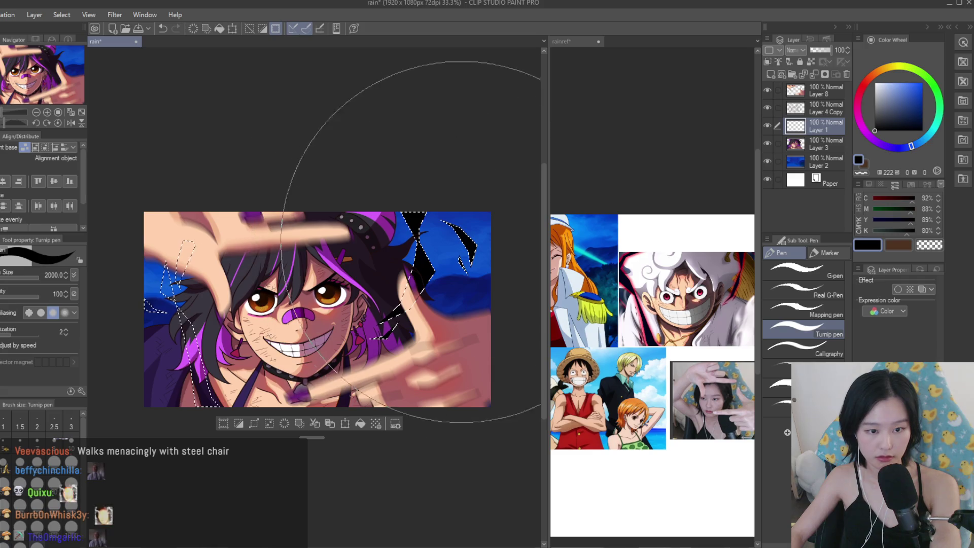
{"action": "key", "text": "ctrl+d"}
Duplicate Layer 1 as Layer 1 Copy and give the copy a 3.0 white border effect.
{"action": "scroll", "coordinate": [487, 274], "scroll_direction": "up", "scroll_amount": 1}
{"action": "scroll", "coordinate": [406, 280], "scroll_direction": "up", "scroll_amount": 1}
{"action": "scroll", "coordinate": [654, 264], "scroll_direction": "up", "scroll_amount": 3}
{"action": "scroll", "coordinate": [359, 294], "scroll_direction": "down", "scroll_amount": 3}
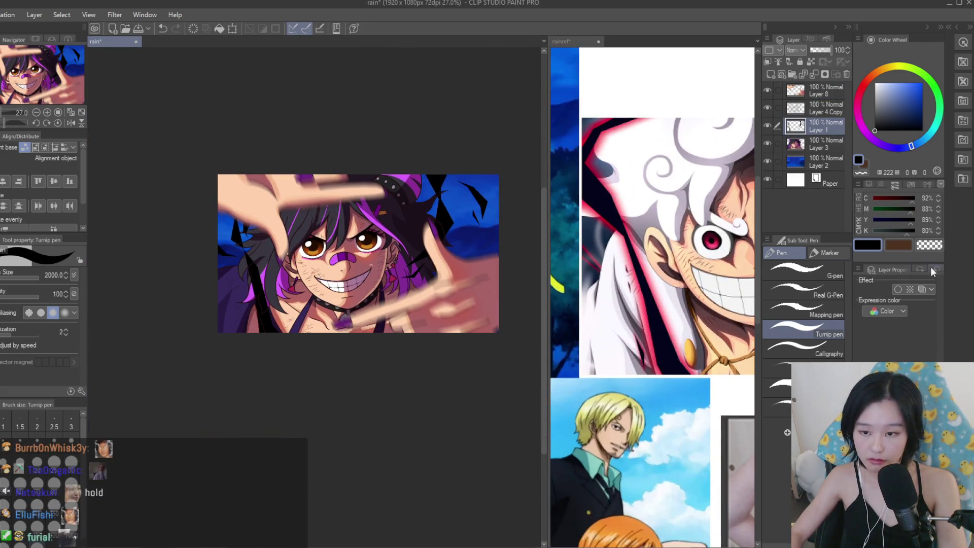
{"action": "left_click", "coordinate": [897, 290]}
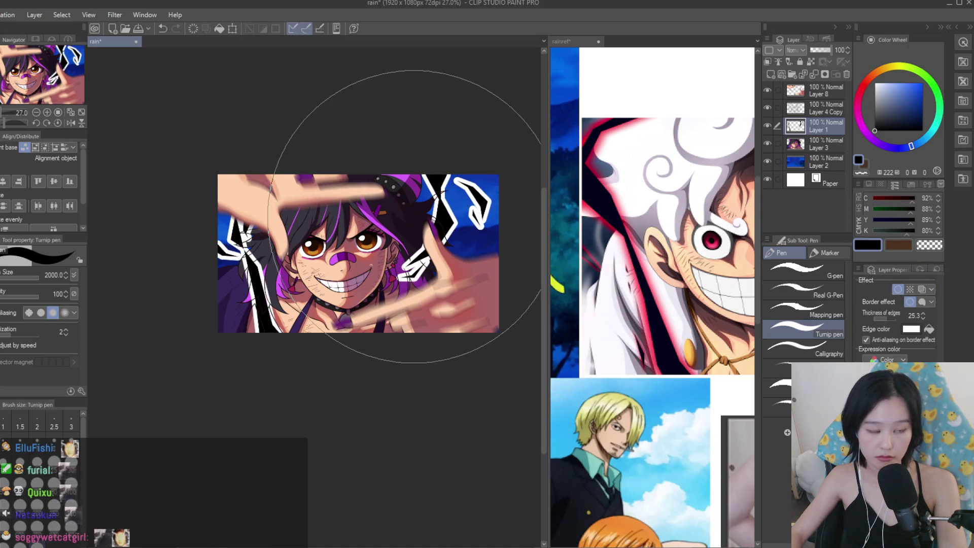
{"action": "scroll", "coordinate": [416, 239], "scroll_direction": "up", "scroll_amount": 2}
{"action": "scroll", "coordinate": [421, 219], "scroll_direction": "up", "scroll_amount": 1}
{"action": "key", "text": "ctrl+z"}
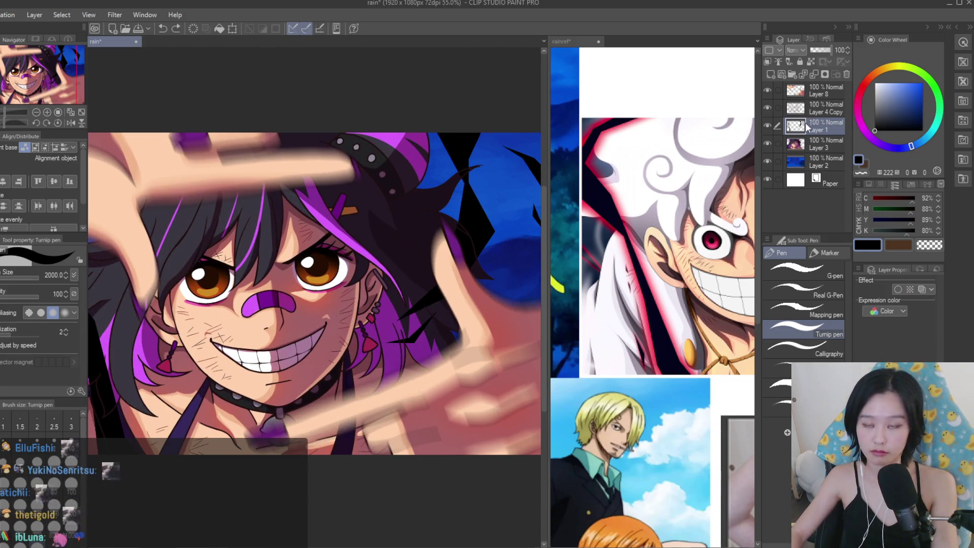
{"action": "left_click_drag", "start_coordinate": [805, 120], "coordinate": [770, 80]}
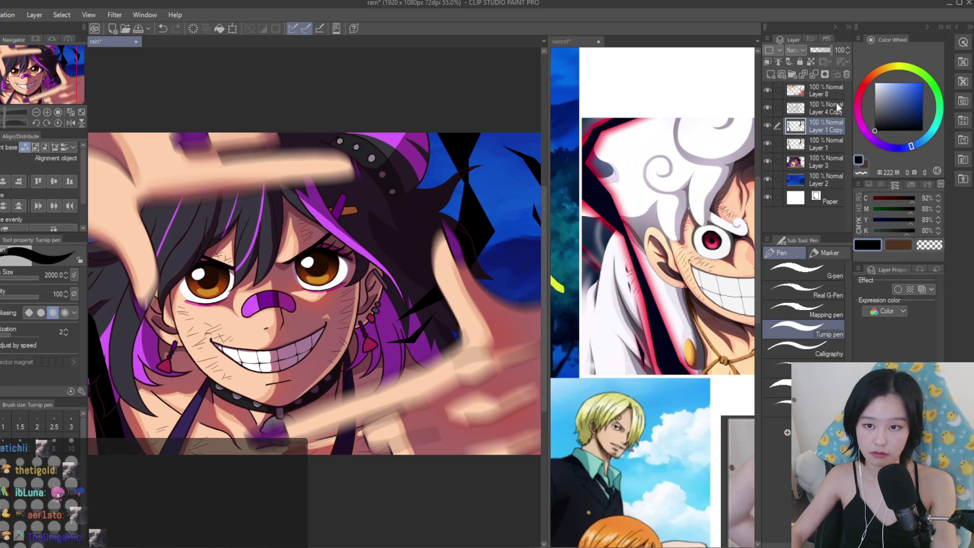
{"action": "left_click", "coordinate": [897, 290]}
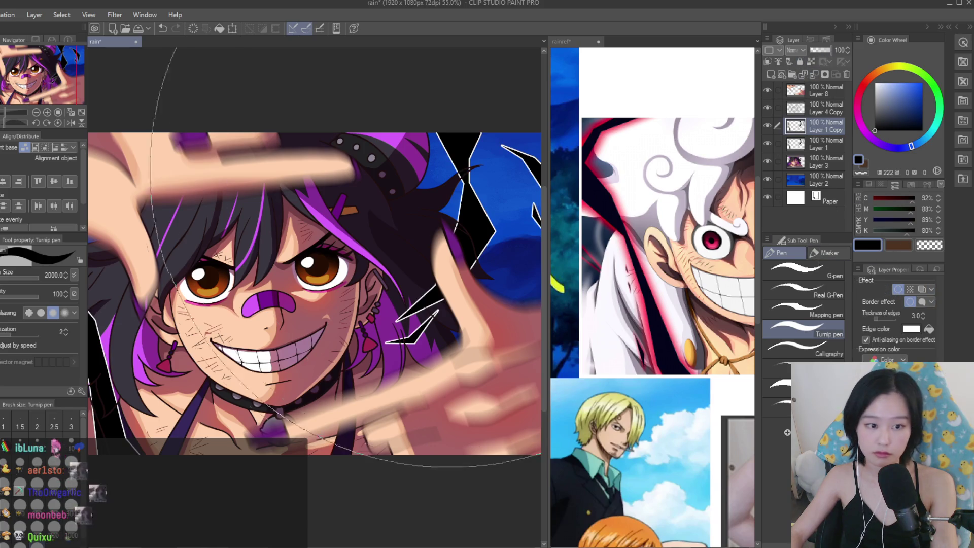
Thicken the border outline on Layer 1 Copy and move that layer below Layer 1.
{"action": "scroll", "coordinate": [315, 279], "scroll_direction": "down", "scroll_amount": 1}
{"action": "left_click_drag", "start_coordinate": [881, 315], "coordinate": [887, 315]}
{"action": "key", "text": "ctrl+z"}
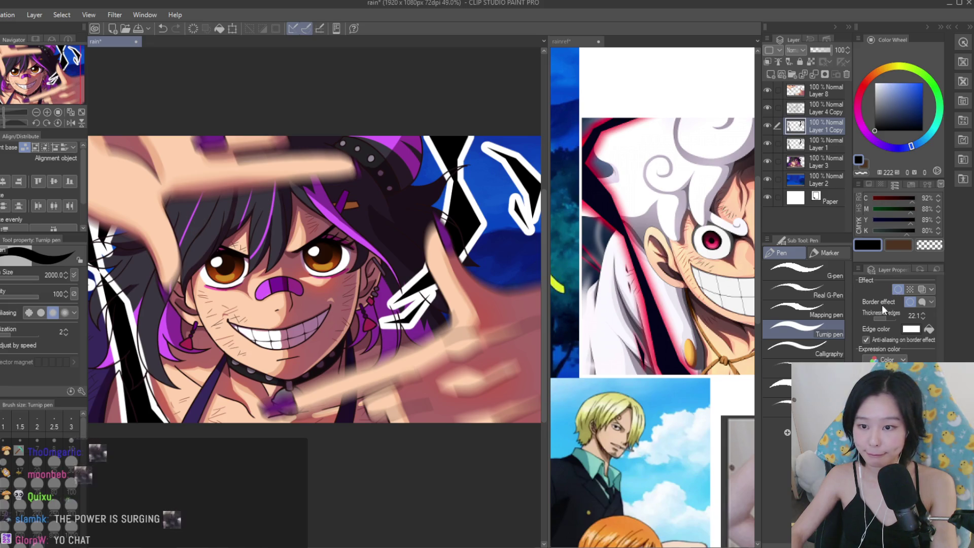
{"action": "left_click", "coordinate": [898, 290]}
{"action": "left_click_drag", "start_coordinate": [836, 158], "coordinate": [832, 152]}
{"action": "left_click", "coordinate": [921, 84]}
Recolour the outline a saturated pink using the colour wheel.
{"action": "mouse_move", "coordinate": [911, 146]}
{"action": "left_mouse_down"}
{"action": "mouse_move", "coordinate": [857, 114]}
{"action": "mouse_move", "coordinate": [873, 148]}
{"action": "mouse_move", "coordinate": [850, 111]}
{"action": "left_mouse_up"}
{"action": "left_click", "coordinate": [859, 118]}
{"action": "left_click", "coordinate": [314, 214]}
{"action": "scroll", "coordinate": [314, 263], "scroll_direction": "down", "scroll_amount": 2}
{"action": "scroll", "coordinate": [270, 177], "scroll_direction": "up", "scroll_amount": 1}
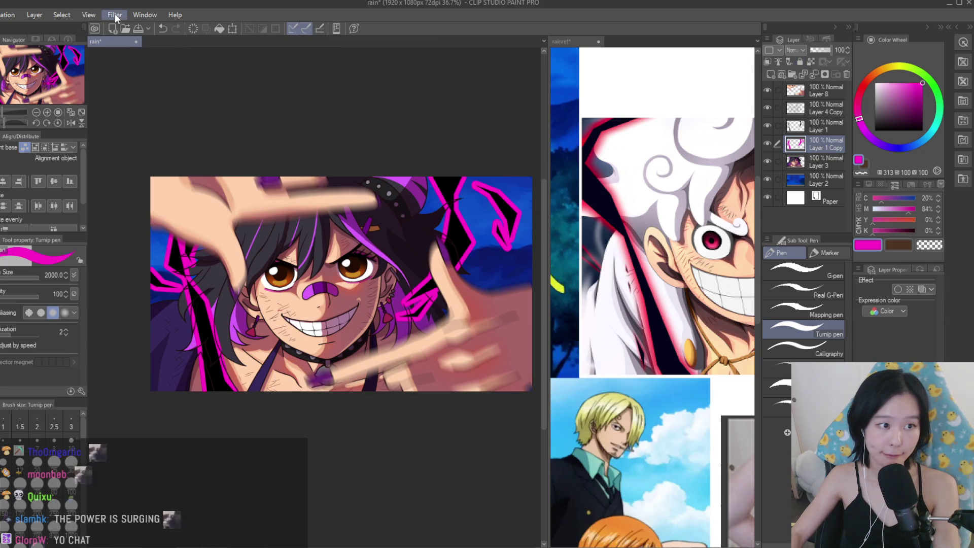
{"action": "key", "text": "Tab"}
Soften the pink outline into a glow.
{"action": "key", "text": "ctrl+y"}
{"action": "scroll", "coordinate": [395, 208], "scroll_direction": "down", "scroll_amount": 2}
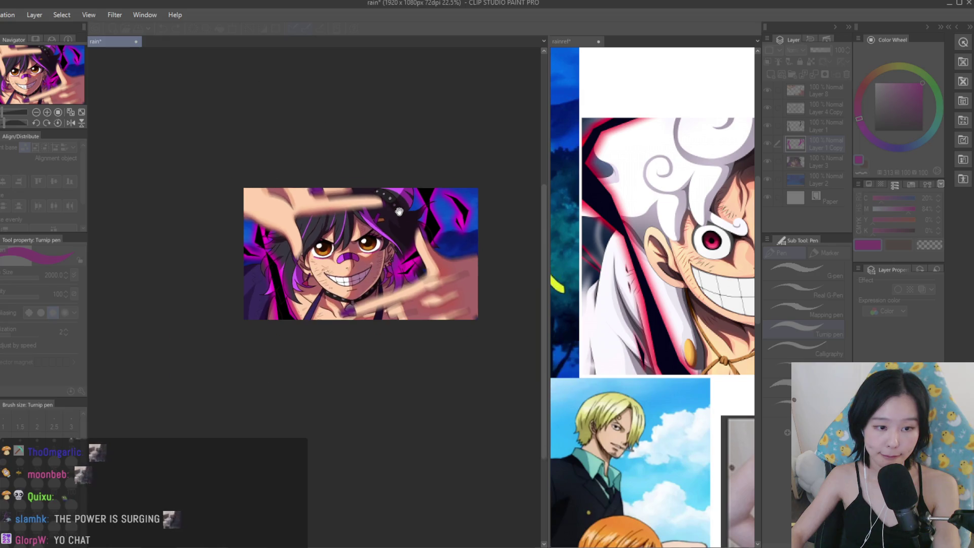
{"action": "scroll", "coordinate": [318, 198], "scroll_direction": "up", "scroll_amount": 2}
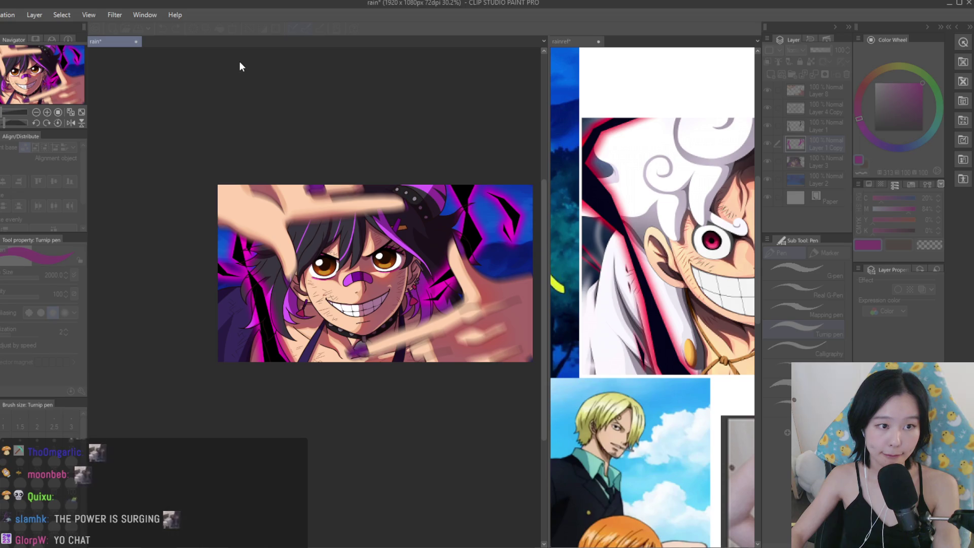
Move the black shapes and pink glow layers together above Layer 4 Copy, comparing with the glow hidden.
{"action": "left_click", "coordinate": [828, 144], "text": "ctrl"}
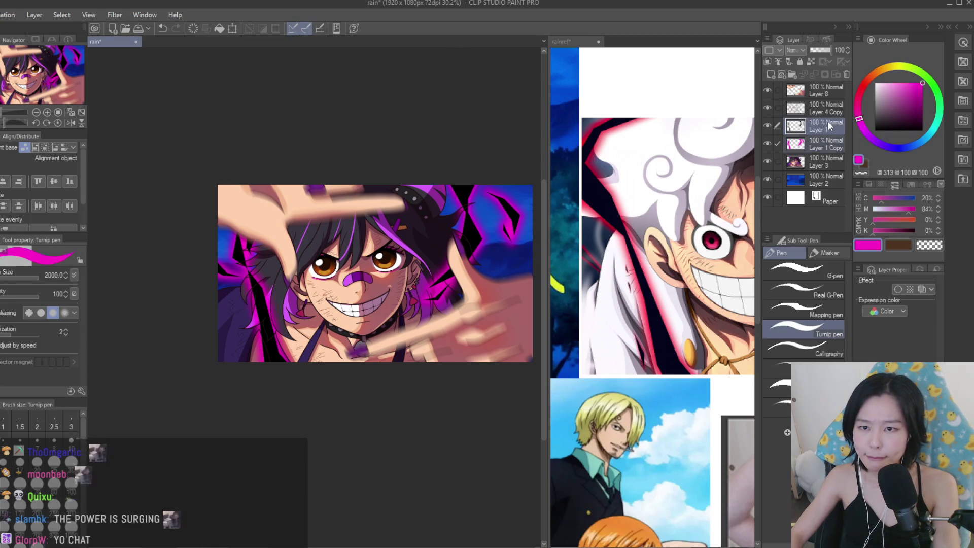
{"action": "left_click_drag", "start_coordinate": [826, 122], "coordinate": [832, 113]}
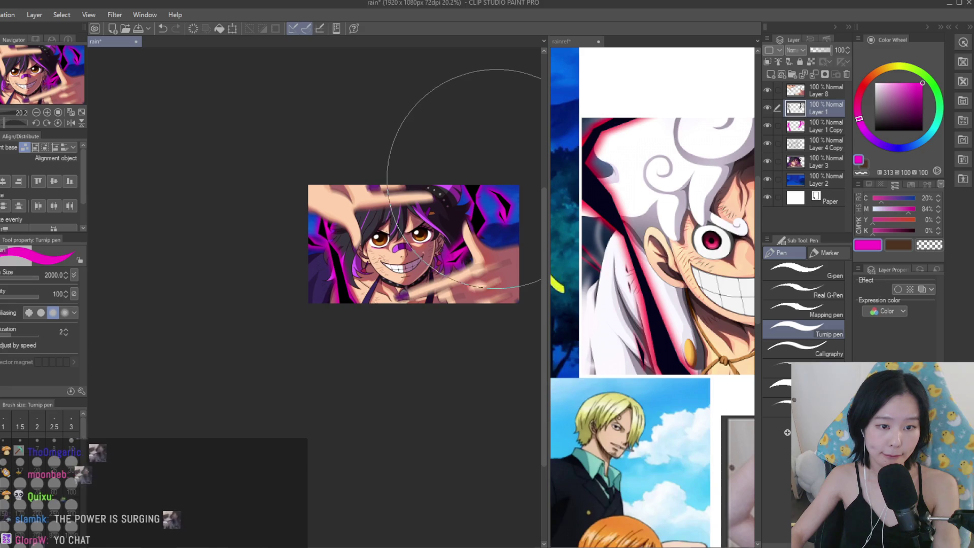
{"action": "left_click", "coordinate": [767, 126]}
{"action": "left_click", "coordinate": [767, 126]}
Lower the opacity of the glow layer, Layer 1 Copy, to 59%.
{"action": "left_click", "coordinate": [822, 126]}
{"action": "left_click_drag", "start_coordinate": [831, 50], "coordinate": [820, 50]}
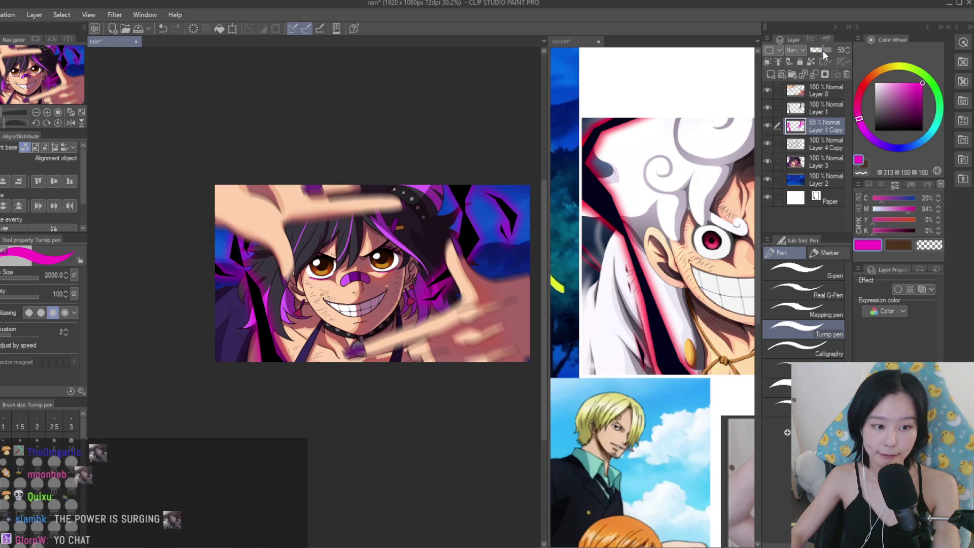
{"action": "scroll", "coordinate": [444, 167], "scroll_direction": "down", "scroll_amount": 3}
{"action": "scroll", "coordinate": [355, 208], "scroll_direction": "up", "scroll_amount": 2}
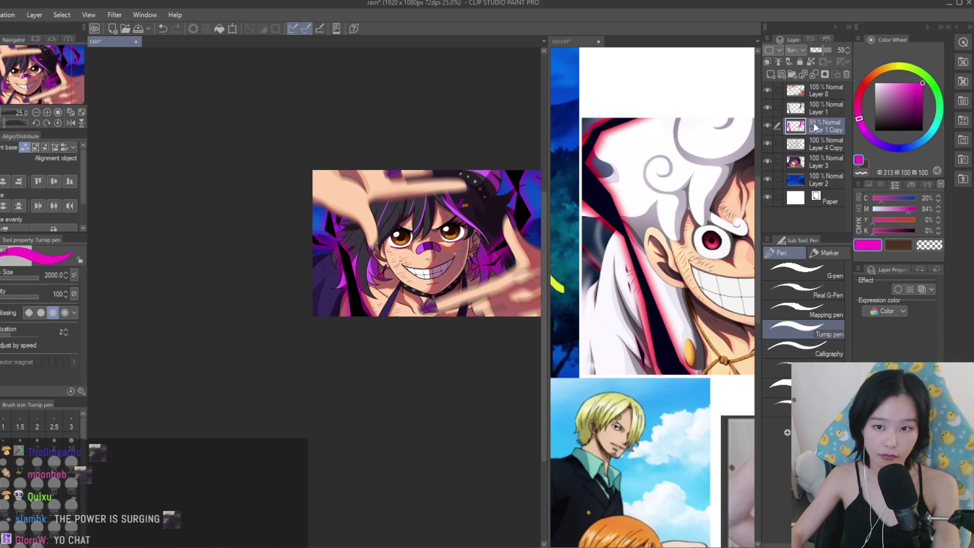
{"action": "scroll", "coordinate": [374, 207], "scroll_direction": "down", "scroll_amount": 3}
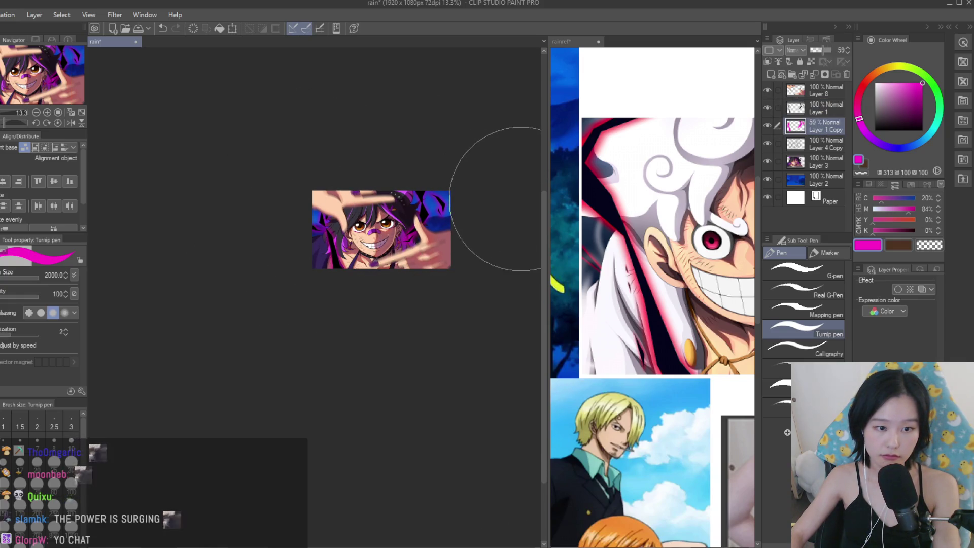
{"action": "scroll", "coordinate": [358, 217], "scroll_direction": "up", "scroll_amount": 3}
{"action": "scroll", "coordinate": [435, 196], "scroll_direction": "down", "scroll_amount": 2}
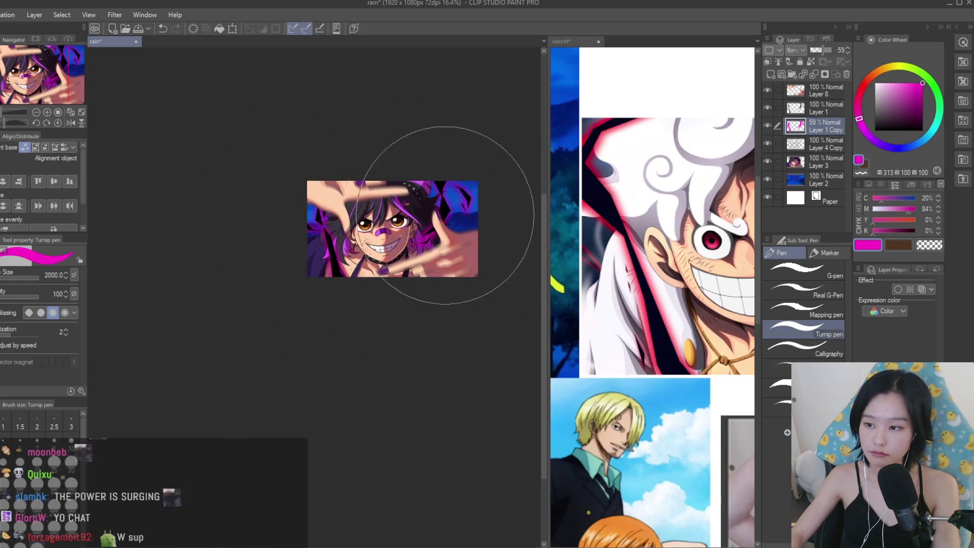
{"action": "scroll", "coordinate": [444, 226], "scroll_direction": "up", "scroll_amount": 4}
{"action": "scroll", "coordinate": [446, 228], "scroll_direction": "up", "scroll_amount": 1}
{"action": "scroll", "coordinate": [512, 213], "scroll_direction": "down", "scroll_amount": 2}
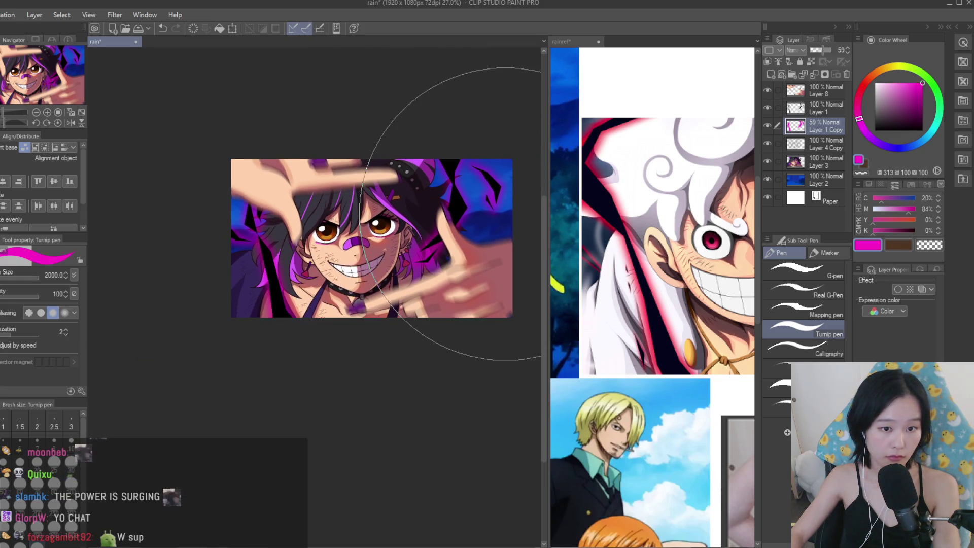
{"action": "scroll", "coordinate": [654, 456], "scroll_direction": "down", "scroll_amount": 2}
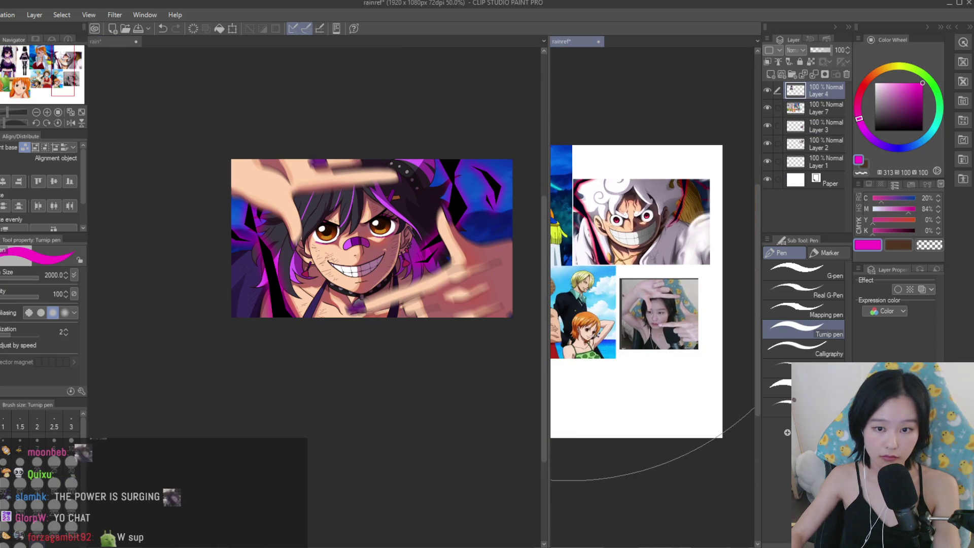
{"action": "scroll", "coordinate": [654, 466], "scroll_direction": "up", "scroll_amount": 1}
{"action": "scroll", "coordinate": [479, 187], "scroll_direction": "down", "scroll_amount": 1}
{"action": "scroll", "coordinate": [479, 187], "scroll_direction": "down", "scroll_amount": 1}
{"action": "scroll", "coordinate": [493, 191], "scroll_direction": "up", "scroll_amount": 2}
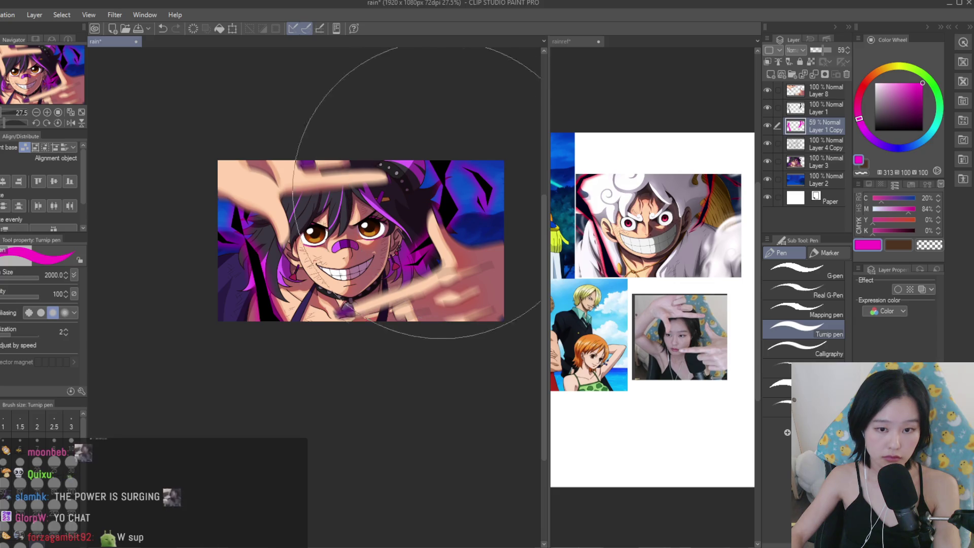
{"action": "scroll", "coordinate": [217, 250], "scroll_direction": "up", "scroll_amount": 2}
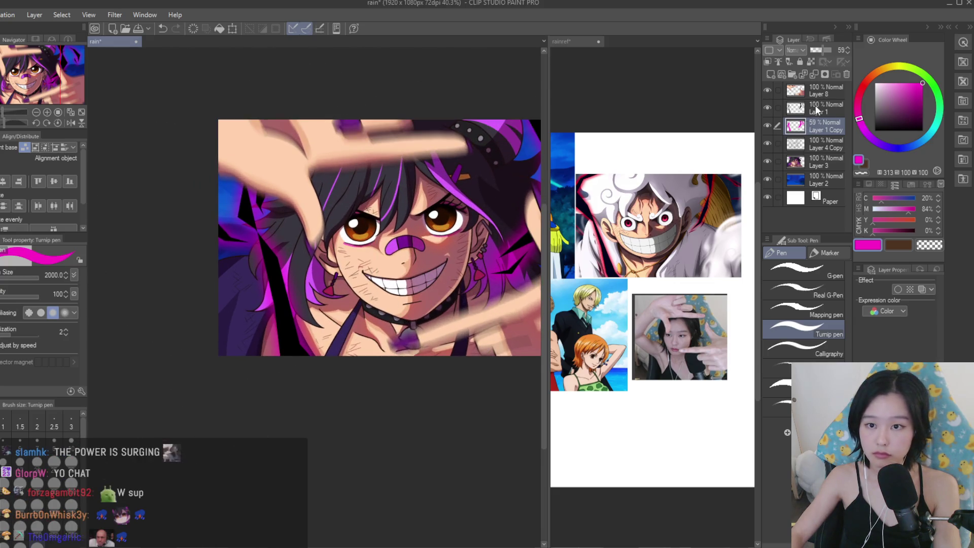
Trace a Polyline selection around the dark hair spike.
{"action": "key", "text": "m"}
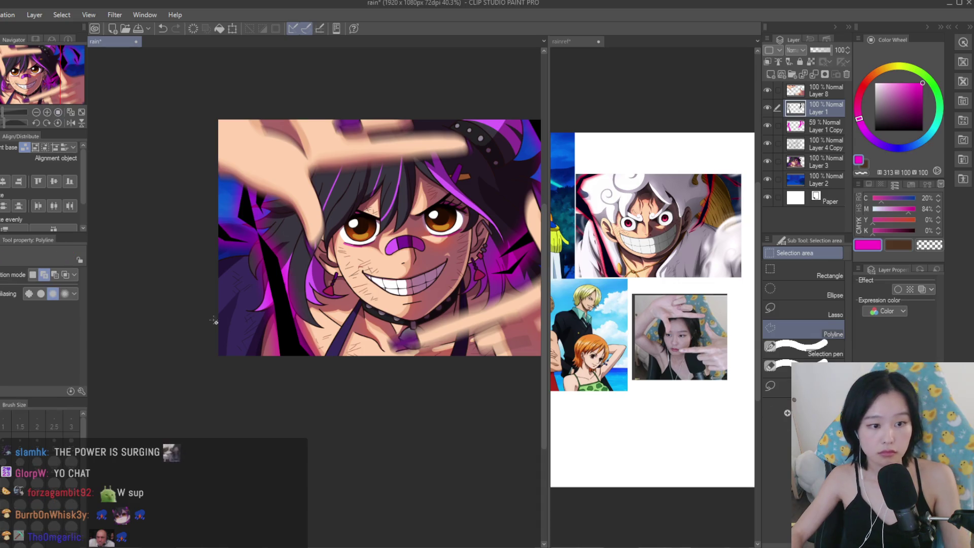
{"action": "scroll", "coordinate": [260, 193], "scroll_direction": "up", "scroll_amount": 5}
{"action": "left_click", "coordinate": [257, 190]}
{"action": "left_click", "coordinate": [317, 325]}
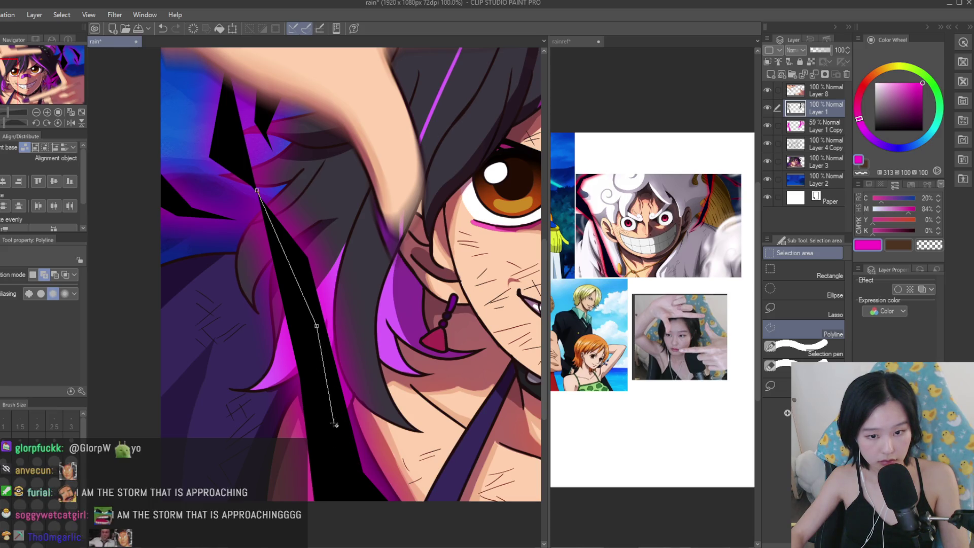
{"action": "left_click", "coordinate": [326, 443]}
{"action": "left_click", "coordinate": [366, 475]}
{"action": "left_click", "coordinate": [308, 225]}
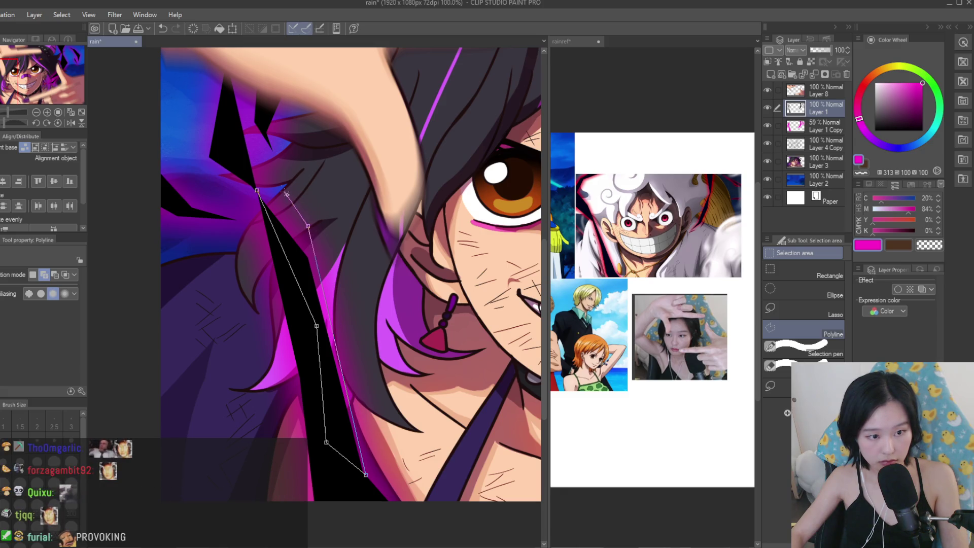
{"action": "left_click", "coordinate": [263, 191]}
Close a small Polyline selection in the lower hair, deselect, and make Layer 1 Copy the working layer.
{"action": "scroll", "coordinate": [404, 452], "scroll_direction": "down", "scroll_amount": 5}
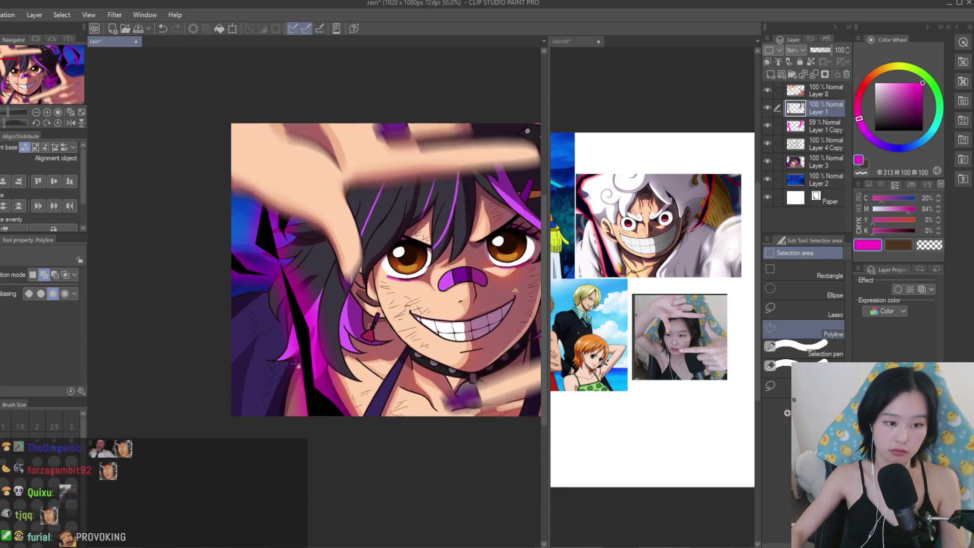
{"action": "scroll", "coordinate": [366, 474], "scroll_direction": "up", "scroll_amount": 7}
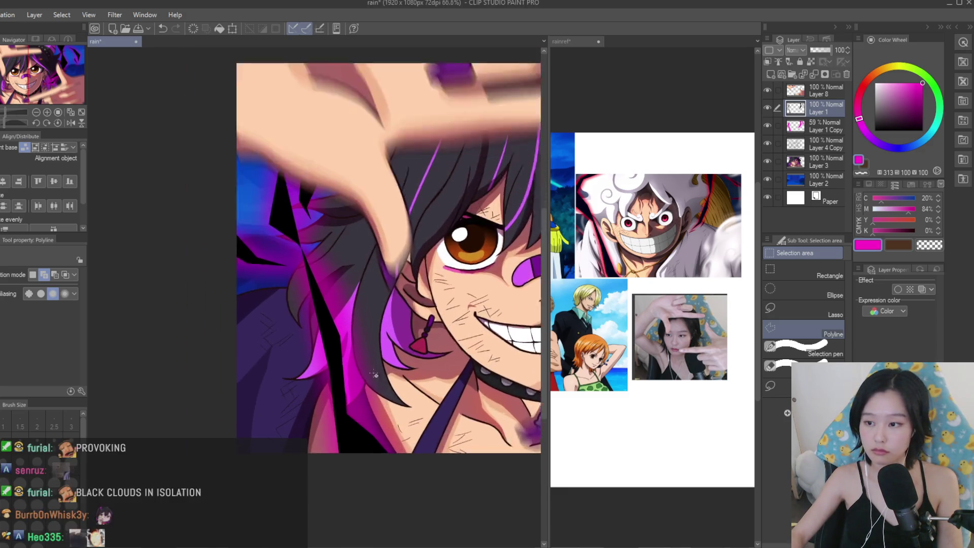
{"action": "left_click", "coordinate": [337, 416]}
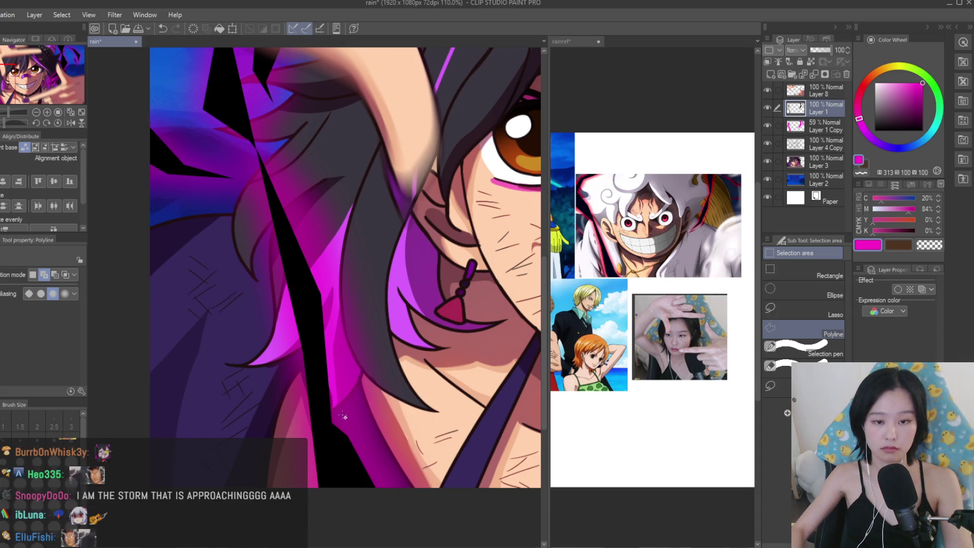
{"action": "left_click", "coordinate": [328, 475]}
{"action": "left_click", "coordinate": [289, 459]}
{"action": "left_click", "coordinate": [305, 419]}
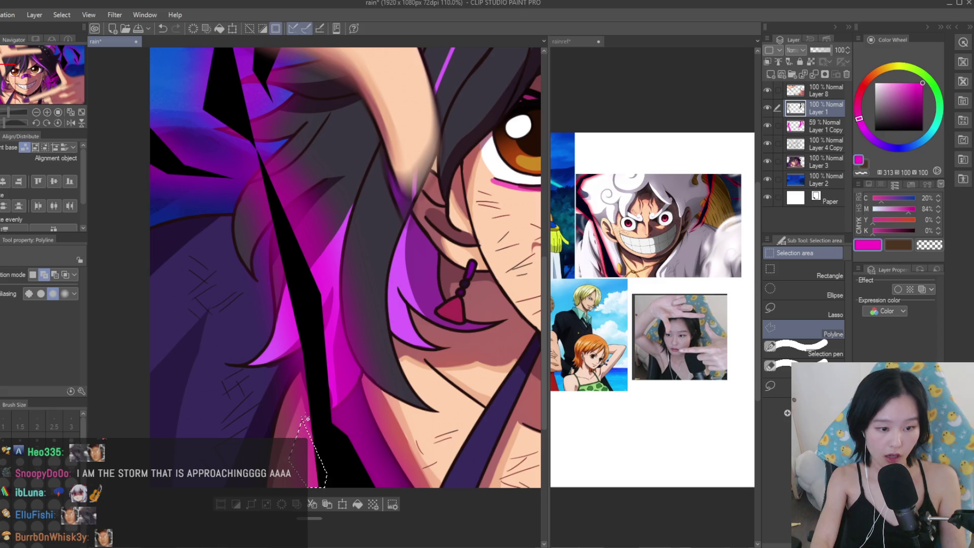
{"action": "key", "text": "ctrl+d"}
{"action": "left_click", "coordinate": [822, 144]}
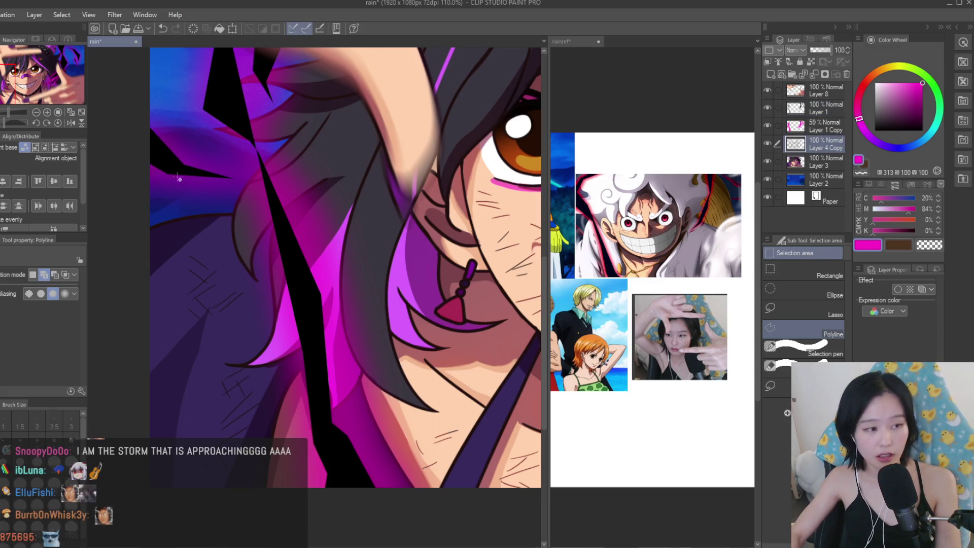
{"action": "left_click", "coordinate": [821, 126]}
Switch to the soft airbrush and reduce its size to 80.
{"action": "key", "text": "b"}
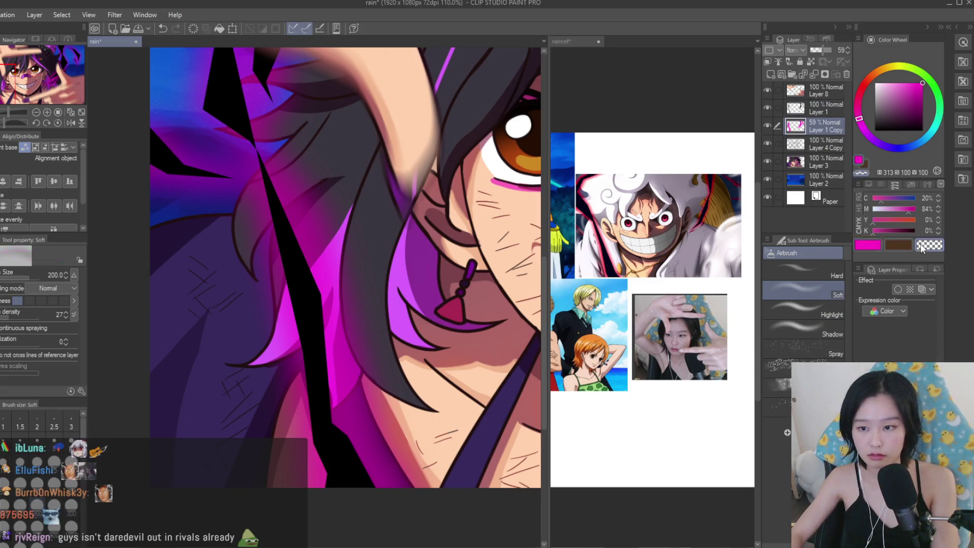
{"action": "scroll", "coordinate": [372, 358], "scroll_direction": "down", "scroll_amount": 2}
{"action": "key", "text": "bracketleft"}
{"action": "key", "text": "bracketleft"}
{"action": "key", "text": "bracketleft"}
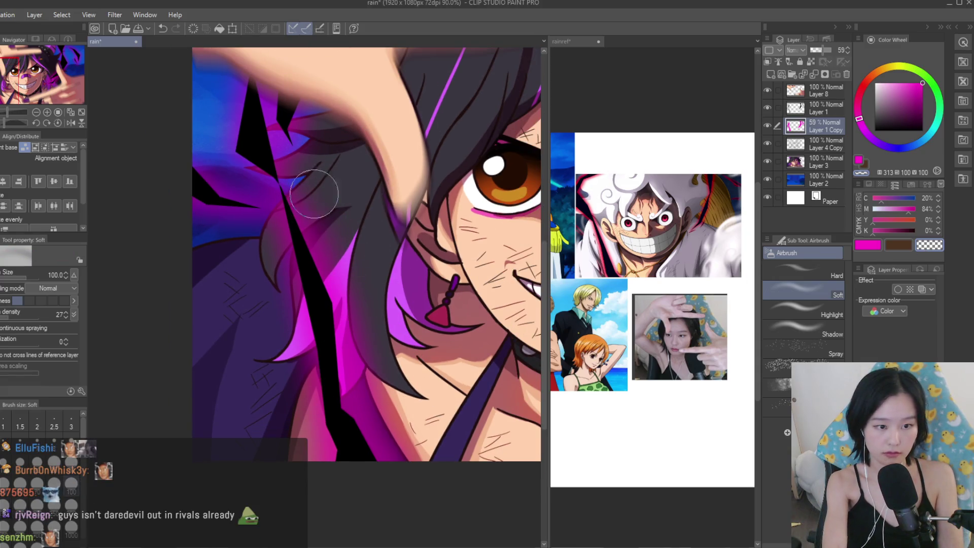
{"action": "key", "text": "bracketleft"}
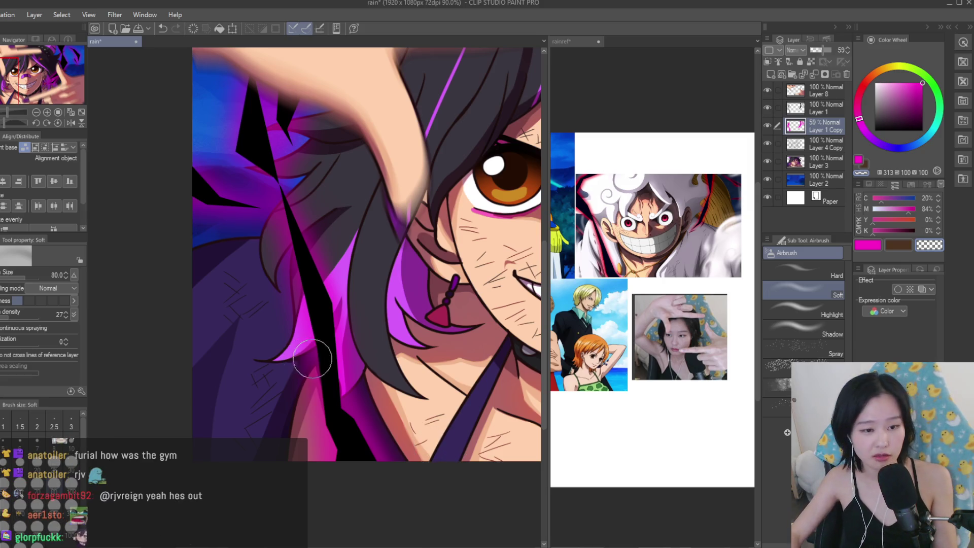
{"action": "scroll", "coordinate": [289, 309], "scroll_direction": "down", "scroll_amount": 2}
{"action": "scroll", "coordinate": [297, 372], "scroll_direction": "down", "scroll_amount": 2}
{"action": "scroll", "coordinate": [296, 371], "scroll_direction": "down", "scroll_amount": 1}
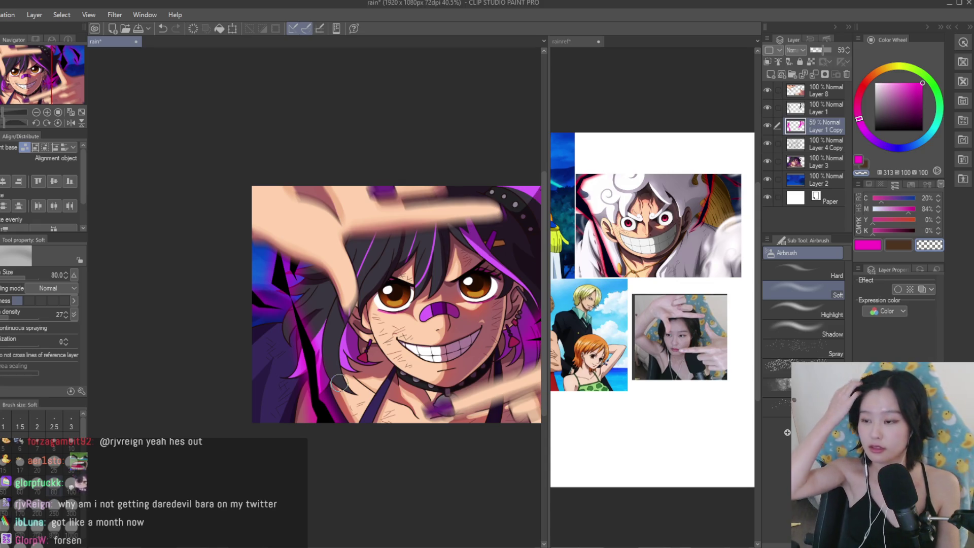
{"action": "scroll", "coordinate": [481, 277], "scroll_direction": "down", "scroll_amount": 2}
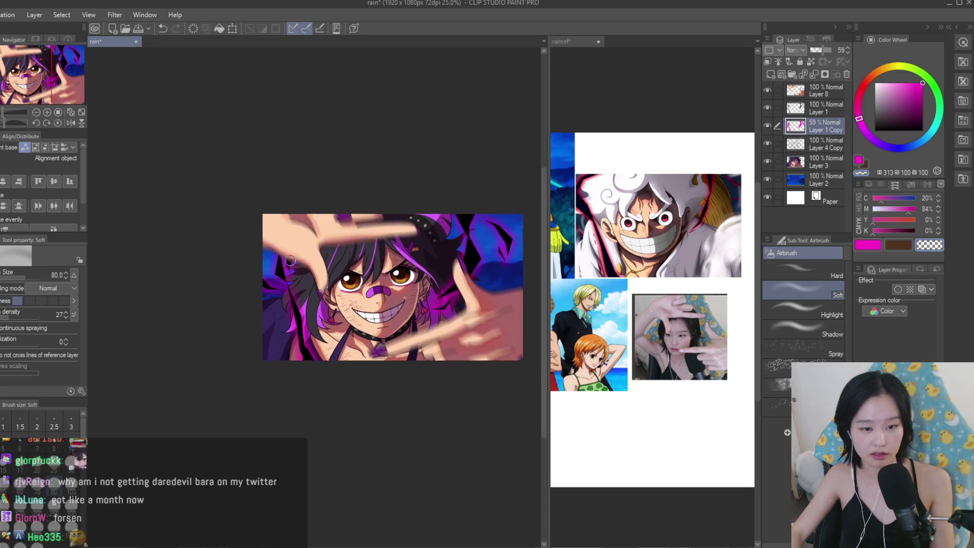
{"action": "scroll", "coordinate": [481, 277], "scroll_direction": "up", "scroll_amount": 1}
{"action": "scroll", "coordinate": [530, 231], "scroll_direction": "up", "scroll_amount": 4}
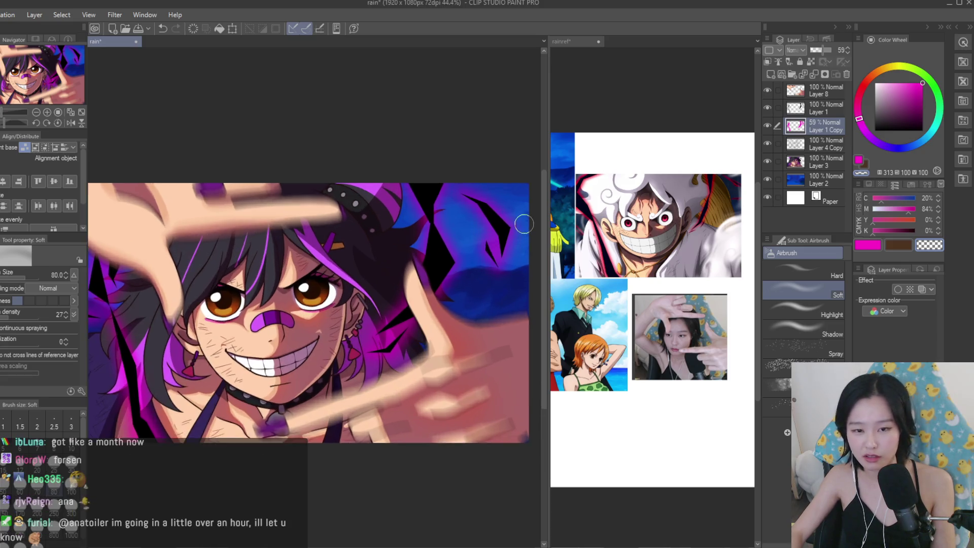
Airbrush a pink glow over the blue background at the upper right.
{"action": "left_click", "coordinate": [921, 84]}
{"action": "scroll", "coordinate": [469, 185], "scroll_direction": "up", "scroll_amount": 3}
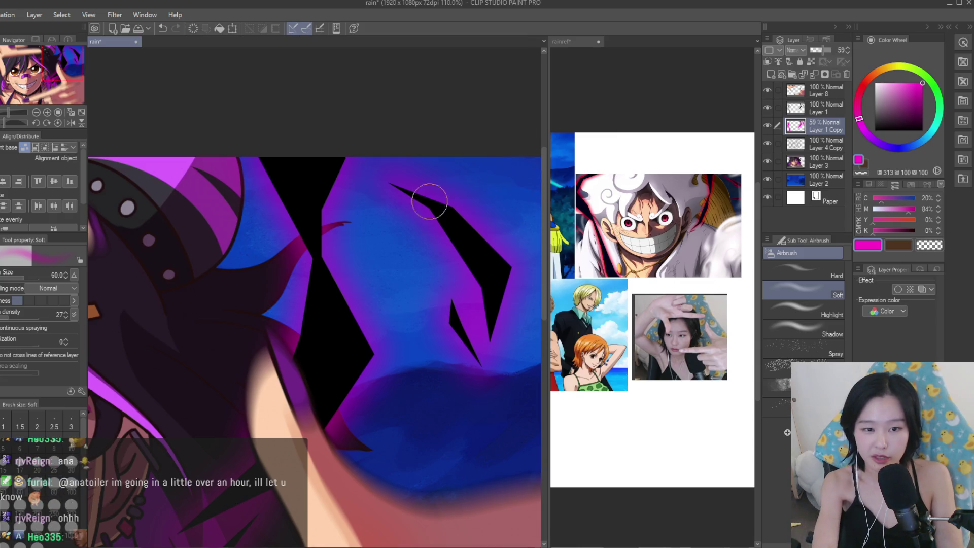
{"action": "left_click_drag", "start_coordinate": [467, 225], "coordinate": [414, 199]}
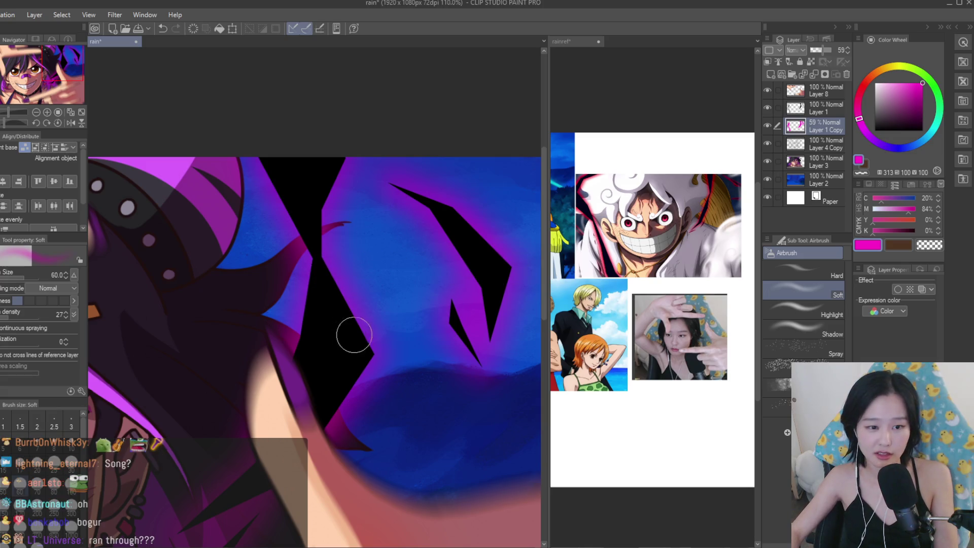
{"action": "scroll", "coordinate": [314, 252], "scroll_direction": "down", "scroll_amount": 5}
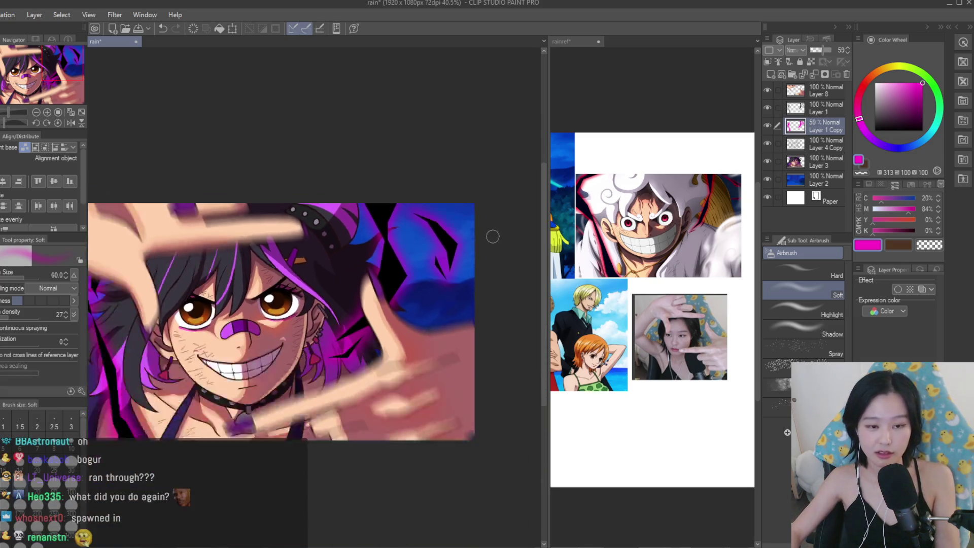
Save the illustration with Ctrl+S.
{"action": "key", "text": "ctrl+s"}
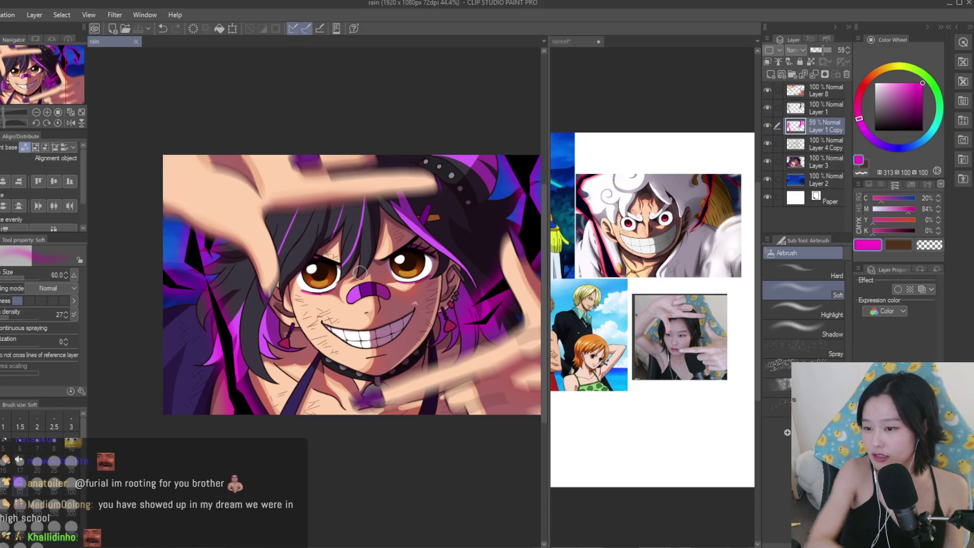
{"action": "scroll", "coordinate": [375, 214], "scroll_direction": "down", "scroll_amount": 2}
{"action": "scroll", "coordinate": [421, 222], "scroll_direction": "down", "scroll_amount": 1}
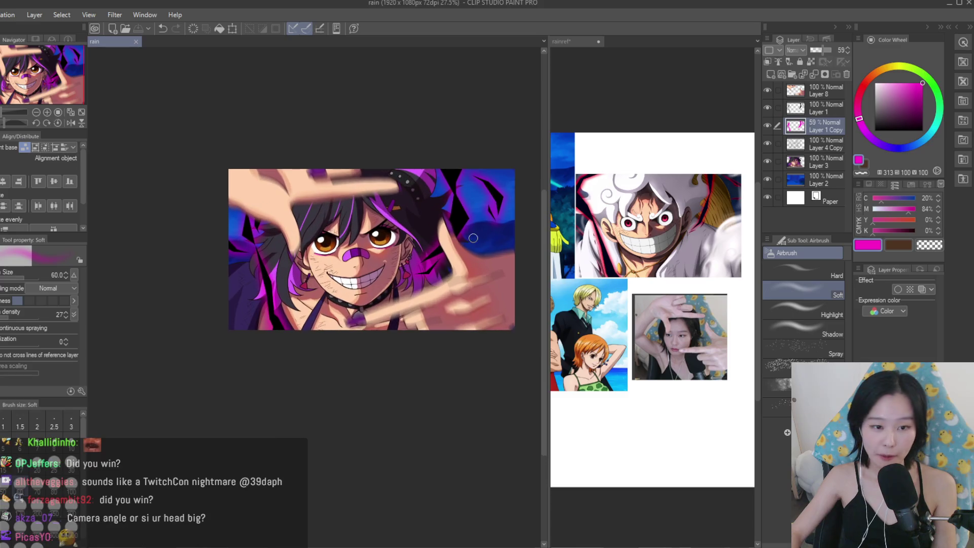
{"action": "scroll", "coordinate": [485, 215], "scroll_direction": "up", "scroll_amount": 2}
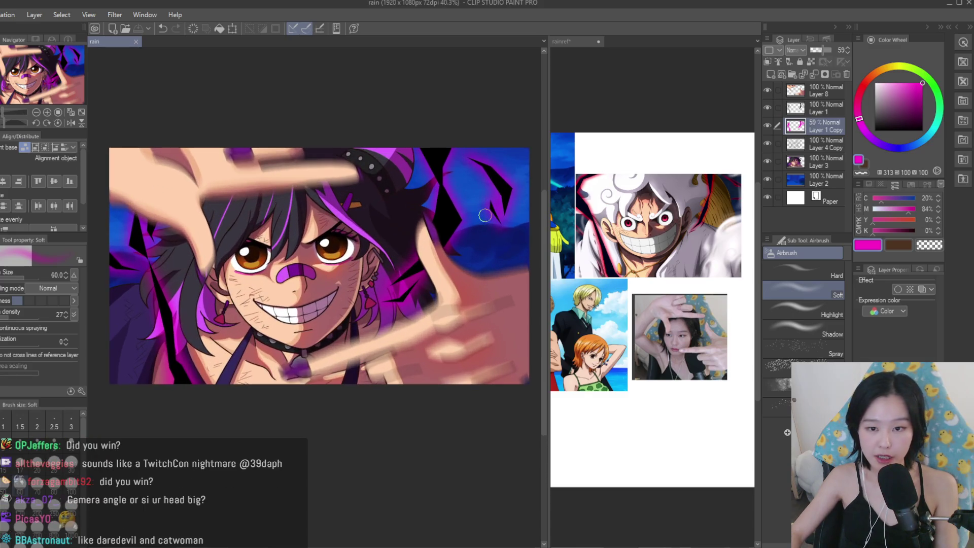
{"action": "scroll", "coordinate": [484, 208], "scroll_direction": "down", "scroll_amount": 1}
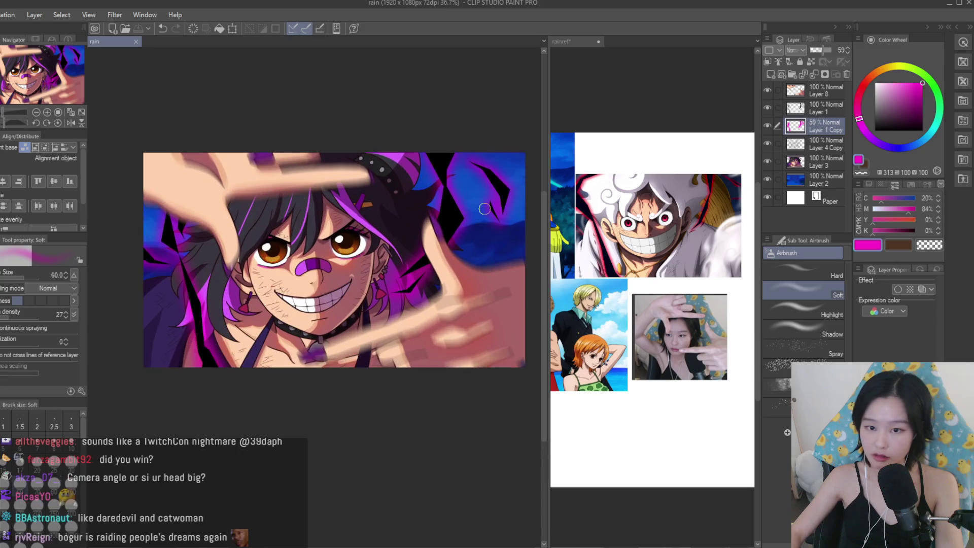
{"action": "scroll", "coordinate": [485, 209], "scroll_direction": "up", "scroll_amount": 1}
{"action": "scroll", "coordinate": [654, 228], "scroll_direction": "up", "scroll_amount": 2}
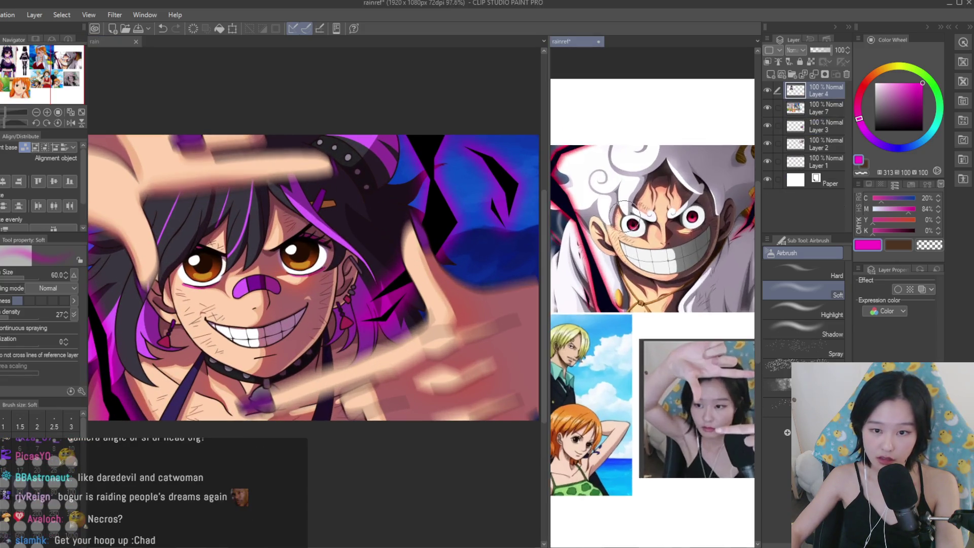
{"action": "scroll", "coordinate": [251, 217], "scroll_direction": "up", "scroll_amount": 2}
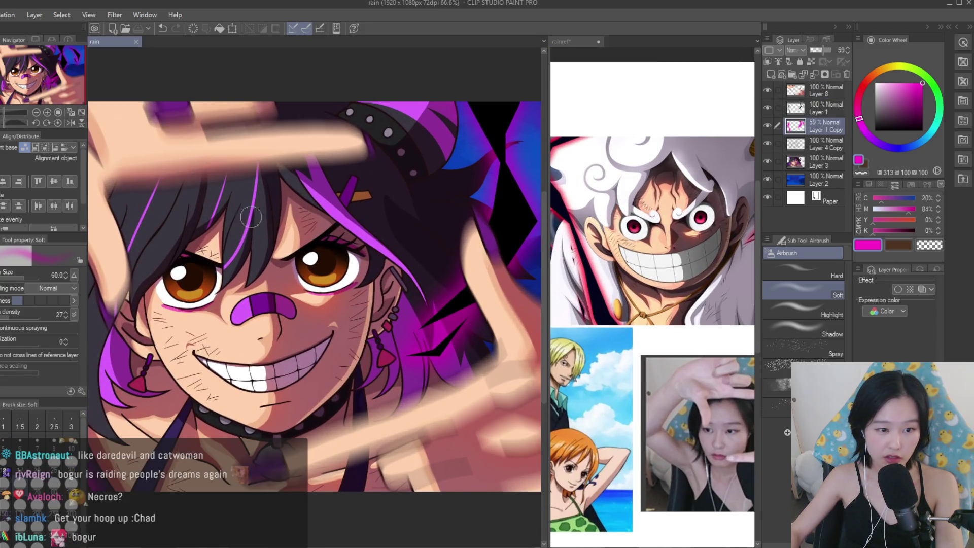
On Layer 3, shade a dark red shadow under the nose bandage with the Turnip pen at size 15.
{"action": "left_click", "coordinate": [819, 161]}
{"action": "key", "text": "p"}
{"action": "scroll", "coordinate": [315, 253], "scroll_direction": "up", "scroll_amount": 2}
{"action": "scroll", "coordinate": [314, 253], "scroll_direction": "up", "scroll_amount": 2}
{"action": "mouse_move", "coordinate": [331, 251]}
{"action": "left_mouse_down"}
{"action": "mouse_move", "coordinate": [337, 361]}
{"action": "mouse_move", "coordinate": [322, 403]}
{"action": "mouse_move", "coordinate": [311, 333]}
{"action": "mouse_move", "coordinate": [327, 342]}
{"action": "mouse_move", "coordinate": [337, 385]}
{"action": "mouse_move", "coordinate": [326, 374]}
{"action": "left_mouse_up"}
{"action": "scroll", "coordinate": [336, 360], "scroll_direction": "up", "scroll_amount": 5}
{"action": "scroll", "coordinate": [326, 374], "scroll_direction": "down", "scroll_amount": 8}
{"action": "scroll", "coordinate": [306, 326], "scroll_direction": "down", "scroll_amount": 2}
{"action": "scroll", "coordinate": [249, 451], "scroll_direction": "up", "scroll_amount": 6}
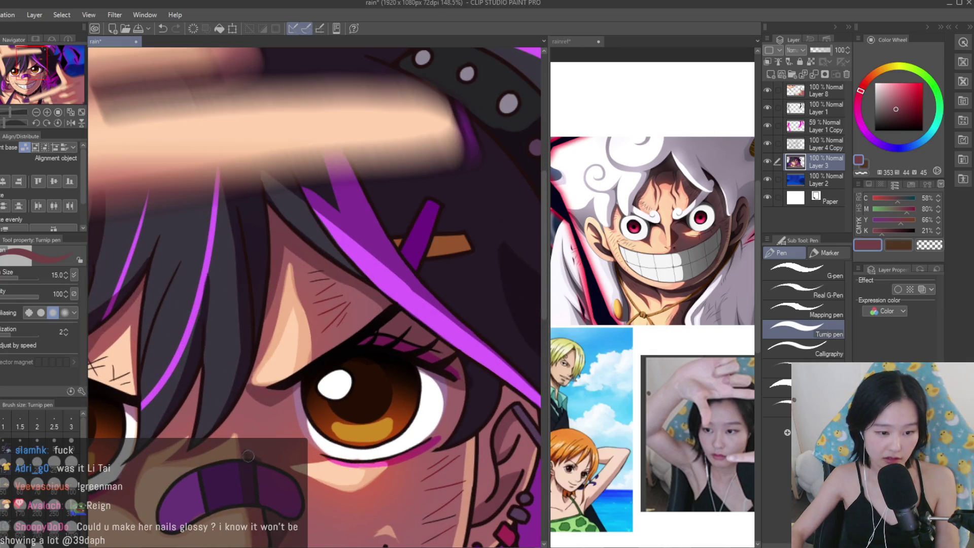
{"action": "scroll", "coordinate": [390, 293], "scroll_direction": "down", "scroll_amount": 6}
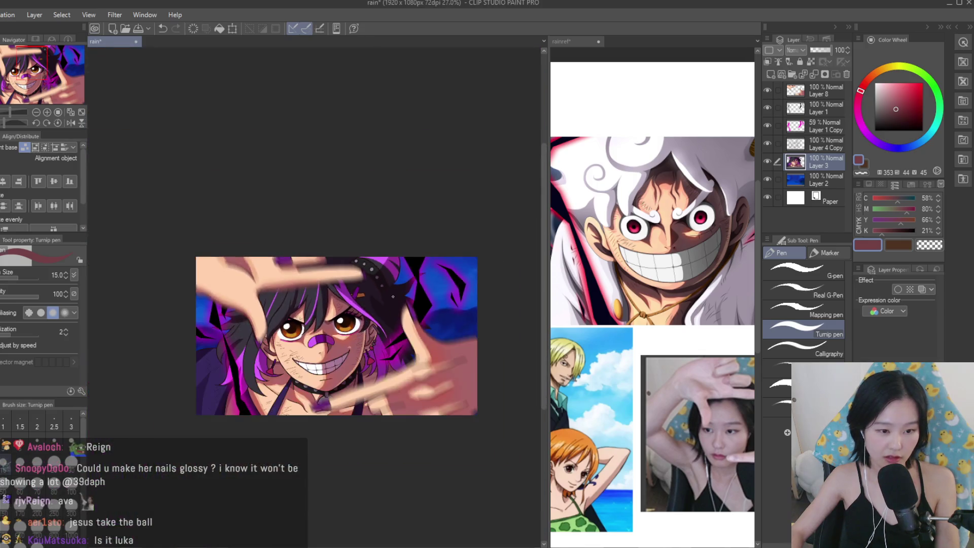
{"action": "scroll", "coordinate": [391, 293], "scroll_direction": "down", "scroll_amount": 1}
{"action": "scroll", "coordinate": [398, 435], "scroll_direction": "up", "scroll_amount": 4}
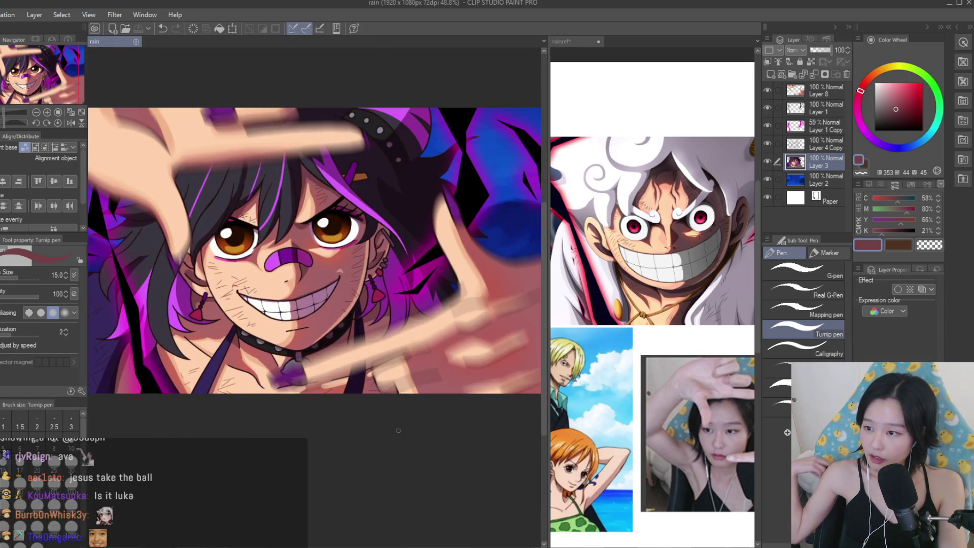
{"action": "scroll", "coordinate": [398, 430], "scroll_direction": "down", "scroll_amount": 2}
{"action": "scroll", "coordinate": [336, 186], "scroll_direction": "up", "scroll_amount": 2}
{"action": "scroll", "coordinate": [387, 258], "scroll_direction": "down", "scroll_amount": 1}
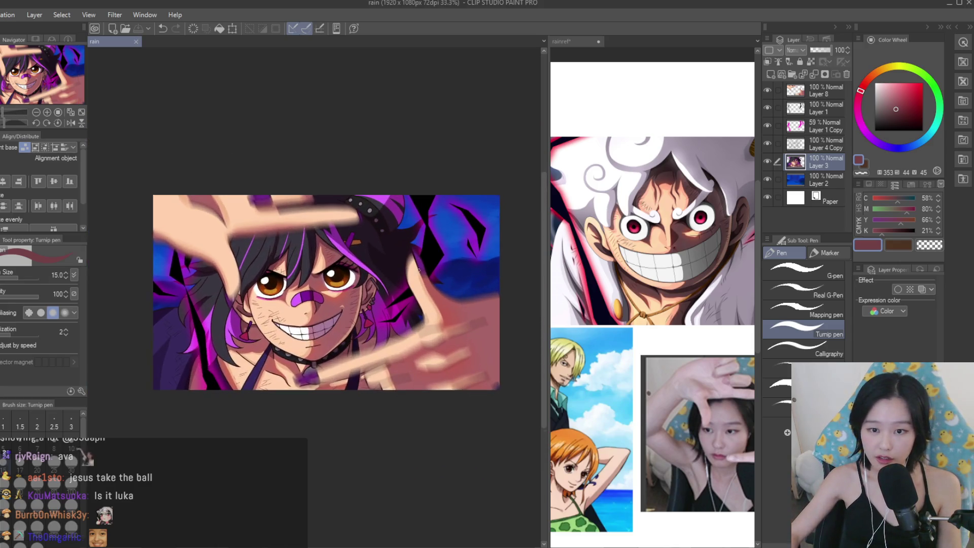
{"action": "scroll", "coordinate": [695, 339], "scroll_direction": "down", "scroll_amount": 3}
{"action": "scroll", "coordinate": [694, 339], "scroll_direction": "up", "scroll_amount": 2}
{"action": "scroll", "coordinate": [694, 339], "scroll_direction": "down", "scroll_amount": 1}
{"action": "scroll", "coordinate": [695, 339], "scroll_direction": "up", "scroll_amount": 4}
{"action": "scroll", "coordinate": [715, 310], "scroll_direction": "up", "scroll_amount": 5}
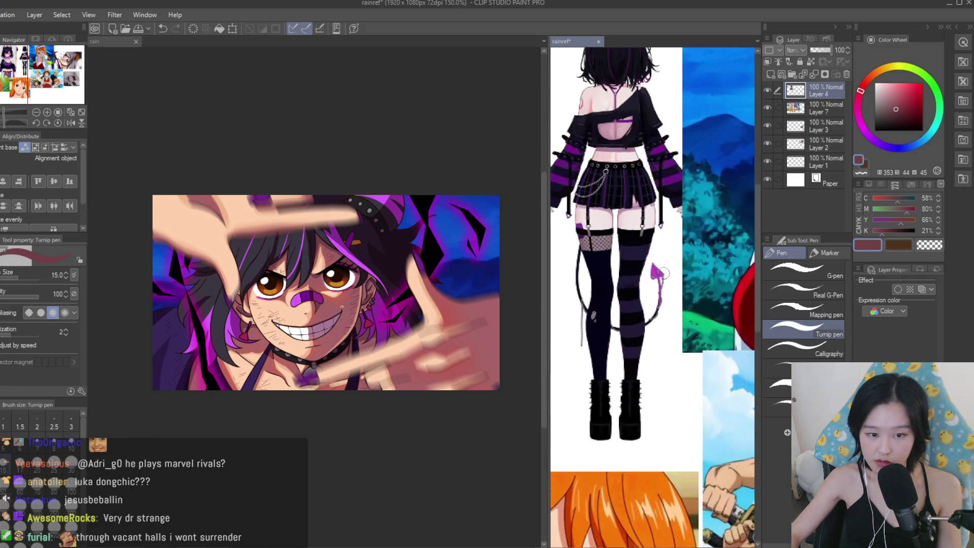
{"action": "scroll", "coordinate": [664, 288], "scroll_direction": "up", "scroll_amount": 2}
{"action": "scroll", "coordinate": [433, 270], "scroll_direction": "down", "scroll_amount": 1}
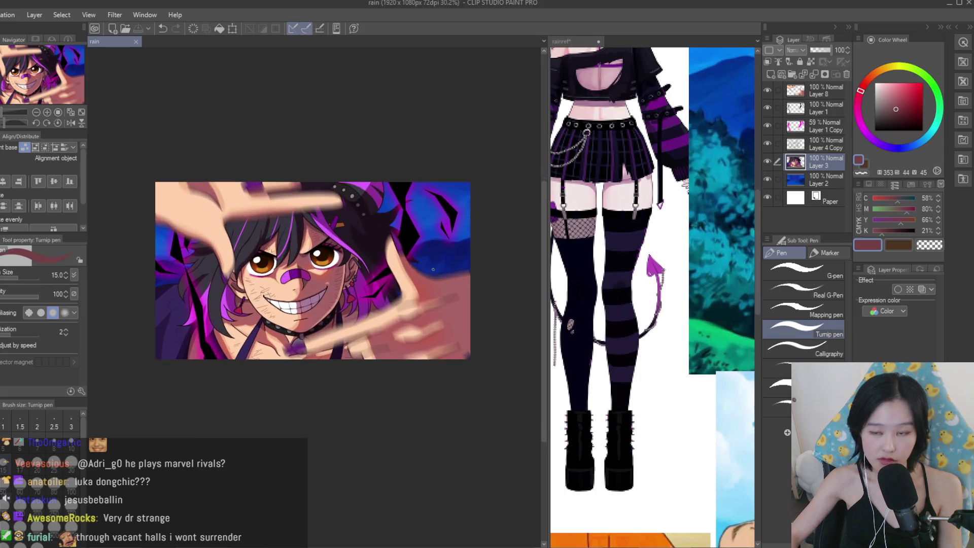
Add a new raster layer, Layer 4, above the blue background Layer 2.
{"action": "left_click", "coordinate": [839, 177]}
{"action": "left_click", "coordinate": [803, 74]}
{"action": "scroll", "coordinate": [254, 199], "scroll_direction": "up", "scroll_amount": 2}
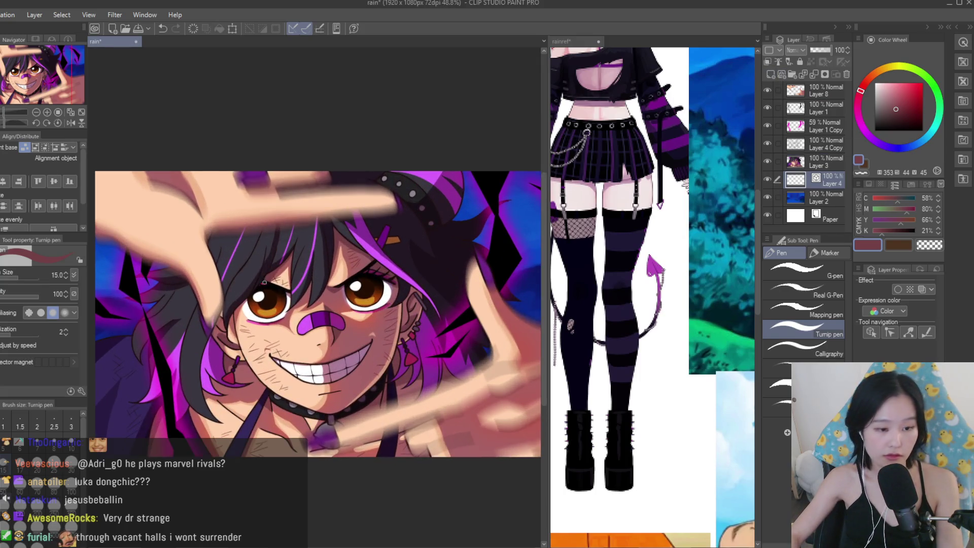
Sample the dark brown line colour and hide the blue background layer.
{"action": "scroll", "coordinate": [257, 272], "scroll_direction": "up", "scroll_amount": 5}
{"action": "left_click", "coordinate": [257, 273], "text": "alt"}
{"action": "scroll", "coordinate": [257, 273], "scroll_direction": "down", "scroll_amount": 5}
{"action": "left_click_drag", "start_coordinate": [543, 328], "coordinate": [300, 394]}
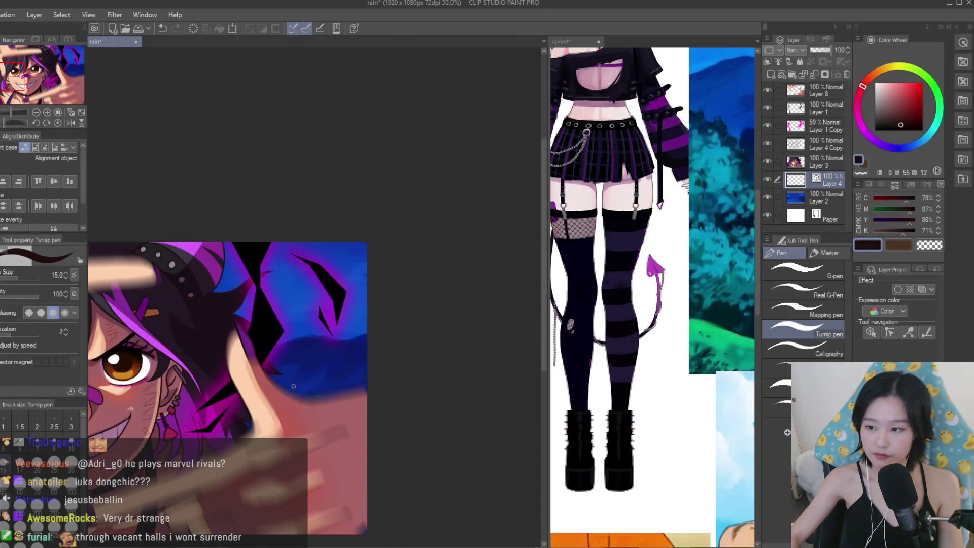
{"action": "scroll", "coordinate": [300, 394], "scroll_direction": "up", "scroll_amount": 3}
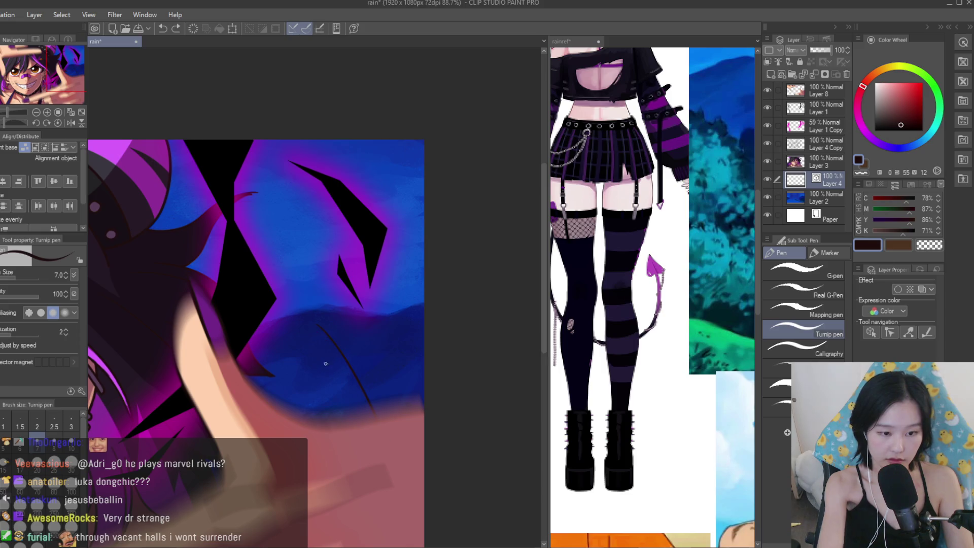
{"action": "left_click", "coordinate": [768, 200]}
Draw the curving two-edged devil-tail outline in dark brown and erase stray line ends.
{"action": "scroll", "coordinate": [284, 269], "scroll_direction": "up", "scroll_amount": 4}
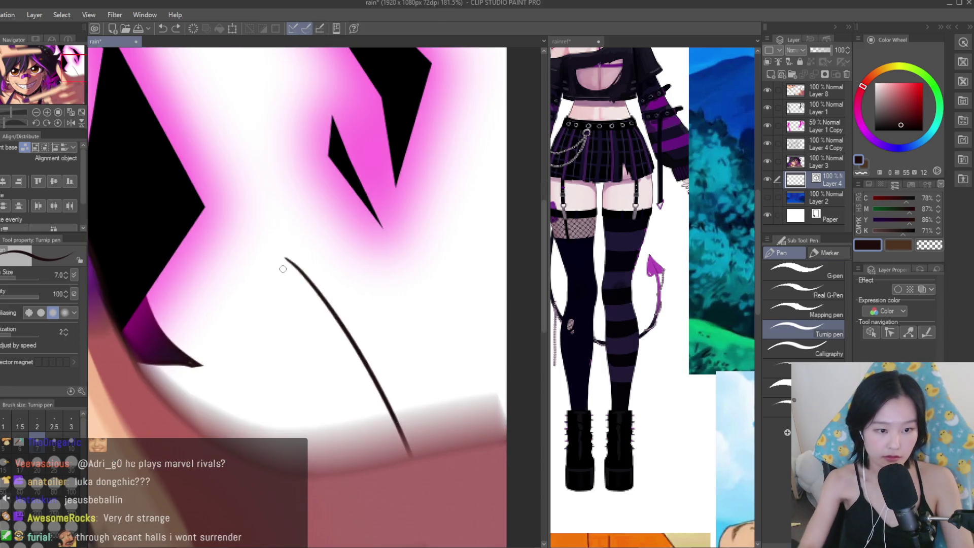
{"action": "scroll", "coordinate": [261, 229], "scroll_direction": "up", "scroll_amount": 3}
{"action": "mouse_move", "coordinate": [304, 284]}
{"action": "left_mouse_down"}
{"action": "mouse_move", "coordinate": [325, 238]}
{"action": "mouse_move", "coordinate": [221, 153]}
{"action": "mouse_move", "coordinate": [215, 314]}
{"action": "mouse_move", "coordinate": [289, 290]}
{"action": "left_mouse_up"}
{"action": "scroll", "coordinate": [373, 247], "scroll_direction": "down", "scroll_amount": 6}
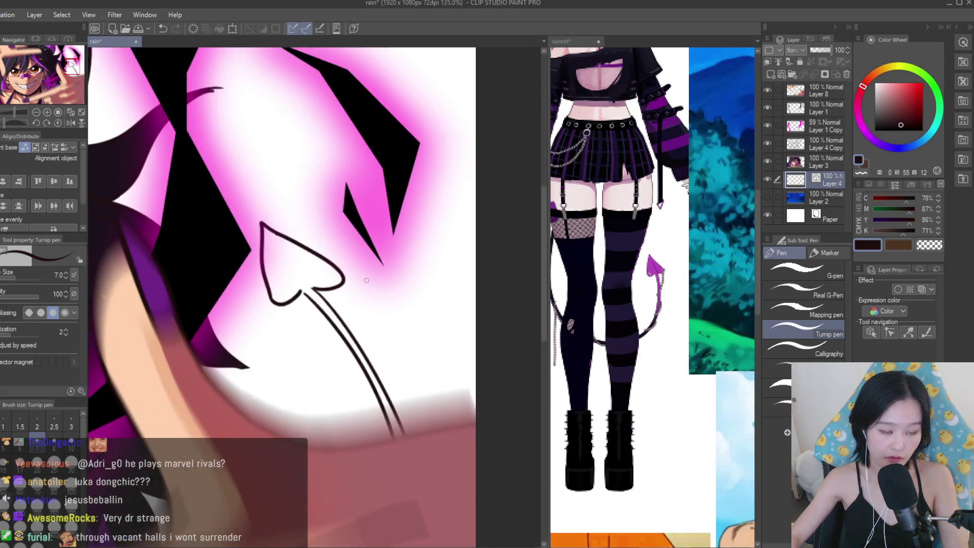
{"action": "scroll", "coordinate": [373, 247], "scroll_direction": "up", "scroll_amount": 6}
{"action": "key", "text": "ctrl+z"}
{"action": "key", "text": "ctrl+z"}
{"action": "left_click_drag", "start_coordinate": [269, 206], "coordinate": [317, 367]}
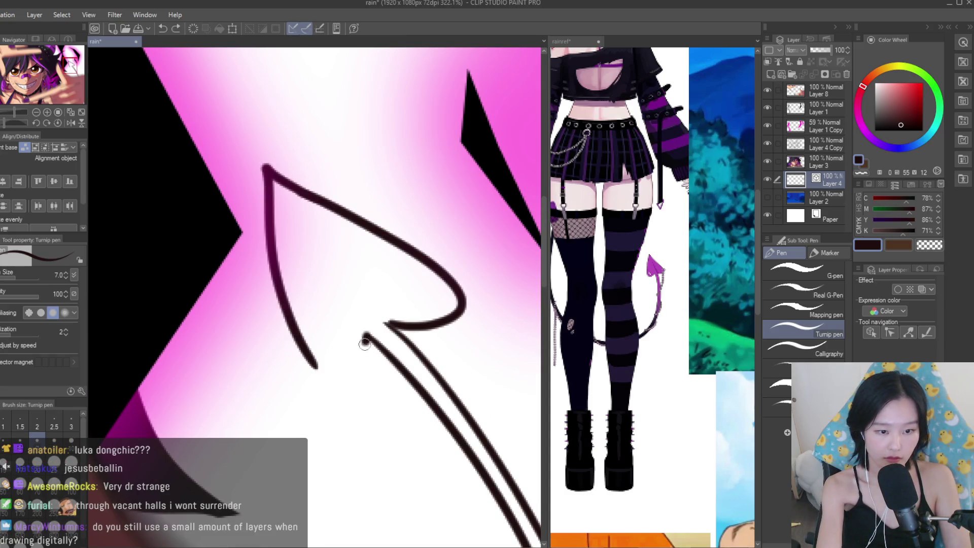
{"action": "left_click_drag", "start_coordinate": [379, 315], "coordinate": [335, 262]}
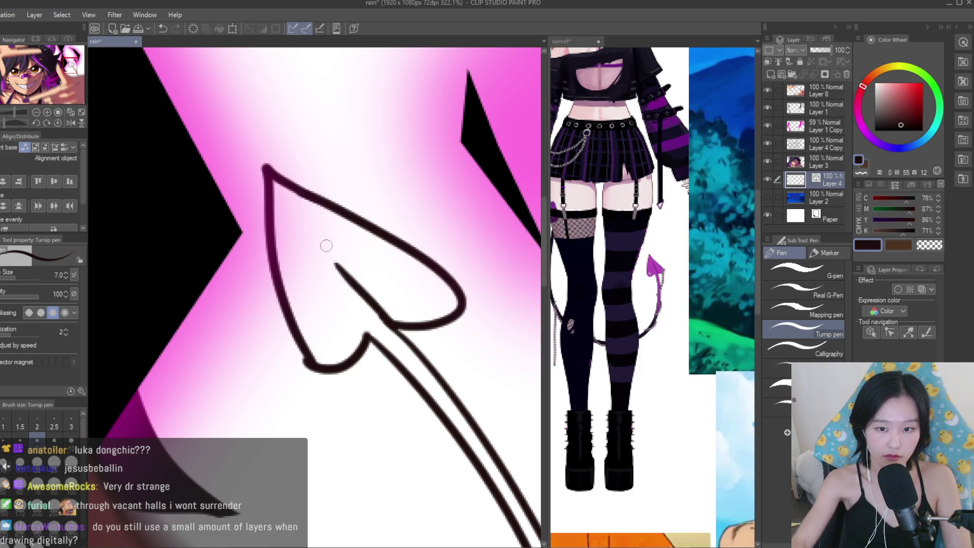
{"action": "key", "text": "e"}
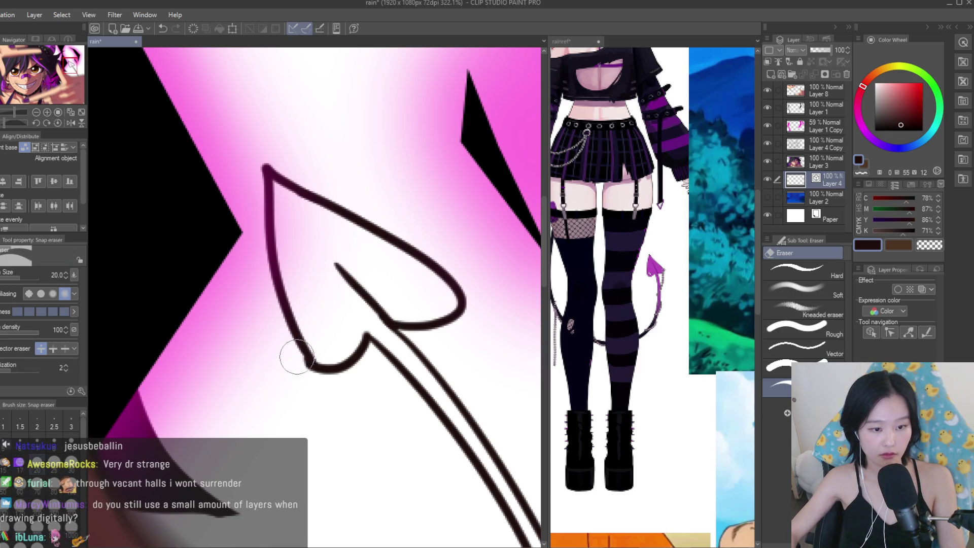
{"action": "scroll", "coordinate": [260, 155], "scroll_direction": "down", "scroll_amount": 1}
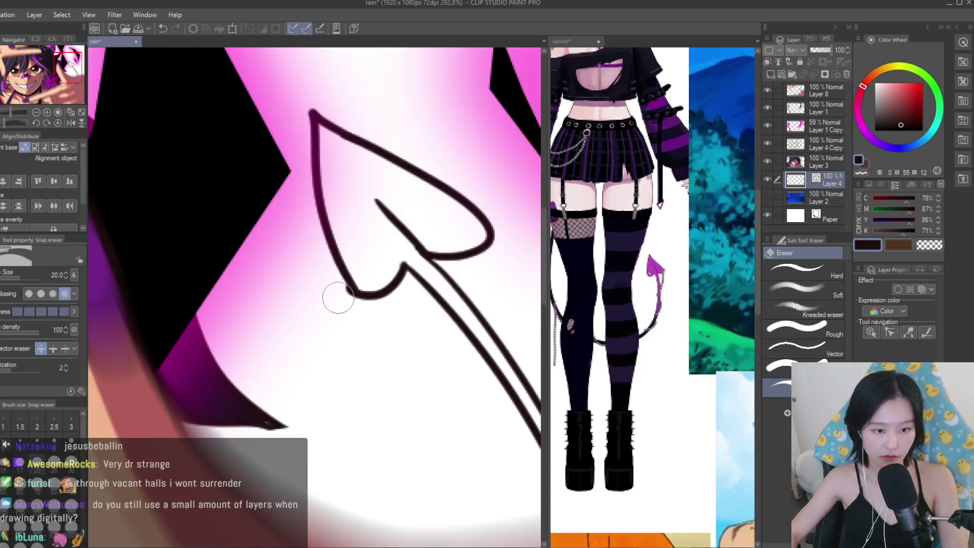
{"action": "scroll", "coordinate": [348, 300], "scroll_direction": "down", "scroll_amount": 10}
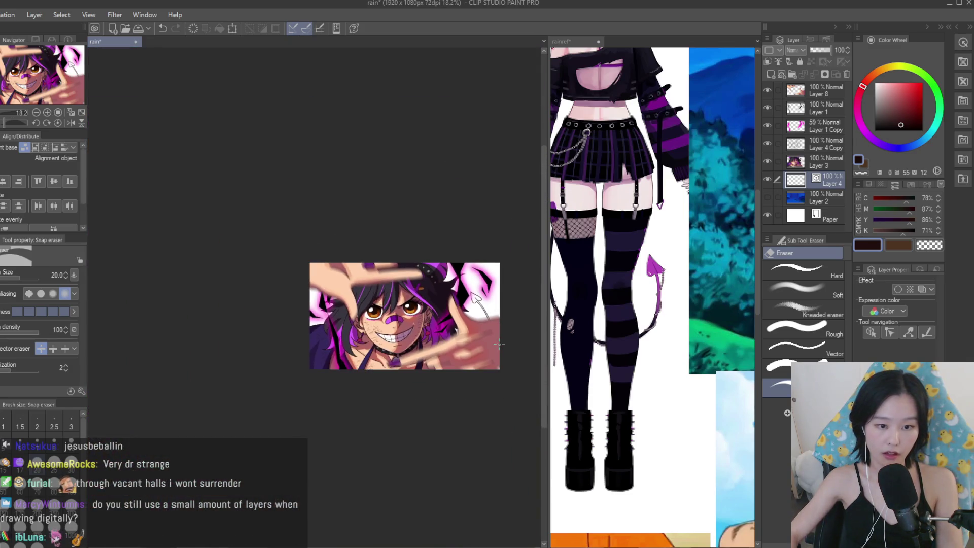
{"action": "scroll", "coordinate": [500, 313], "scroll_direction": "up", "scroll_amount": 2}
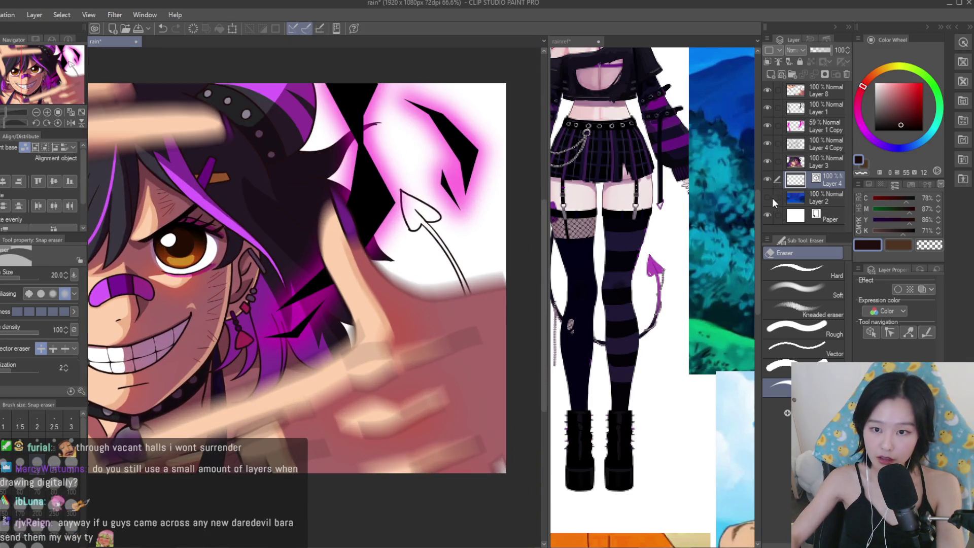
Show the blue background again, add a new layer, and fill the tail with purple from the hair.
{"action": "left_click", "coordinate": [767, 198]}
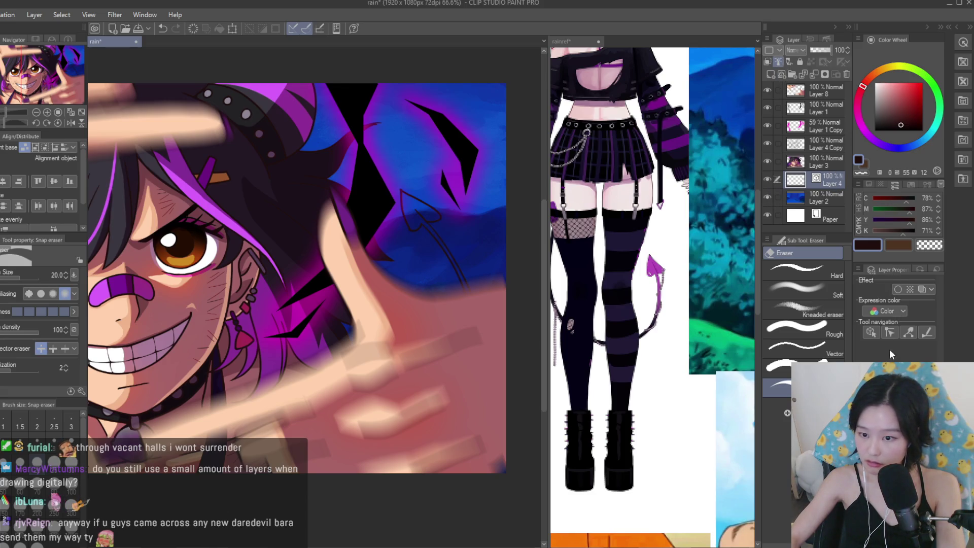
{"action": "key", "text": "ctrl+shift+n"}
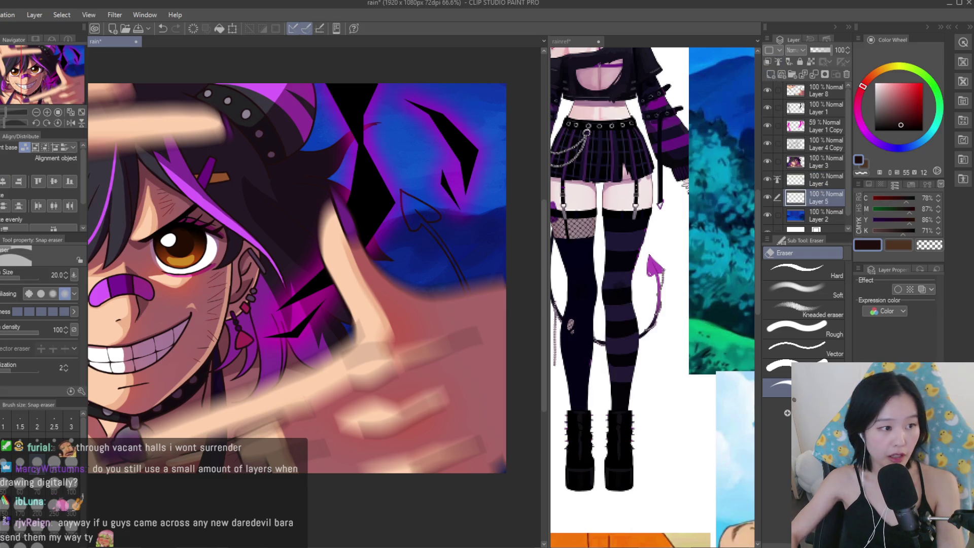
{"action": "key", "text": "g"}
{"action": "left_click", "coordinate": [279, 305], "text": "alt"}
{"action": "scroll", "coordinate": [431, 198], "scroll_direction": "up", "scroll_amount": 5}
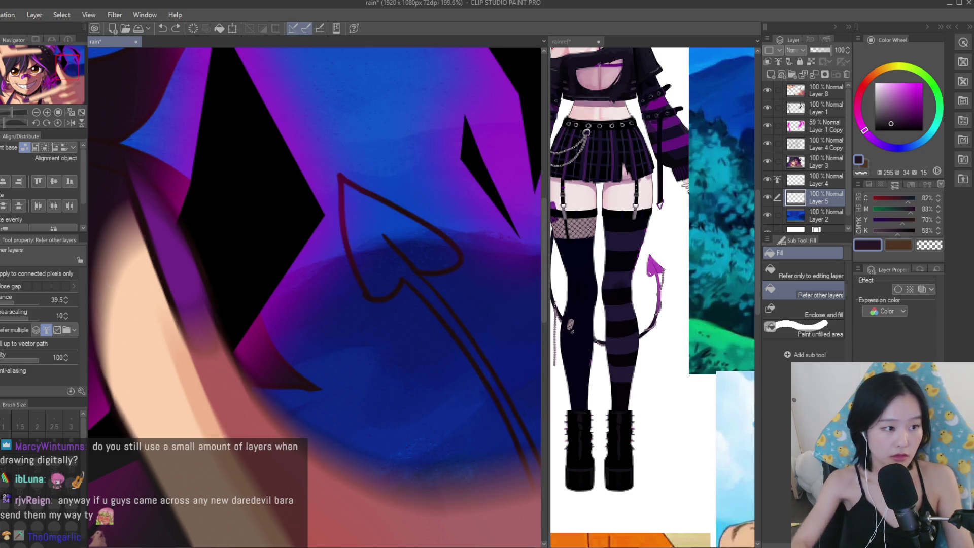
{"action": "key", "text": "p"}
{"action": "scroll", "coordinate": [213, 228], "scroll_direction": "down", "scroll_amount": 1}
{"action": "scroll", "coordinate": [452, 382], "scroll_direction": "up", "scroll_amount": 4}
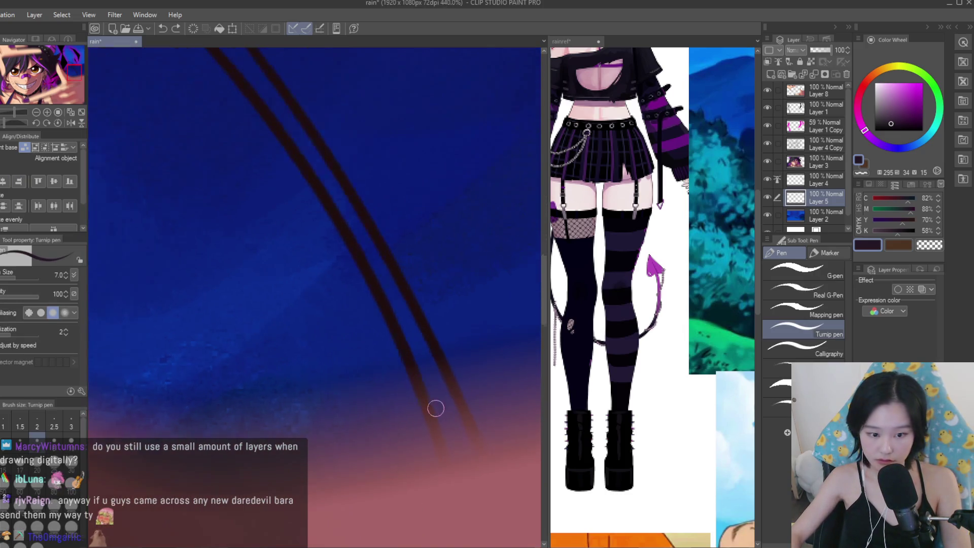
{"action": "key", "text": "g"}
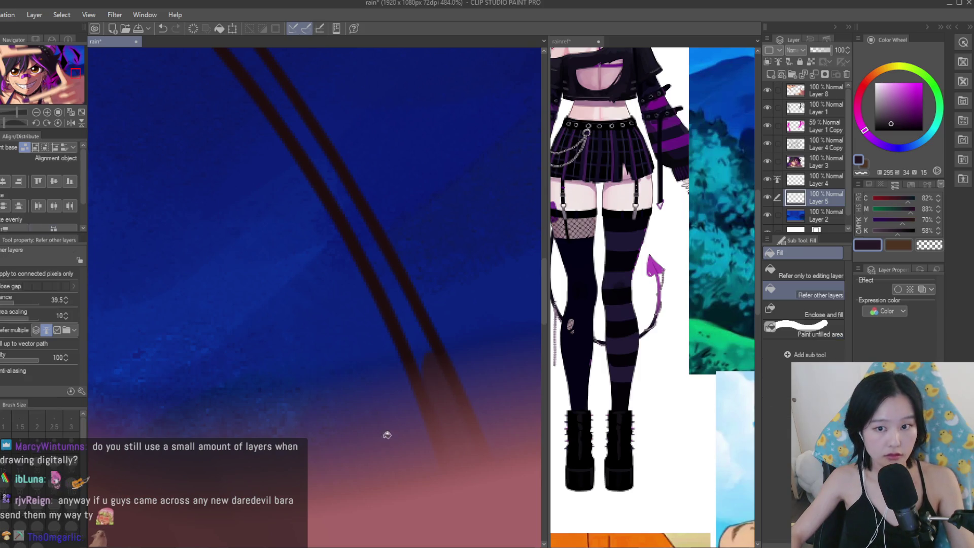
{"action": "scroll", "coordinate": [360, 426], "scroll_direction": "down", "scroll_amount": 8}
{"action": "scroll", "coordinate": [489, 286], "scroll_direction": "up", "scroll_amount": 2}
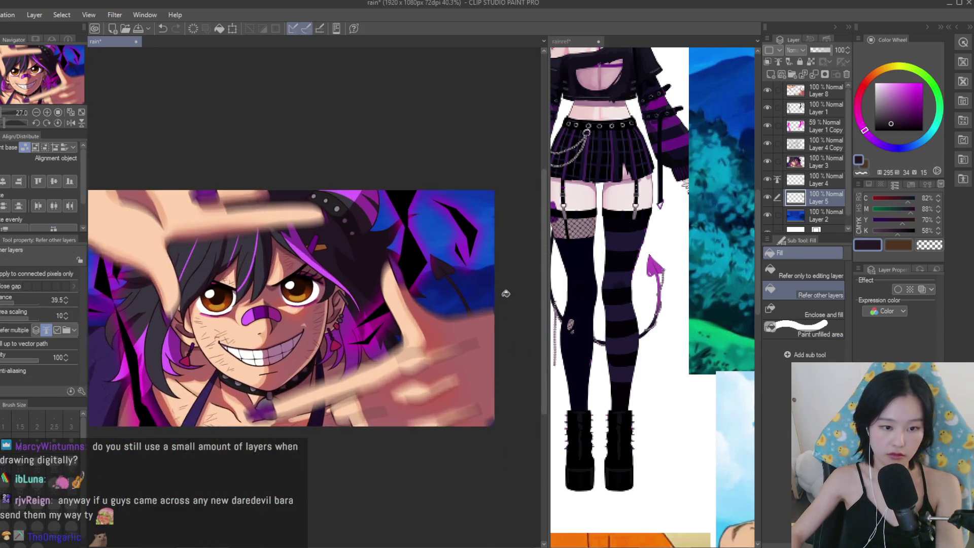
Set the soft airbrush to magenta at size 300 and save the illustration.
{"action": "key", "text": "p"}
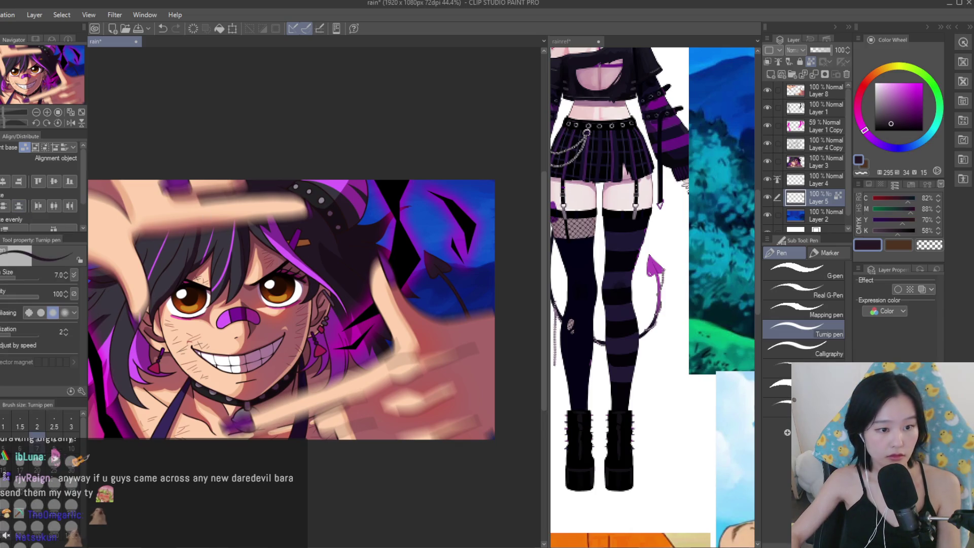
{"action": "key", "text": "b"}
{"action": "scroll", "coordinate": [349, 348], "scroll_direction": "up", "scroll_amount": 2}
{"action": "scroll", "coordinate": [349, 348], "scroll_direction": "down", "scroll_amount": 3}
{"action": "left_click", "coordinate": [349, 348], "text": "alt"}
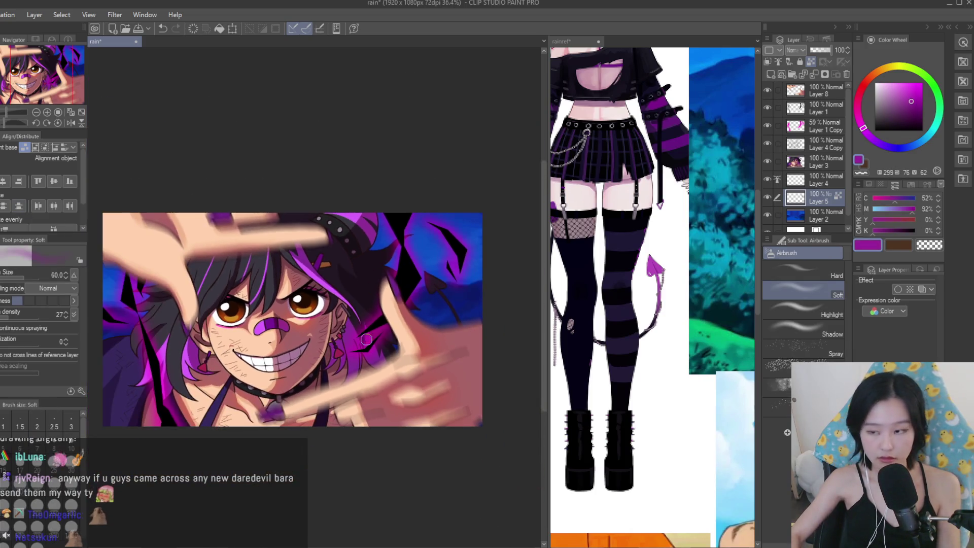
{"action": "key", "text": "bracketright"}
{"action": "key", "text": "bracketright"}
{"action": "key", "text": "bracketright"}
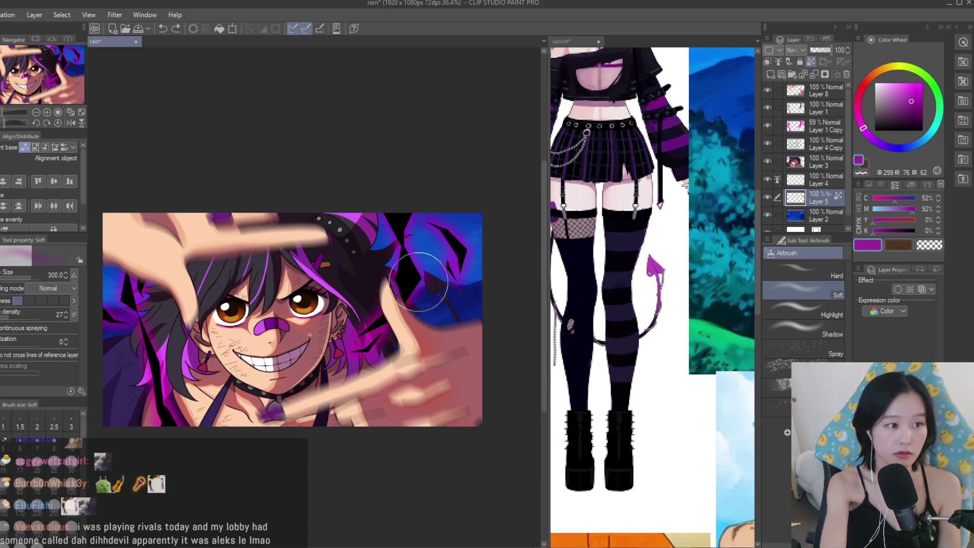
{"action": "scroll", "coordinate": [341, 218], "scroll_direction": "down", "scroll_amount": 3}
{"action": "scroll", "coordinate": [418, 207], "scroll_direction": "up", "scroll_amount": 2}
{"action": "scroll", "coordinate": [420, 196], "scroll_direction": "down", "scroll_amount": 1}
{"action": "scroll", "coordinate": [419, 196], "scroll_direction": "up", "scroll_amount": 1}
{"action": "key", "text": "ctrl+s"}
Hide Layer 5, glance at the reference collage, return to the rain illustration and save.
{"action": "left_click", "coordinate": [766, 199]}
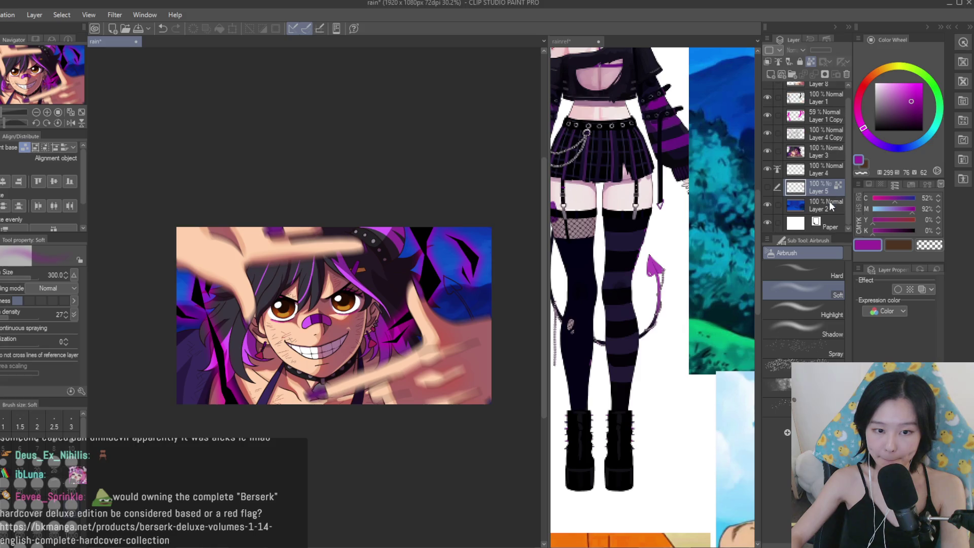
{"action": "scroll", "coordinate": [441, 183], "scroll_direction": "down", "scroll_amount": 1}
{"action": "left_click", "coordinate": [636, 213]}
{"action": "scroll", "coordinate": [652, 213], "scroll_direction": "down", "scroll_amount": 5}
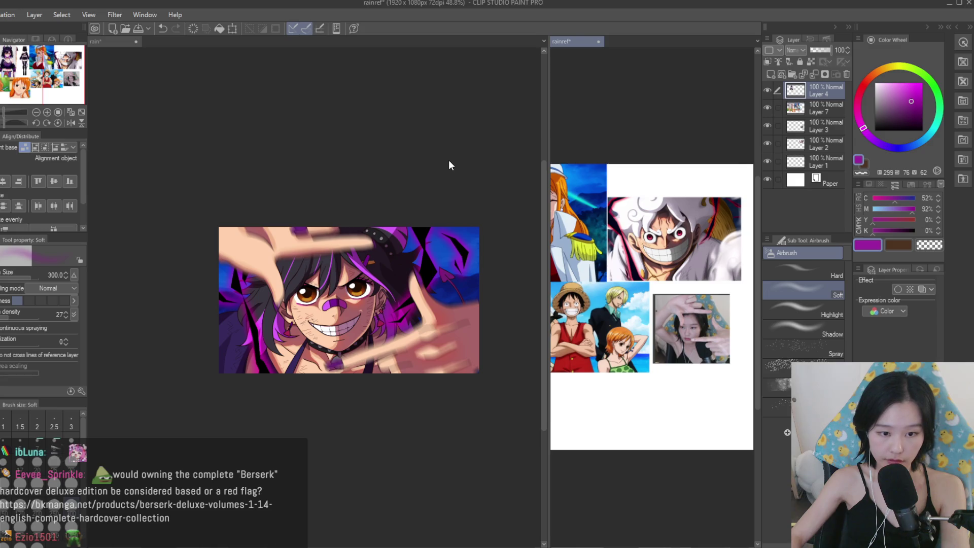
{"action": "left_click", "coordinate": [449, 161]}
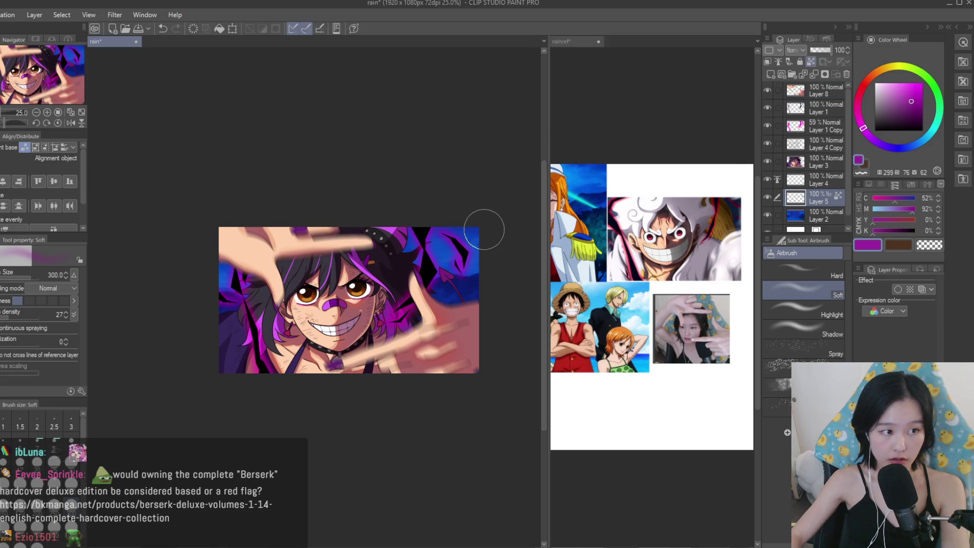
{"action": "scroll", "coordinate": [487, 224], "scroll_direction": "up", "scroll_amount": 1}
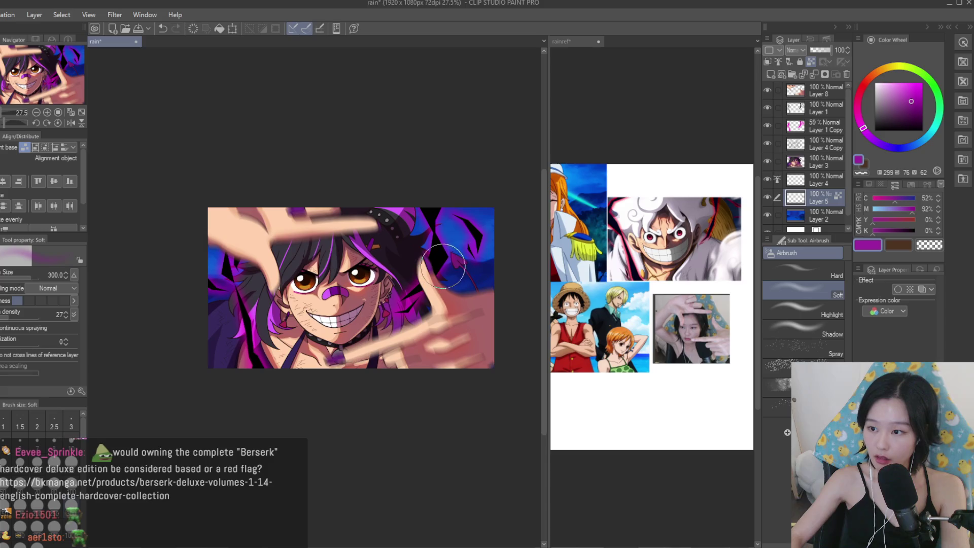
{"action": "key", "text": "ctrl+s"}
Show Layer 3 again and toggle Layer 4 Copy off and on to compare.
{"action": "scroll", "coordinate": [475, 190], "scroll_direction": "up", "scroll_amount": 1}
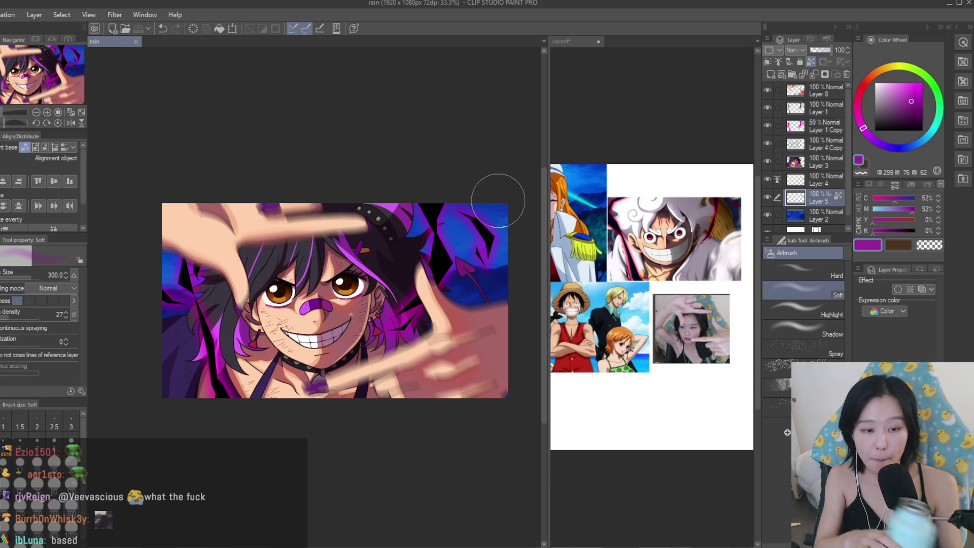
{"action": "scroll", "coordinate": [698, 248], "scroll_direction": "down", "scroll_amount": 3}
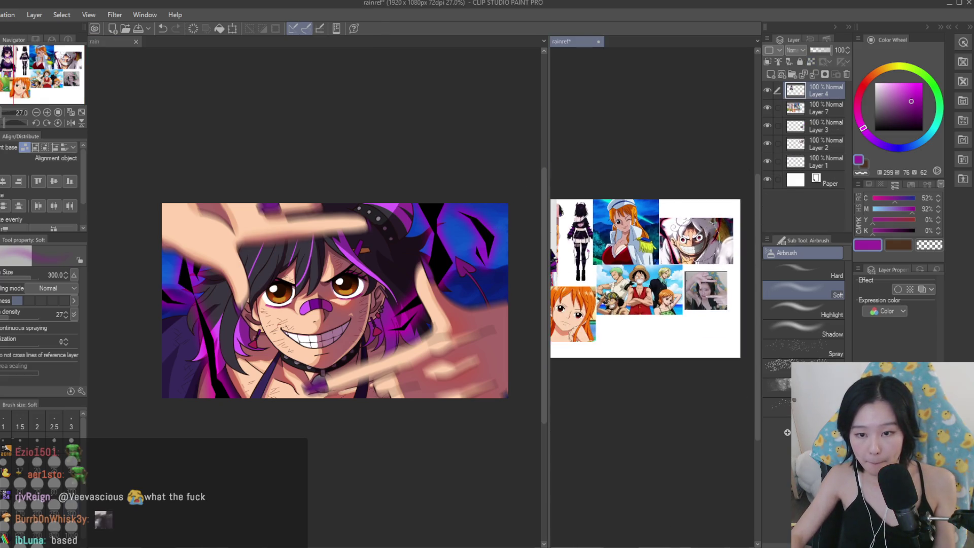
{"action": "scroll", "coordinate": [642, 223], "scroll_direction": "up", "scroll_amount": 1}
{"action": "scroll", "coordinate": [428, 167], "scroll_direction": "down", "scroll_amount": 2}
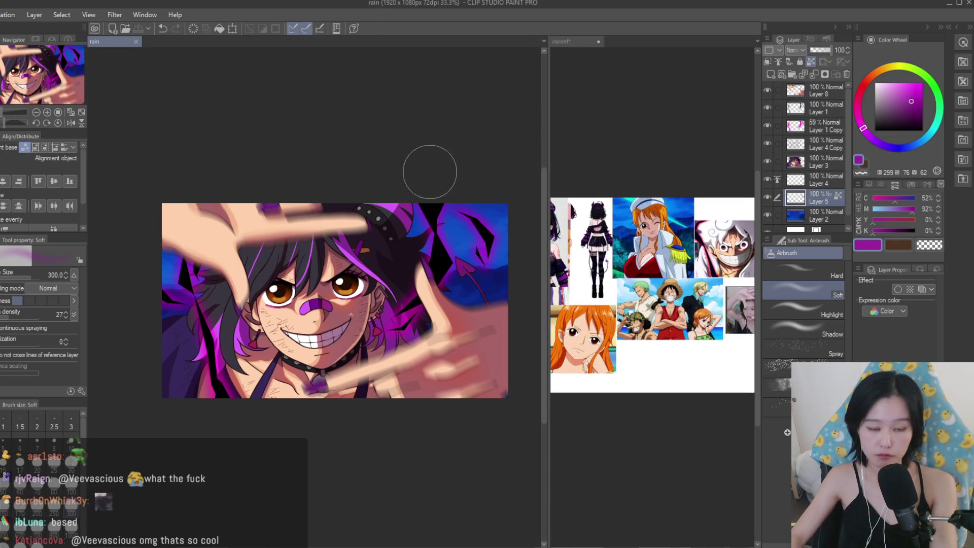
{"action": "scroll", "coordinate": [432, 175], "scroll_direction": "up", "scroll_amount": 3}
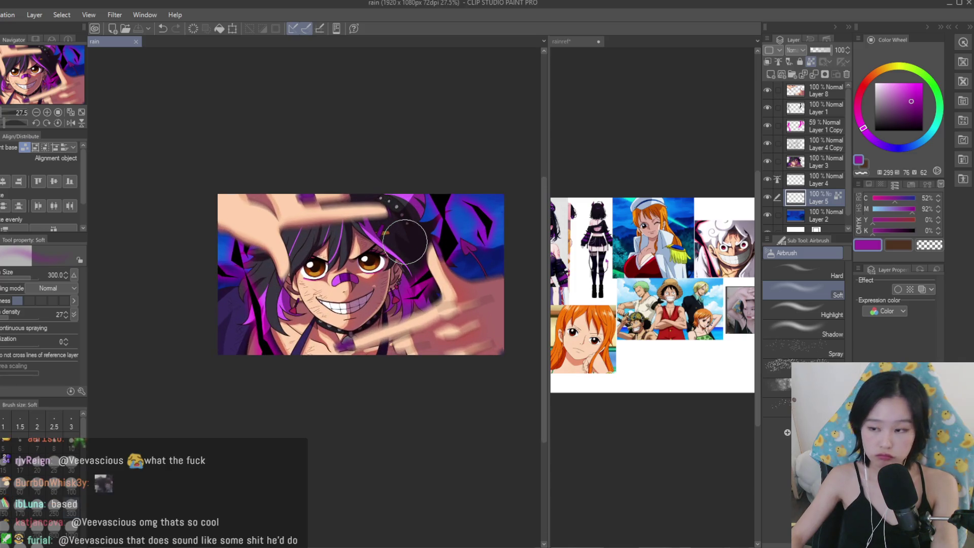
{"action": "scroll", "coordinate": [405, 241], "scroll_direction": "up", "scroll_amount": 2}
{"action": "left_click", "coordinate": [769, 161]}
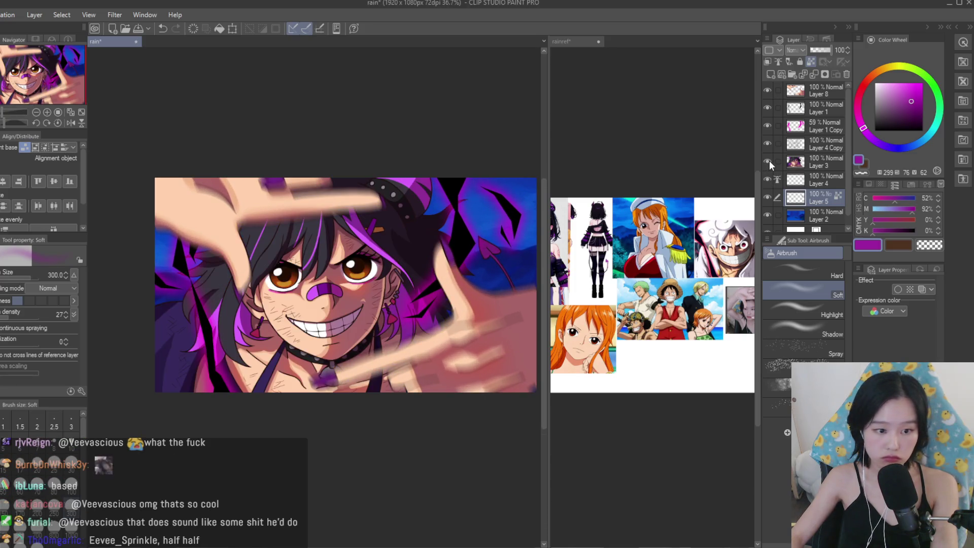
{"action": "left_click", "coordinate": [768, 142]}
{"action": "left_click", "coordinate": [768, 142]}
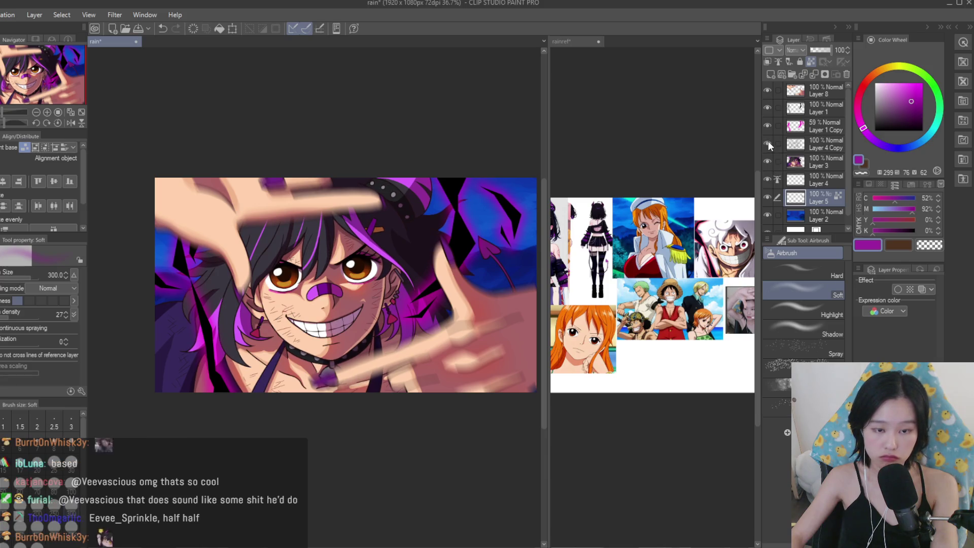
Check the reference collage, then add a new empty layer atop the rain illustration's stack.
{"action": "left_click", "coordinate": [699, 160]}
{"action": "scroll", "coordinate": [726, 220], "scroll_direction": "up", "scroll_amount": 5}
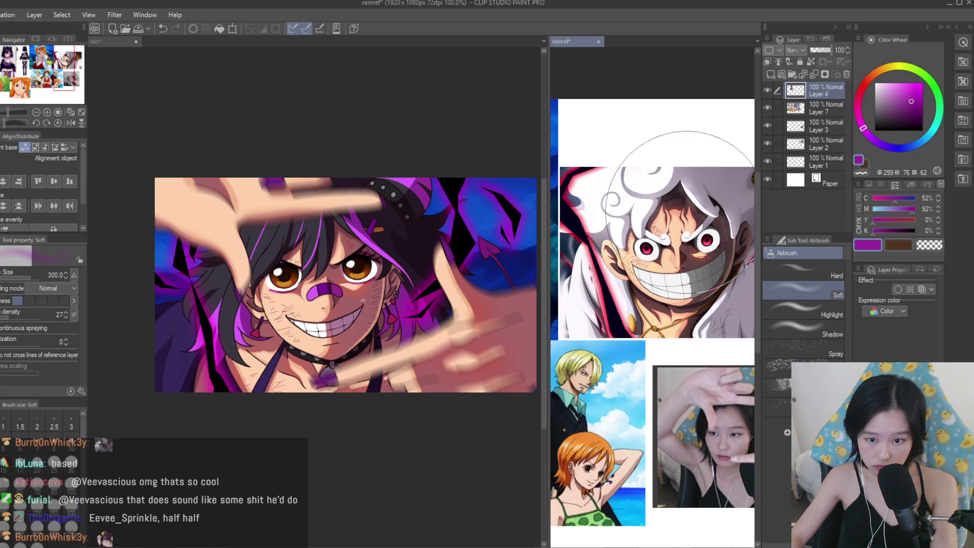
{"action": "left_click", "coordinate": [490, 175]}
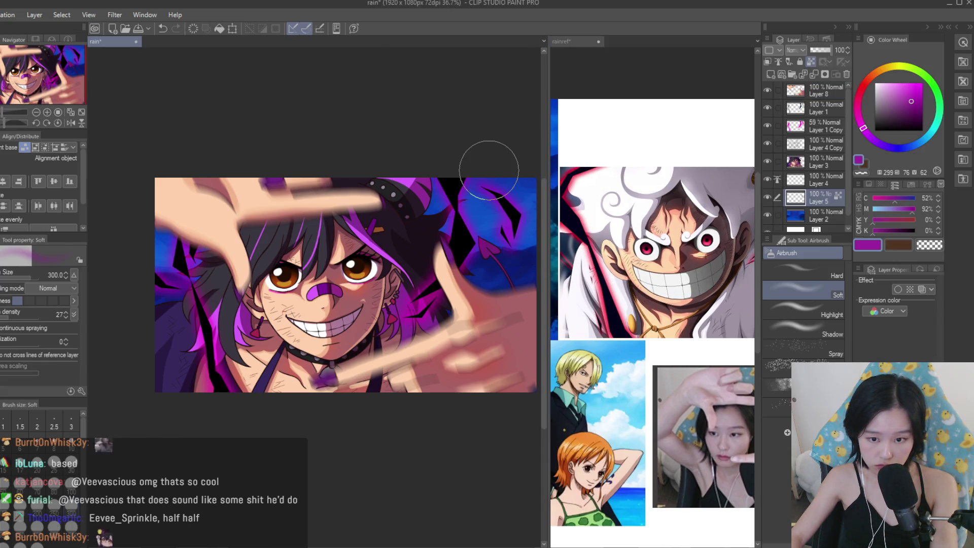
{"action": "scroll", "coordinate": [489, 170], "scroll_direction": "down", "scroll_amount": 3}
{"action": "scroll", "coordinate": [490, 167], "scroll_direction": "up", "scroll_amount": 4}
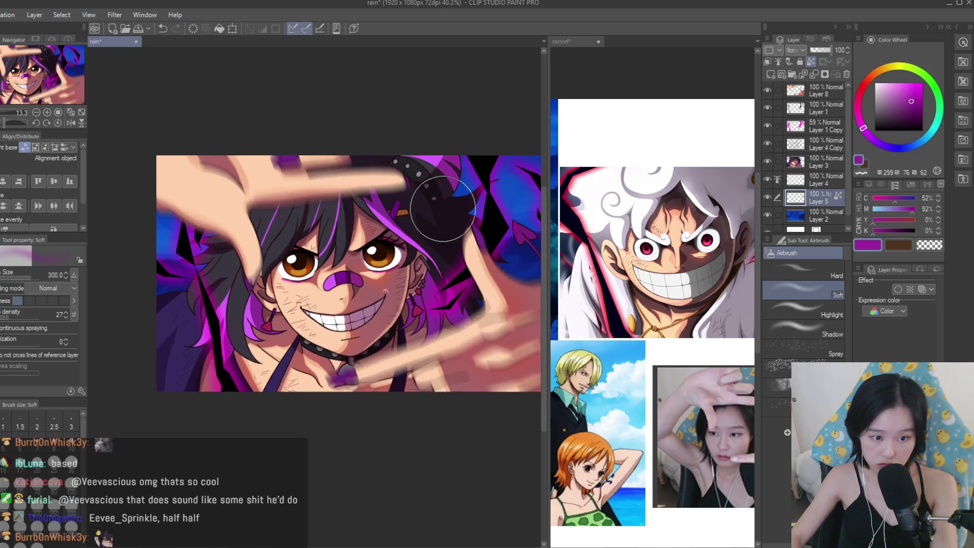
{"action": "scroll", "coordinate": [491, 198], "scroll_direction": "down", "scroll_amount": 2}
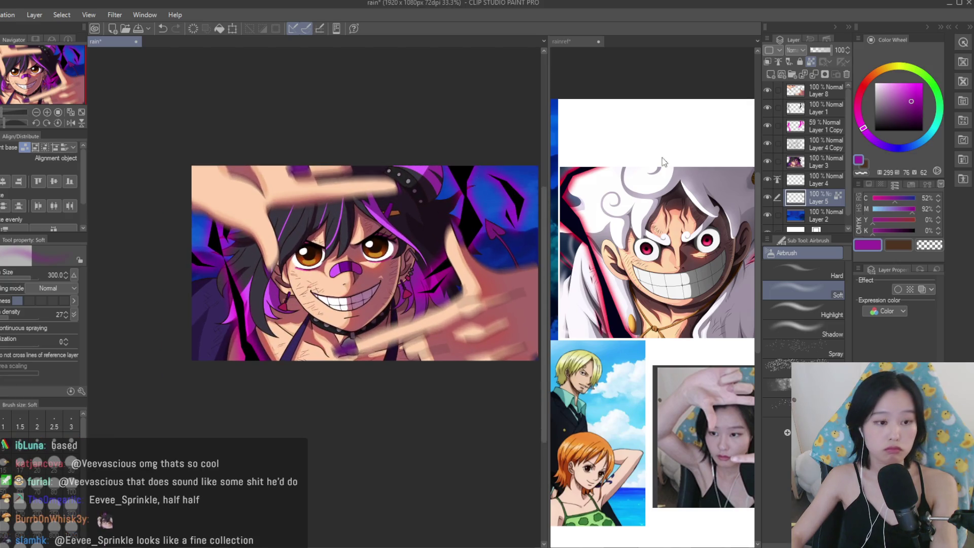
{"action": "scroll", "coordinate": [670, 166], "scroll_direction": "down", "scroll_amount": 2}
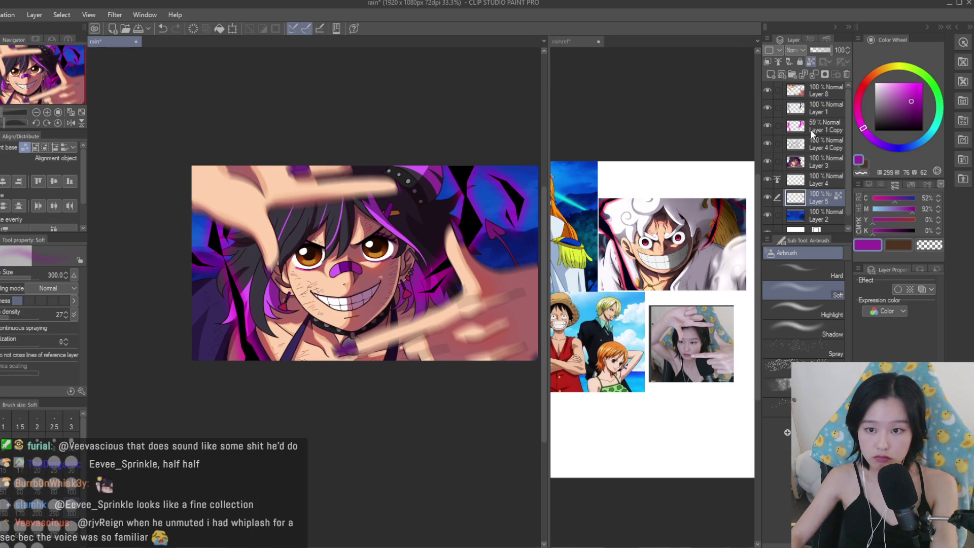
{"action": "scroll", "coordinate": [324, 201], "scroll_direction": "up", "scroll_amount": 4}
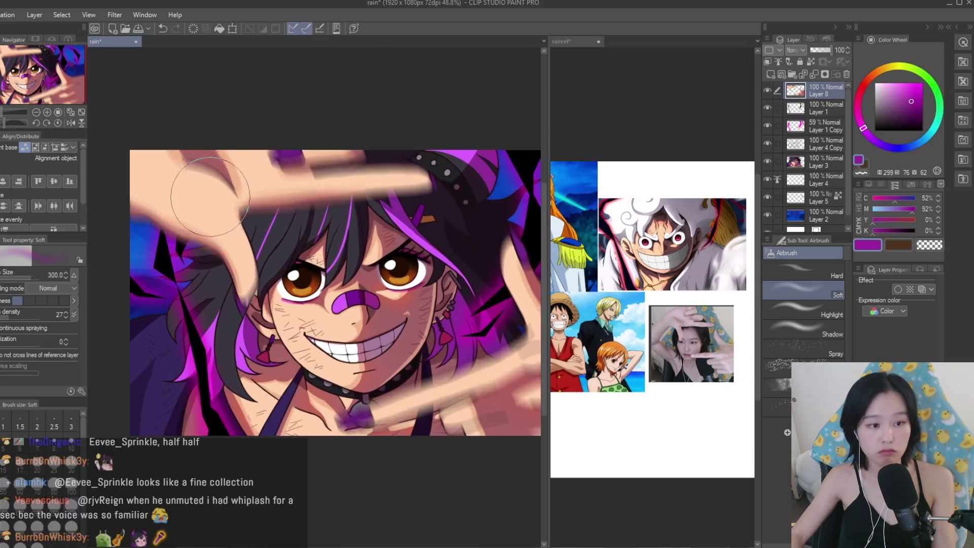
{"action": "left_click", "coordinate": [770, 74]}
Enlarge the airbrush to 1000 and settle on a pale peach colour.
{"action": "left_click", "coordinate": [895, 68]}
{"action": "scroll", "coordinate": [421, 288], "scroll_direction": "down", "scroll_amount": 2}
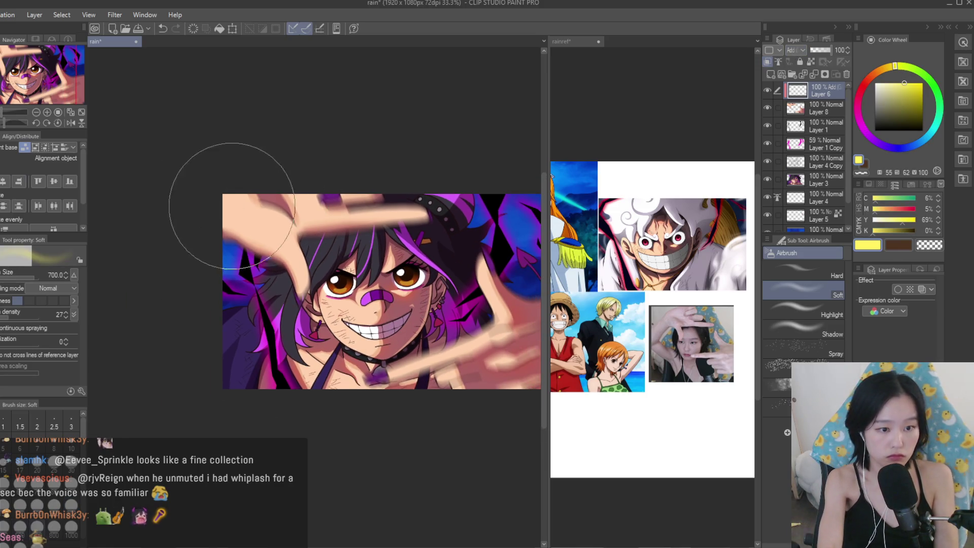
{"action": "key", "text": "bracketright"}
{"action": "key", "text": "bracketright"}
{"action": "scroll", "coordinate": [264, 355], "scroll_direction": "down", "scroll_amount": 1}
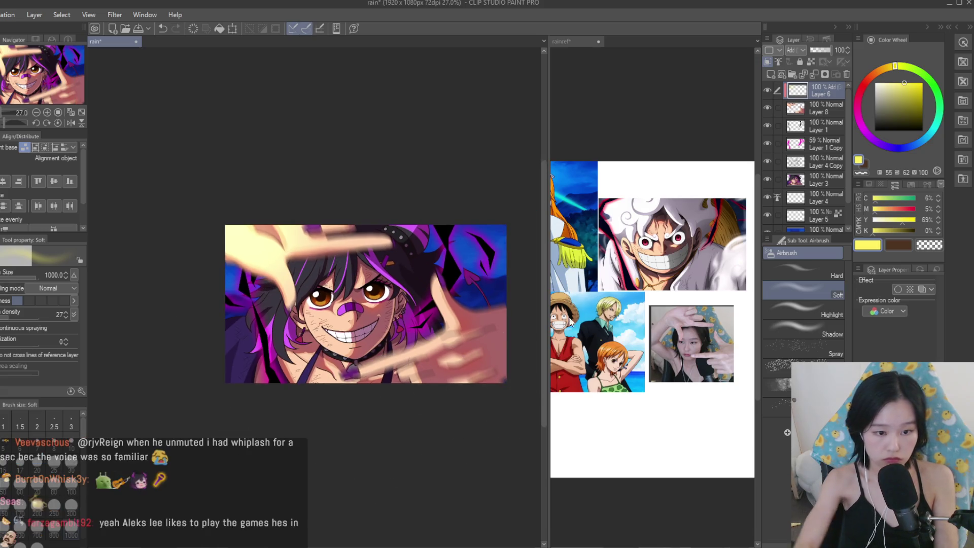
{"action": "left_click", "coordinate": [931, 132]}
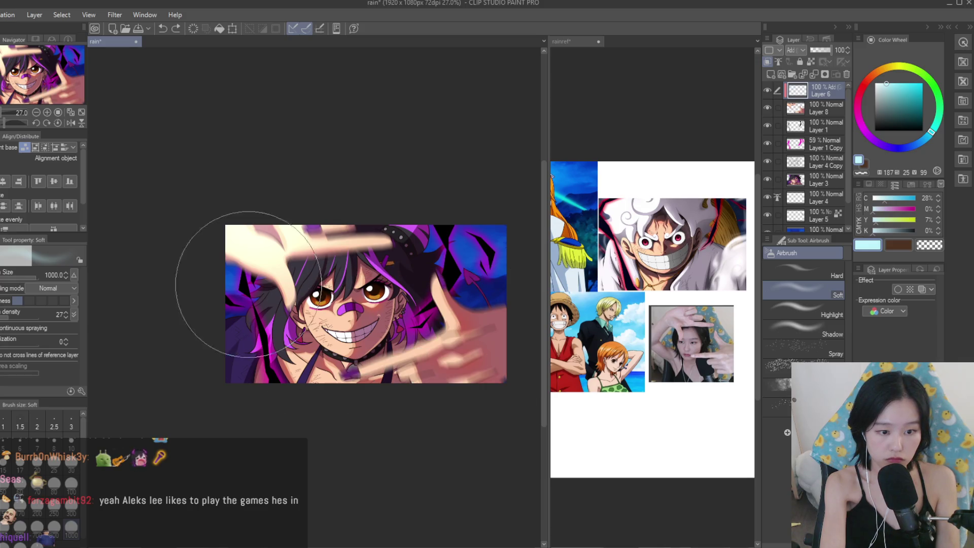
{"action": "left_click", "coordinate": [886, 67]}
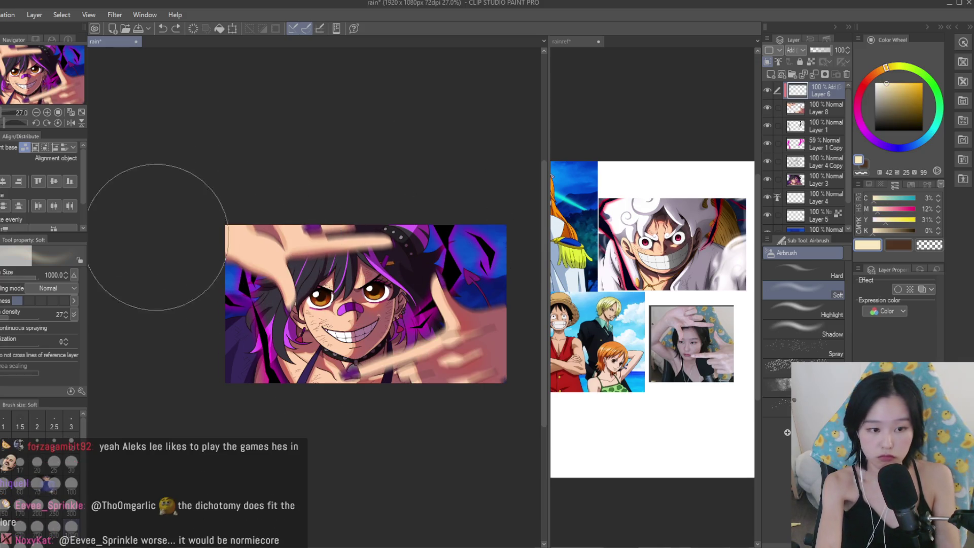
Airbrush soft peach glow strokes over the artwork, undoing the unwanted ones.
{"action": "left_click_drag", "start_coordinate": [408, 343], "coordinate": [457, 329]}
{"action": "key", "text": "ctrl+z"}
{"action": "mouse_move", "coordinate": [381, 380]}
{"action": "left_mouse_down"}
{"action": "mouse_move", "coordinate": [413, 370]}
{"action": "mouse_move", "coordinate": [416, 340]}
{"action": "left_mouse_up"}
{"action": "key", "text": "ctrl+z"}
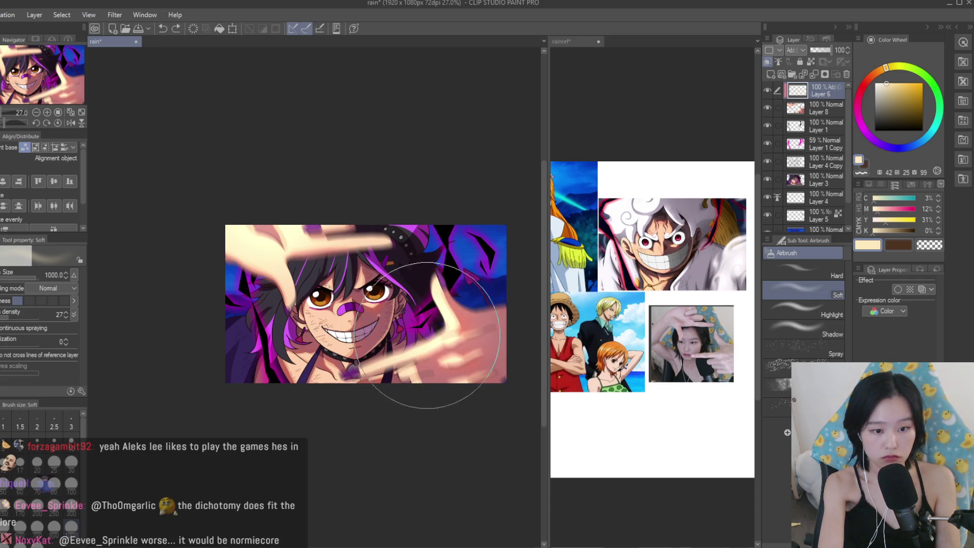
{"action": "key", "text": "ctrl+z"}
Lower the glow layer's opacity to 56, apply Ctrl+E to the layer, and save.
{"action": "left_click", "coordinate": [822, 49]}
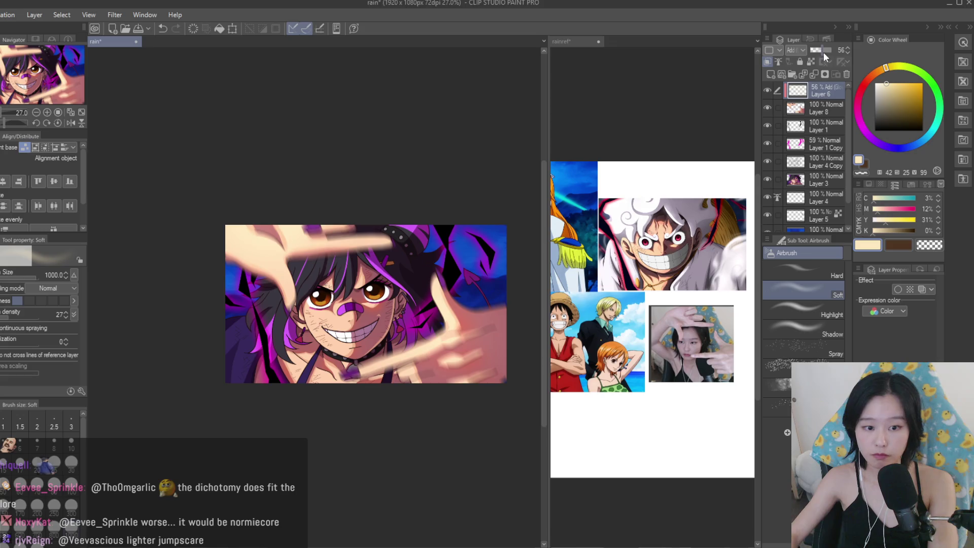
{"action": "key", "text": "ctrl+e"}
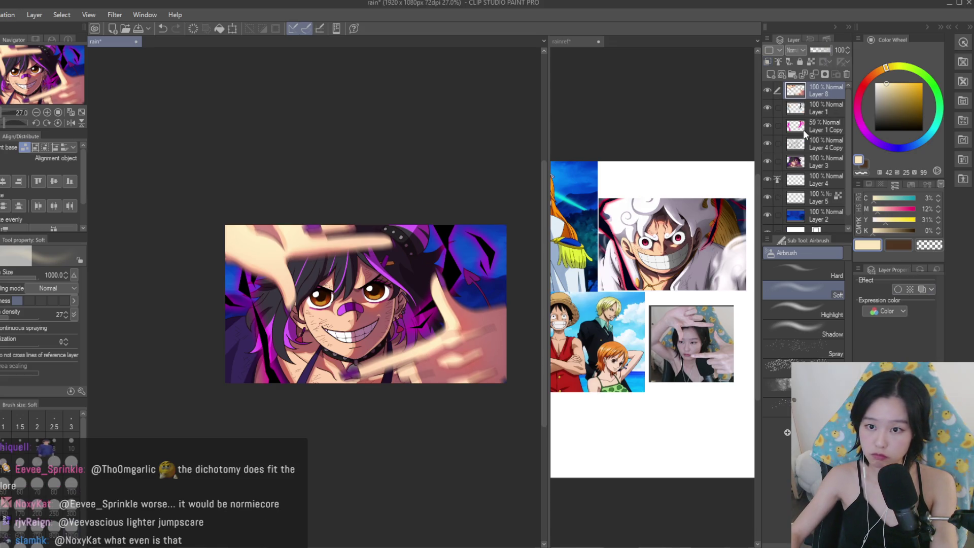
{"action": "key", "text": "ctrl+s"}
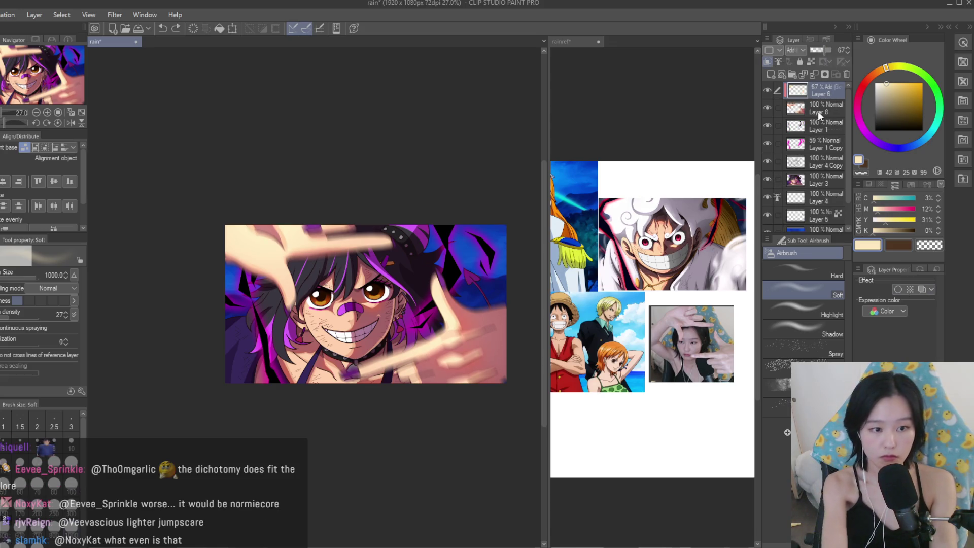
Group Layer 4 Copy and Layer 3 into Folder 1, duplicate it, and merge the copy.
{"action": "left_click", "coordinate": [767, 161]}
{"action": "left_click", "coordinate": [767, 161]}
{"action": "left_click", "coordinate": [797, 163]}
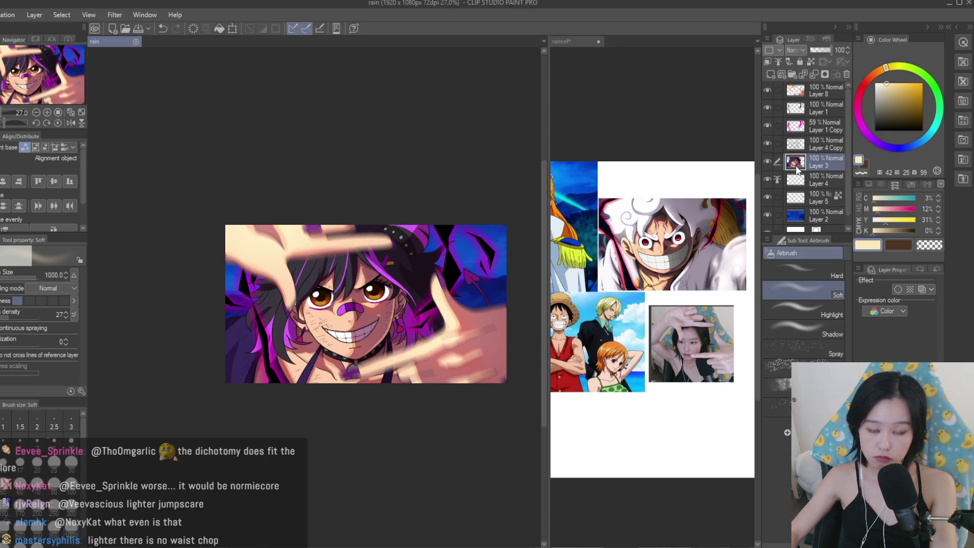
{"action": "left_click", "coordinate": [805, 144]}
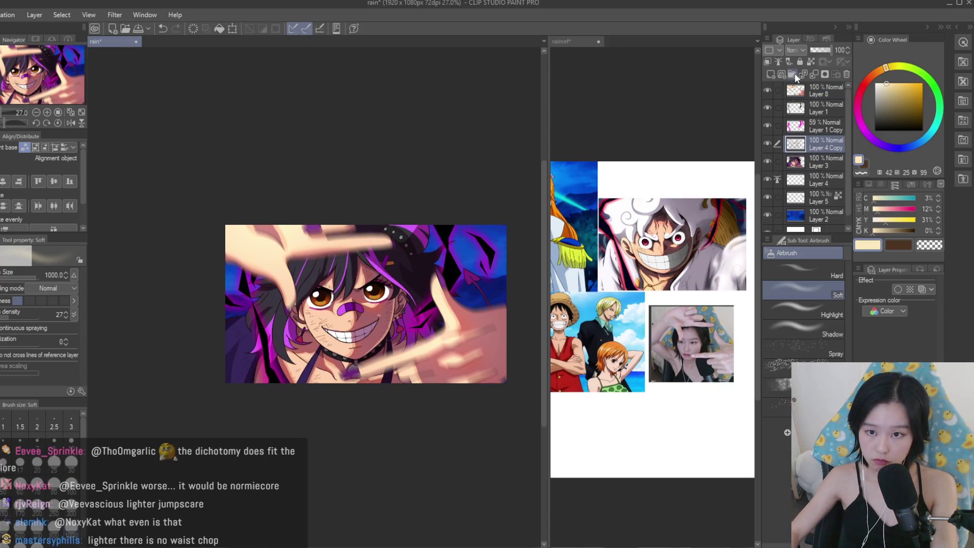
{"action": "left_click", "coordinate": [832, 166], "text": "ctrl"}
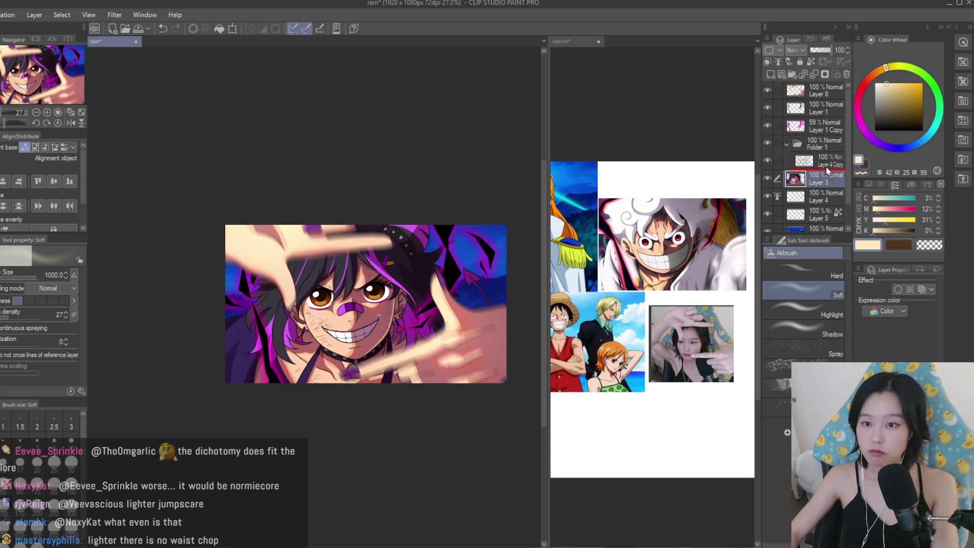
{"action": "key", "text": "ctrl+g"}
{"action": "key", "text": "ctrl+j"}
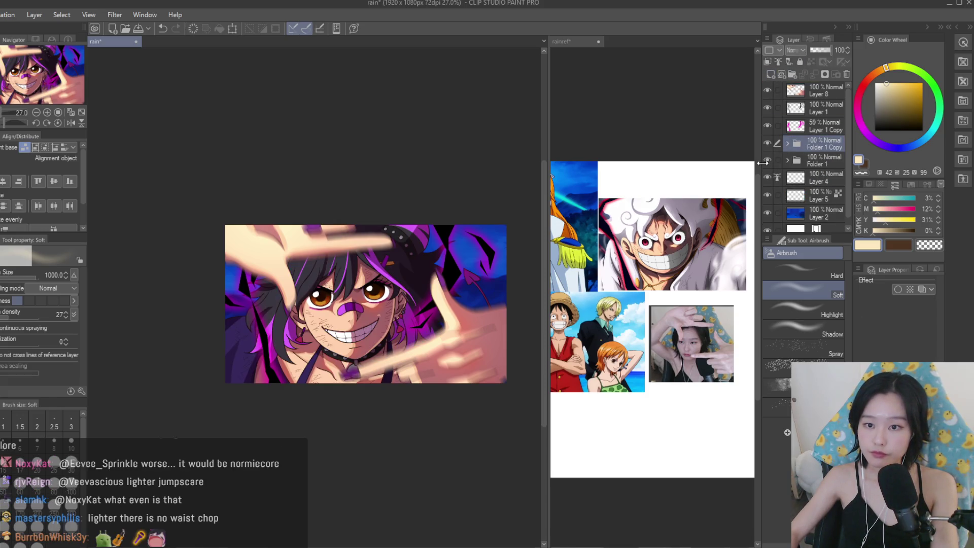
{"action": "key", "text": "shift+alt+e"}
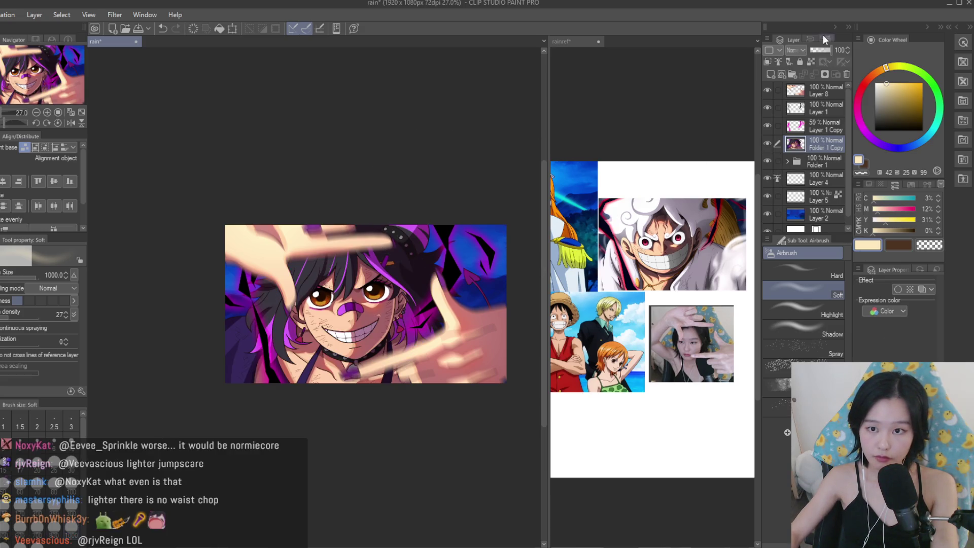
Lower the merged copy to 51% opacity and rescale it, trying 224% then 35%.
{"action": "left_click_drag", "start_coordinate": [823, 50], "coordinate": [821, 51]}
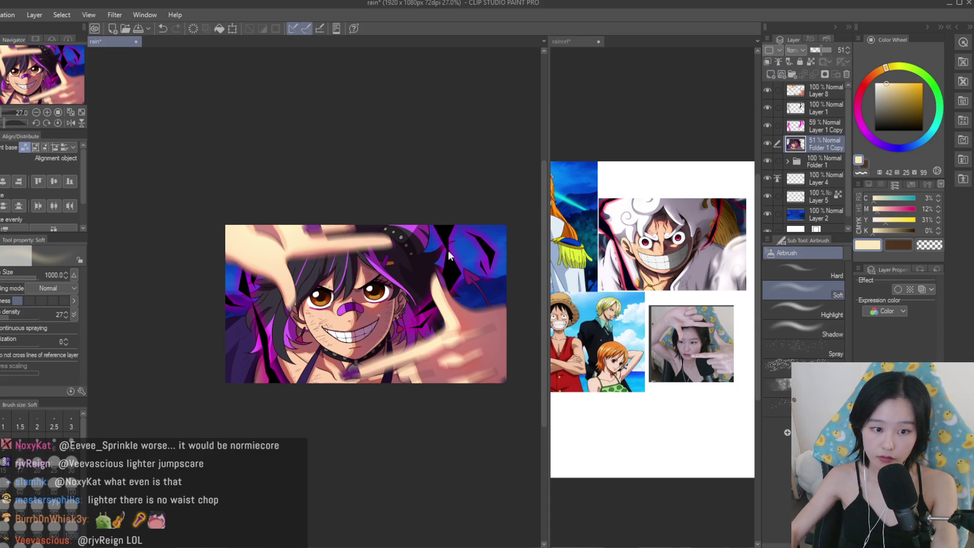
{"action": "key", "text": "ctrl+t"}
{"action": "mouse_move", "coordinate": [507, 225]}
{"action": "left_mouse_down"}
{"action": "mouse_move", "coordinate": [710, 82]}
{"action": "mouse_move", "coordinate": [613, 50]}
{"action": "left_mouse_up"}
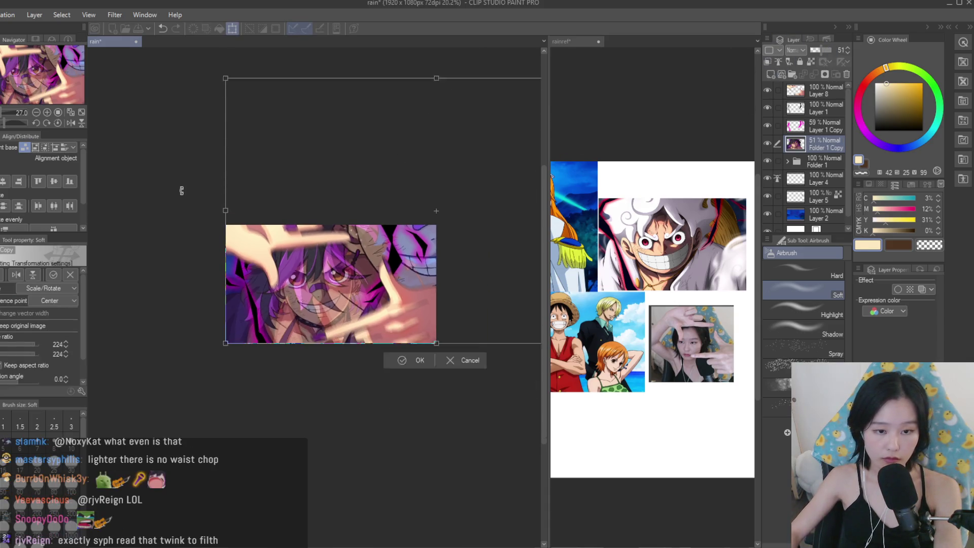
{"action": "key", "text": "Return"}
{"action": "scroll", "coordinate": [293, 169], "scroll_direction": "down", "scroll_amount": 1}
{"action": "key", "text": "ctrl+t"}
{"action": "scroll", "coordinate": [487, 129], "scroll_direction": "down", "scroll_amount": 2}
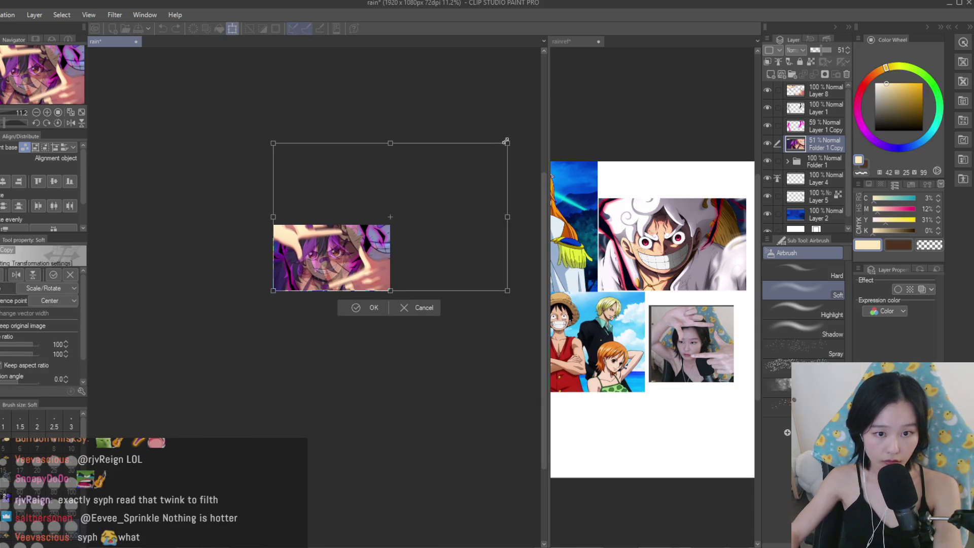
{"action": "left_click_drag", "start_coordinate": [506, 142], "coordinate": [375, 227]}
{"action": "scroll", "coordinate": [375, 227], "scroll_direction": "up", "scroll_amount": 3}
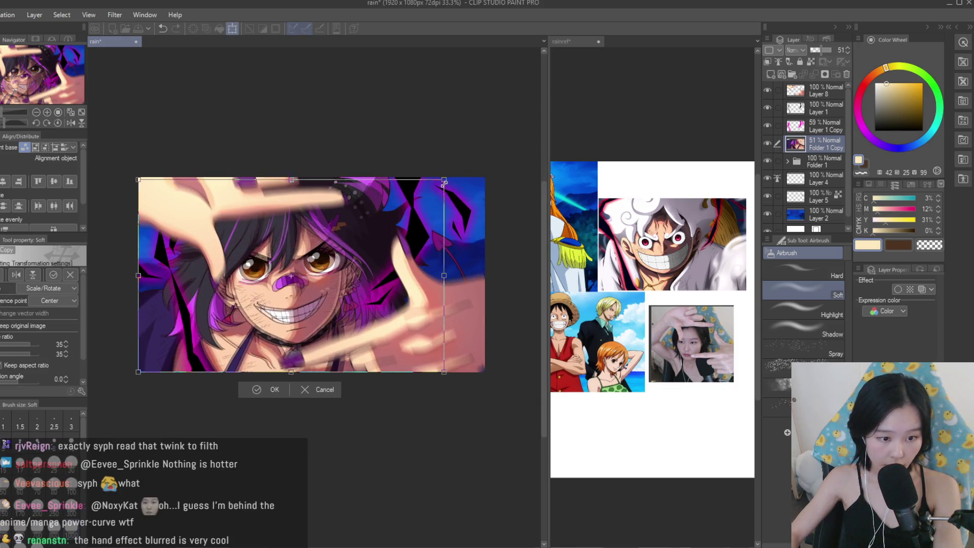
{"action": "key", "text": "Return"}
Rescale the merged copy to 66% and align its face with the original.
{"action": "scroll", "coordinate": [279, 256], "scroll_direction": "up", "scroll_amount": 2}
{"action": "scroll", "coordinate": [280, 256], "scroll_direction": "up", "scroll_amount": 1}
{"action": "scroll", "coordinate": [280, 257], "scroll_direction": "down", "scroll_amount": 3}
{"action": "key", "text": "ctrl+t"}
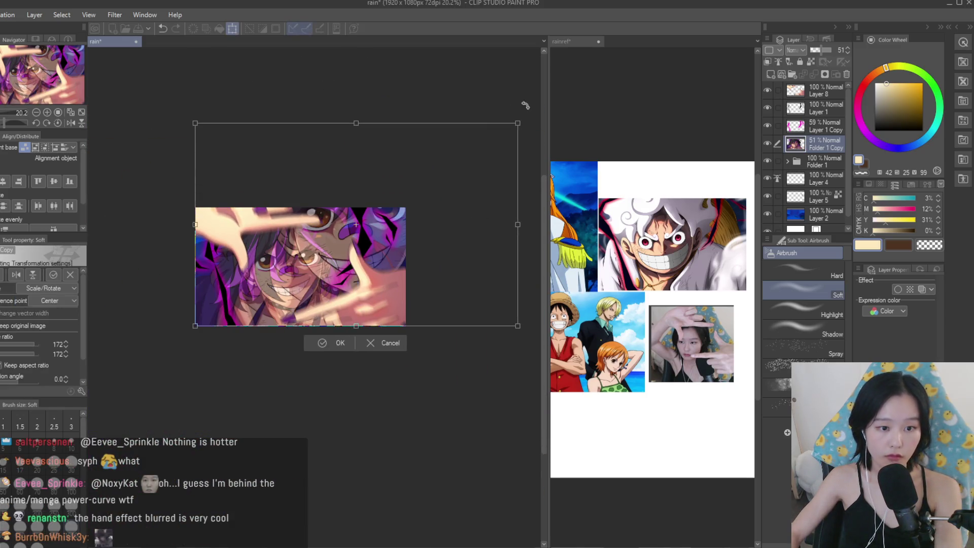
{"action": "left_click_drag", "start_coordinate": [517, 124], "coordinate": [402, 207]}
{"action": "scroll", "coordinate": [370, 234], "scroll_direction": "up", "scroll_amount": 2}
{"action": "scroll", "coordinate": [370, 234], "scroll_direction": "up", "scroll_amount": 1}
{"action": "left_click_drag", "start_coordinate": [512, 168], "coordinate": [466, 187]}
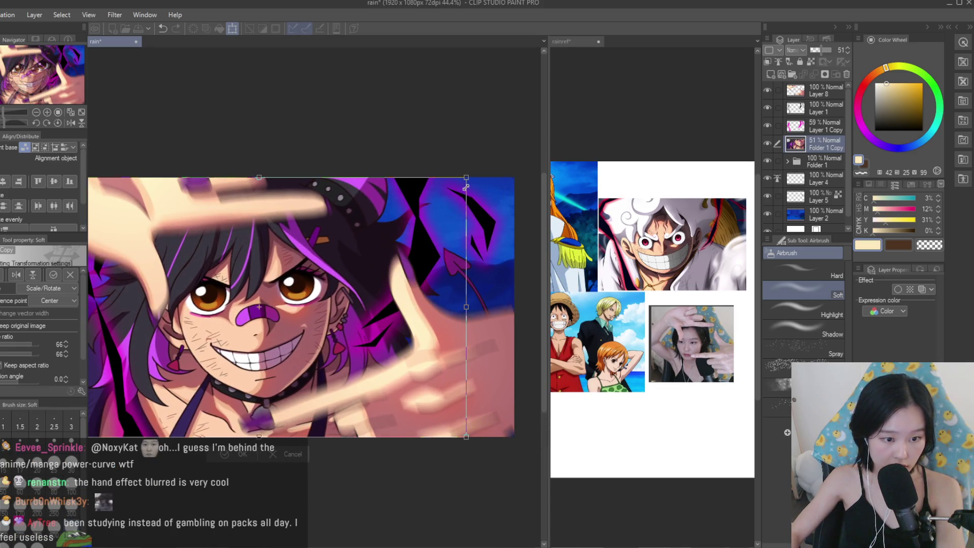
{"action": "key", "text": "Return"}
{"action": "scroll", "coordinate": [488, 240], "scroll_direction": "down", "scroll_amount": 1}
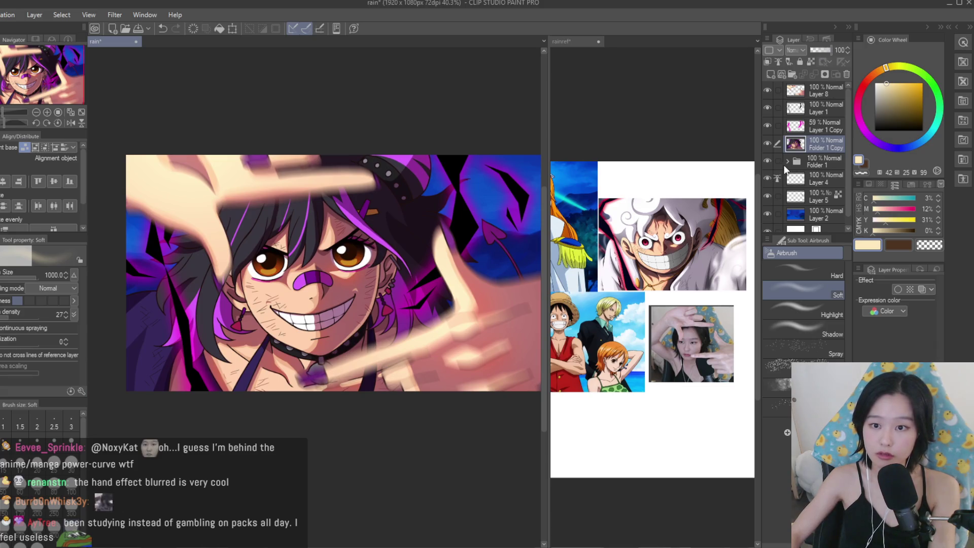
Add a new layer above Folder 1 Copy and airbrush a peach skin tint on the face at size 800.
{"action": "scroll", "coordinate": [251, 215], "scroll_direction": "up", "scroll_amount": 1}
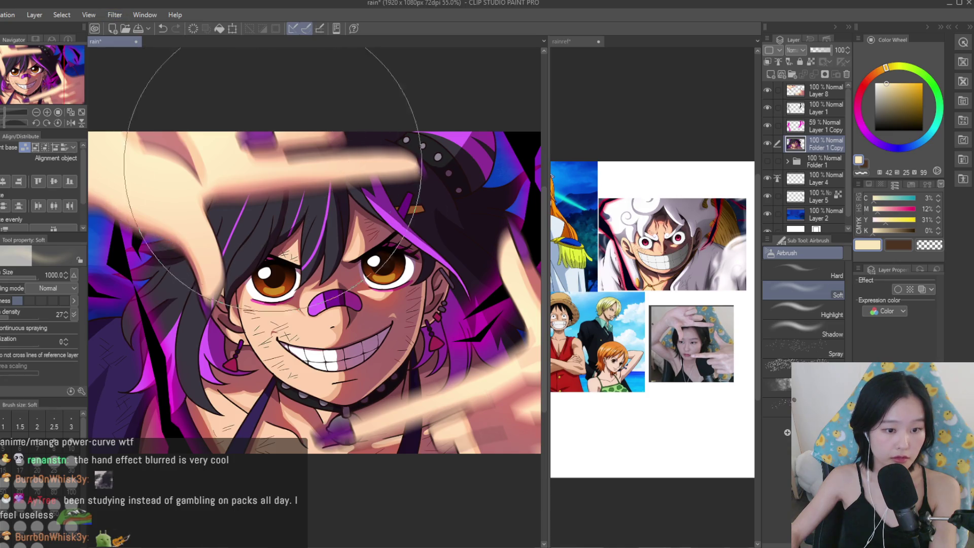
{"action": "scroll", "coordinate": [355, 228], "scroll_direction": "up", "scroll_amount": 1}
{"action": "scroll", "coordinate": [472, 350], "scroll_direction": "down", "scroll_amount": 3}
{"action": "scroll", "coordinate": [316, 239], "scroll_direction": "up", "scroll_amount": 2}
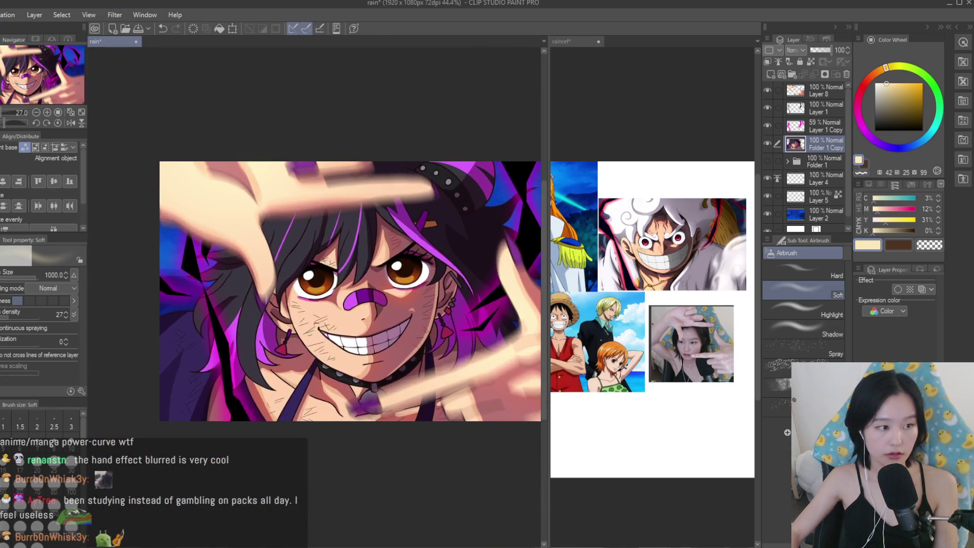
{"action": "left_click", "coordinate": [771, 74]}
{"action": "scroll", "coordinate": [409, 310], "scroll_direction": "up", "scroll_amount": 1}
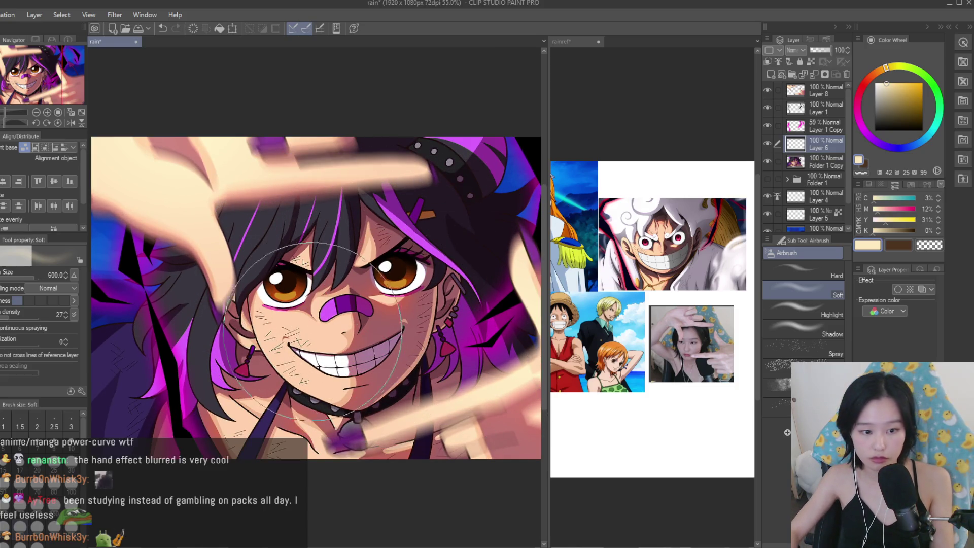
{"action": "left_click", "coordinate": [312, 326], "text": "alt"}
{"action": "key", "text": "bracketright"}
{"action": "mouse_move", "coordinate": [320, 335]}
{"action": "left_mouse_down"}
{"action": "mouse_move", "coordinate": [333, 347]}
{"action": "mouse_move", "coordinate": [319, 329]}
{"action": "left_mouse_up"}
Resize the airbrush, resample the peach skin tone, and undo the last glow stroke.
{"action": "key", "text": "bracketleft"}
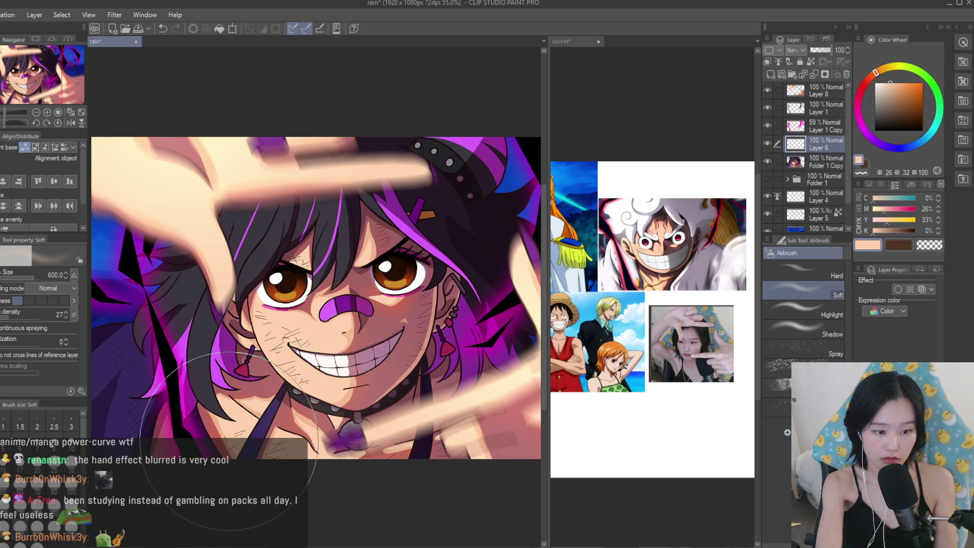
{"action": "key", "text": "bracketleft"}
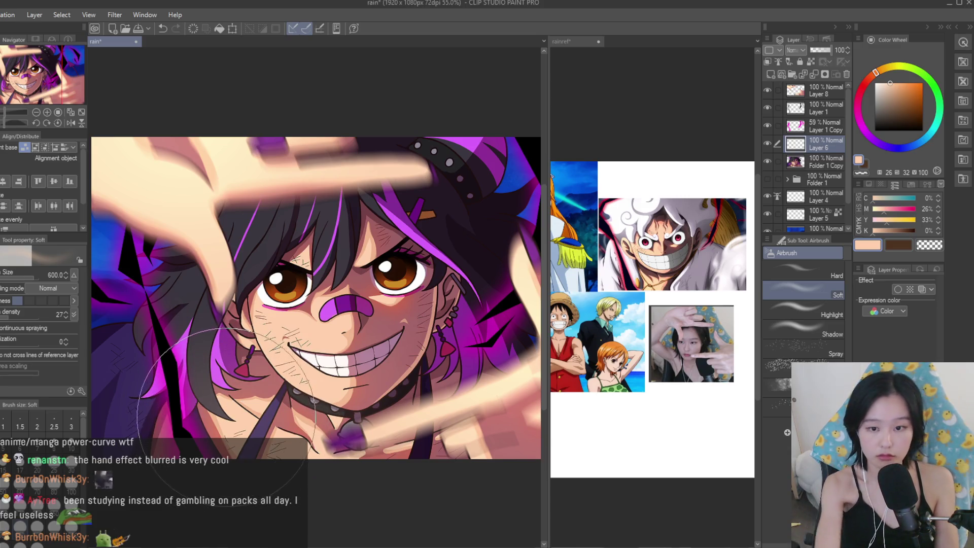
{"action": "key", "text": "bracketright"}
{"action": "key", "text": "bracketright"}
{"action": "left_click", "coordinate": [385, 267], "text": "alt"}
{"action": "scroll", "coordinate": [422, 279], "scroll_direction": "down", "scroll_amount": 3}
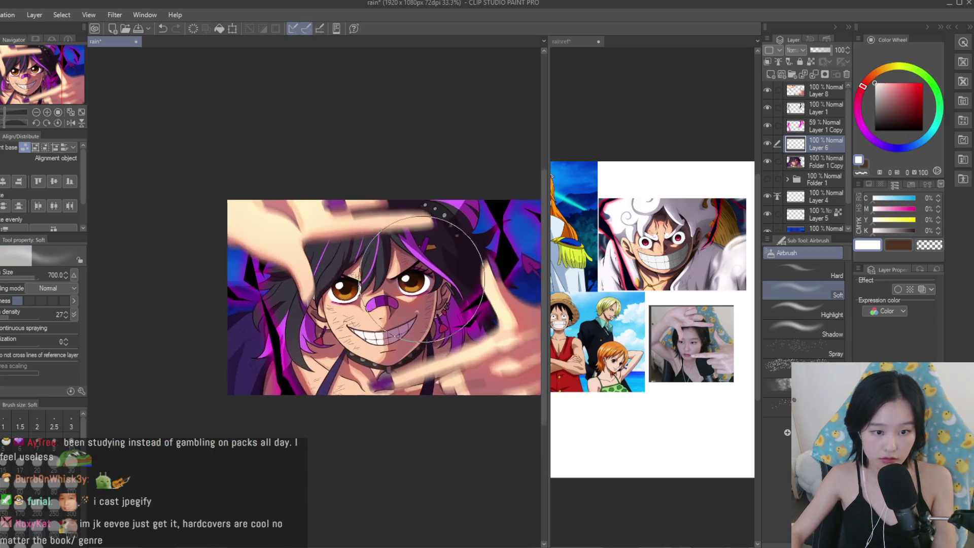
{"action": "scroll", "coordinate": [422, 279], "scroll_direction": "up", "scroll_amount": 1}
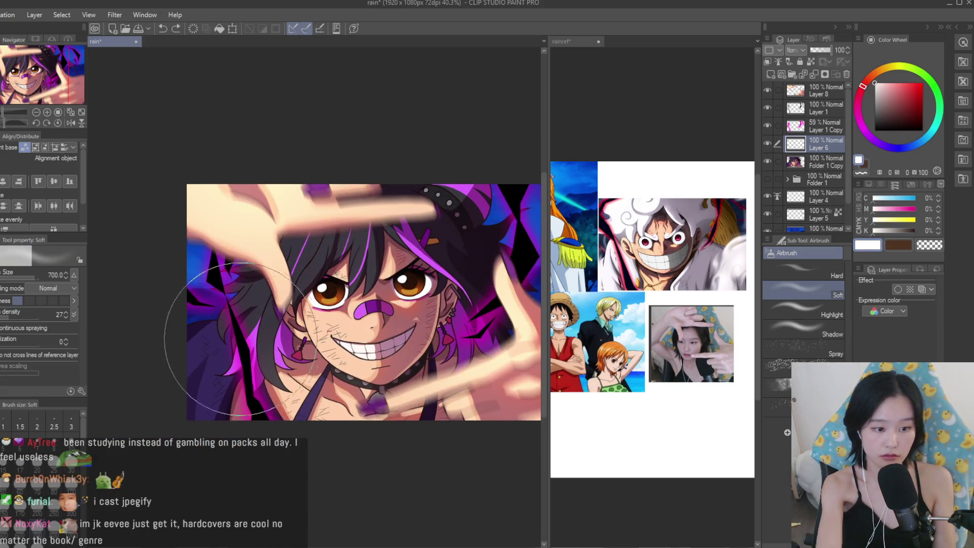
{"action": "scroll", "coordinate": [326, 306], "scroll_direction": "up", "scroll_amount": 1}
{"action": "left_click", "coordinate": [315, 324], "text": "alt"}
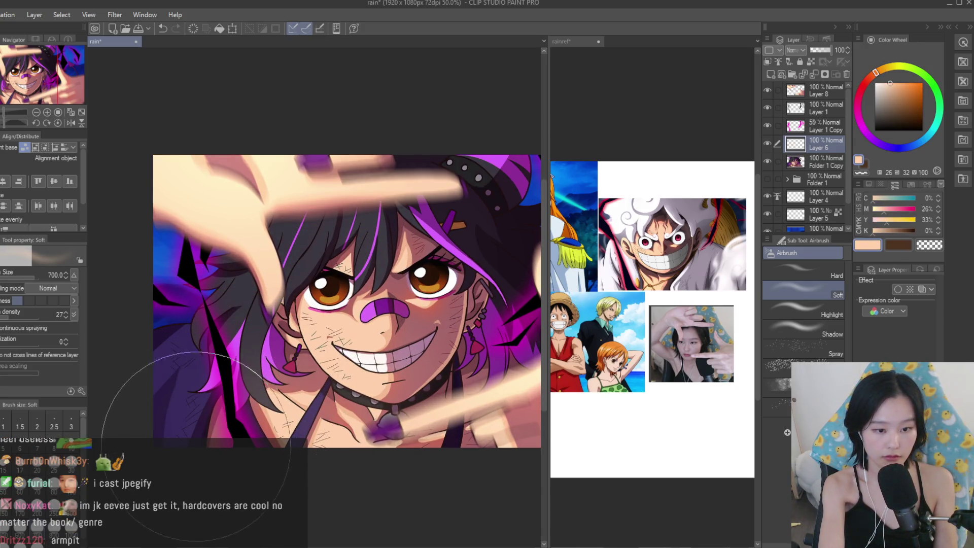
{"action": "key", "text": "ctrl+z"}
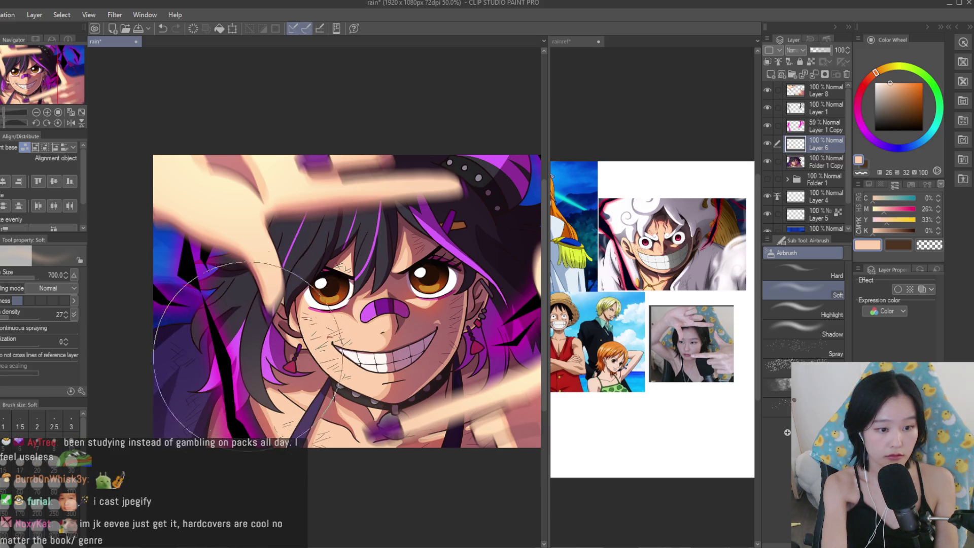
Reduce the airbrush to size 600 and adjust the glow layer's opacity to around 95%.
{"action": "scroll", "coordinate": [185, 304], "scroll_direction": "down", "scroll_amount": 2}
{"action": "scroll", "coordinate": [398, 378], "scroll_direction": "down", "scroll_amount": 1}
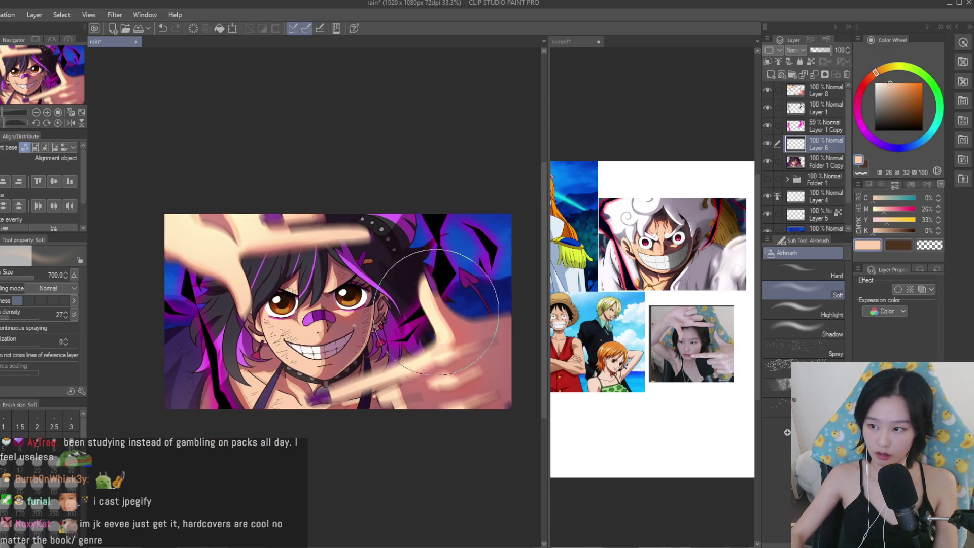
{"action": "scroll", "coordinate": [438, 338], "scroll_direction": "up", "scroll_amount": 2}
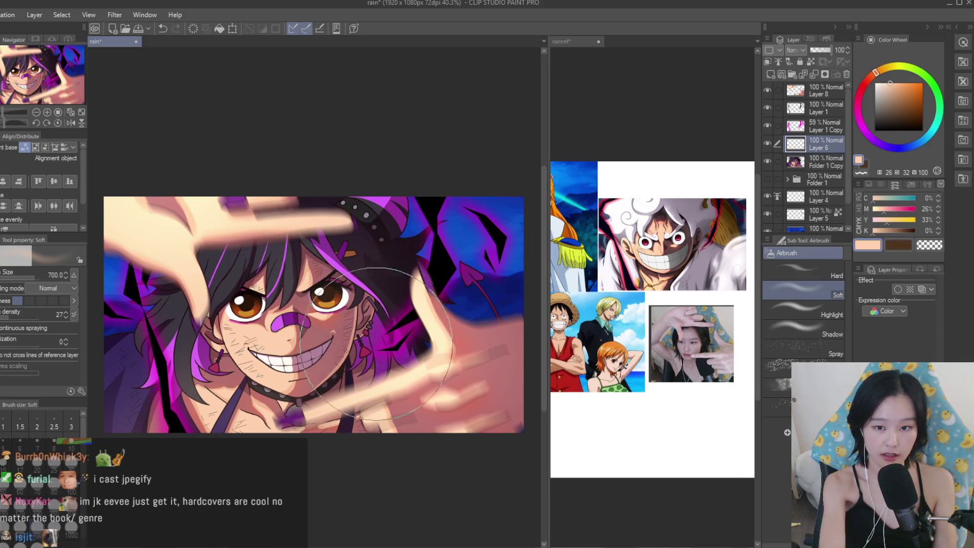
{"action": "scroll", "coordinate": [459, 247], "scroll_direction": "down", "scroll_amount": 3}
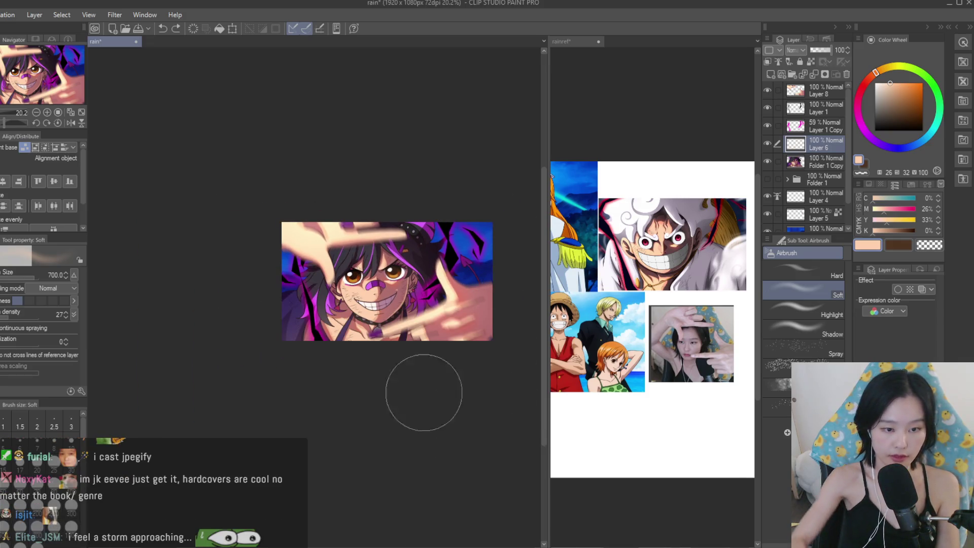
{"action": "scroll", "coordinate": [344, 286], "scroll_direction": "up", "scroll_amount": 4}
{"action": "key", "text": "bracketleft"}
{"action": "scroll", "coordinate": [365, 264], "scroll_direction": "down", "scroll_amount": 2}
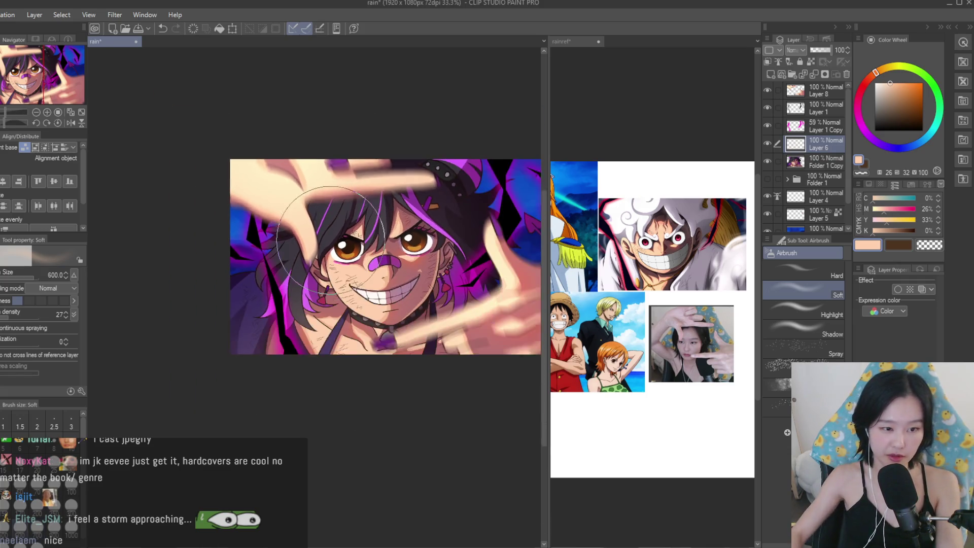
{"action": "scroll", "coordinate": [385, 244], "scroll_direction": "up", "scroll_amount": 1}
{"action": "scroll", "coordinate": [410, 219], "scroll_direction": "down", "scroll_amount": 1}
{"action": "scroll", "coordinate": [410, 219], "scroll_direction": "down", "scroll_amount": 1}
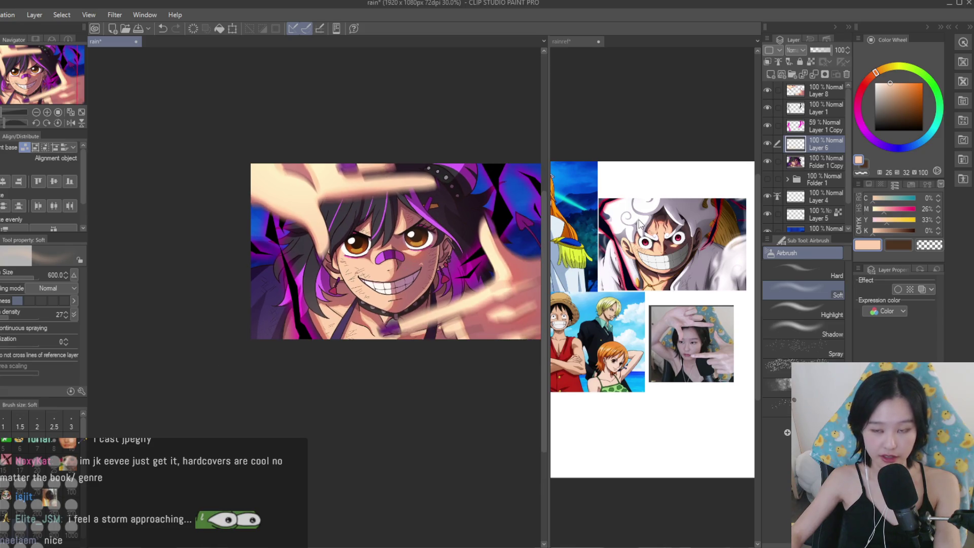
{"action": "scroll", "coordinate": [507, 172], "scroll_direction": "down", "scroll_amount": 1}
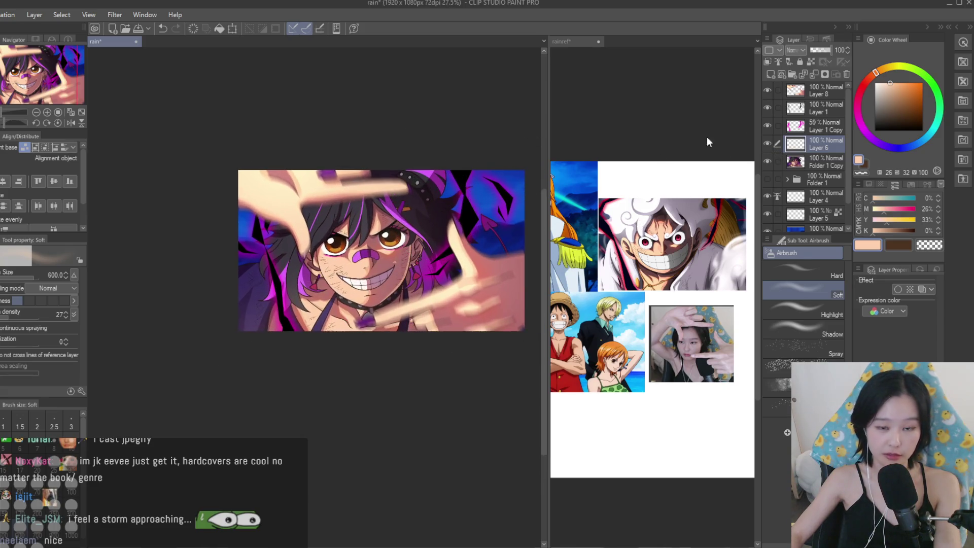
{"action": "left_click", "coordinate": [820, 50]}
{"action": "left_click", "coordinate": [831, 51]}
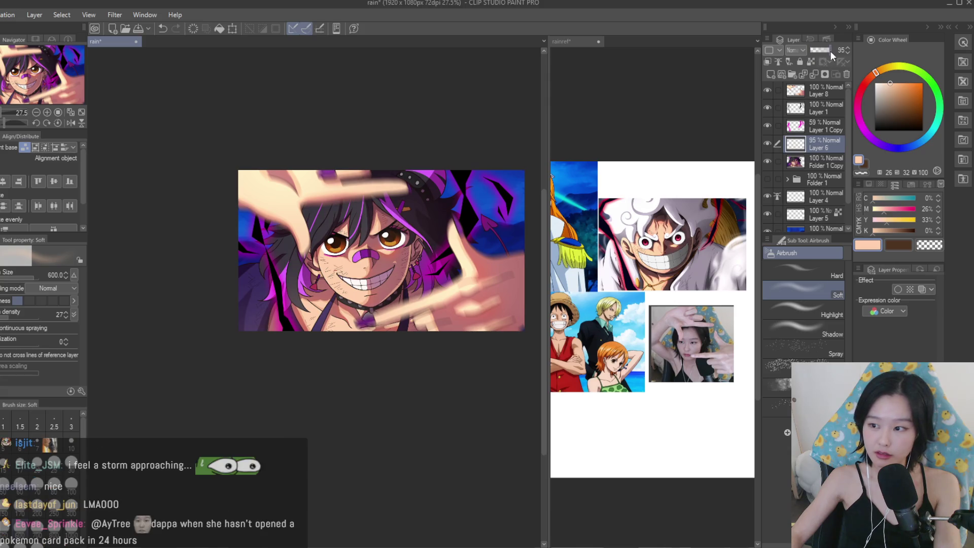
{"action": "left_click_drag", "start_coordinate": [827, 51], "coordinate": [824, 51]}
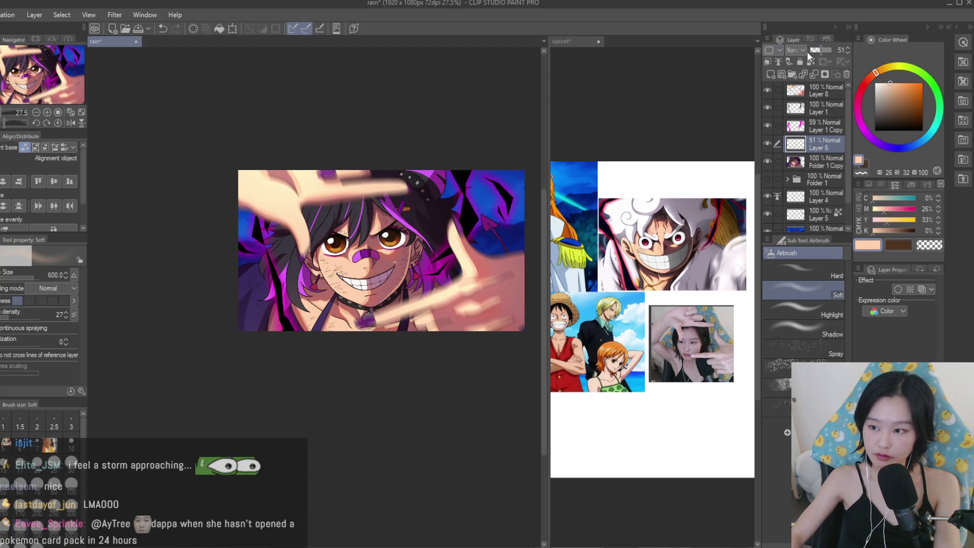
Save the rain illustration with Ctrl+S.
{"action": "key", "text": "ctrl+s"}
{"action": "scroll", "coordinate": [452, 153], "scroll_direction": "down", "scroll_amount": 1}
{"action": "scroll", "coordinate": [392, 174], "scroll_direction": "up", "scroll_amount": 3}
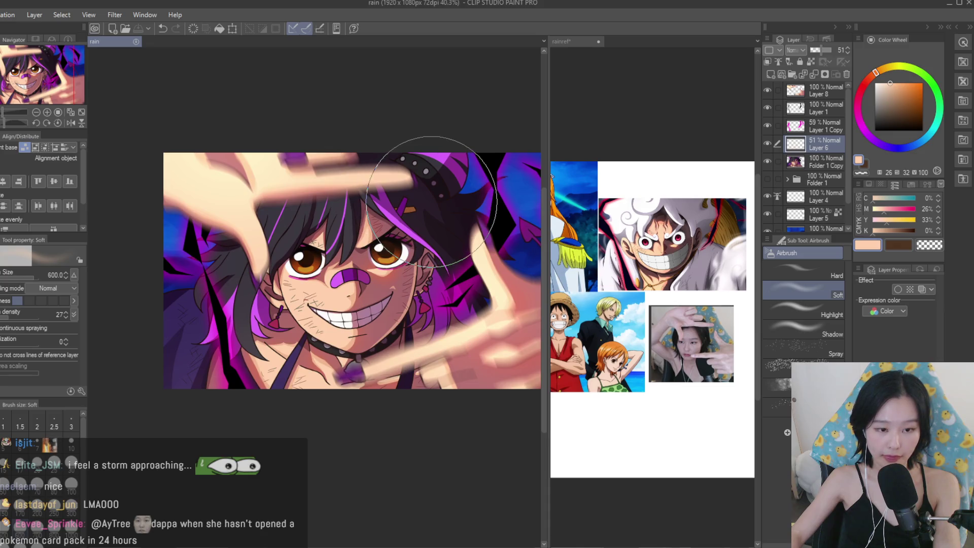
{"action": "scroll", "coordinate": [725, 263], "scroll_direction": "down", "scroll_amount": 3}
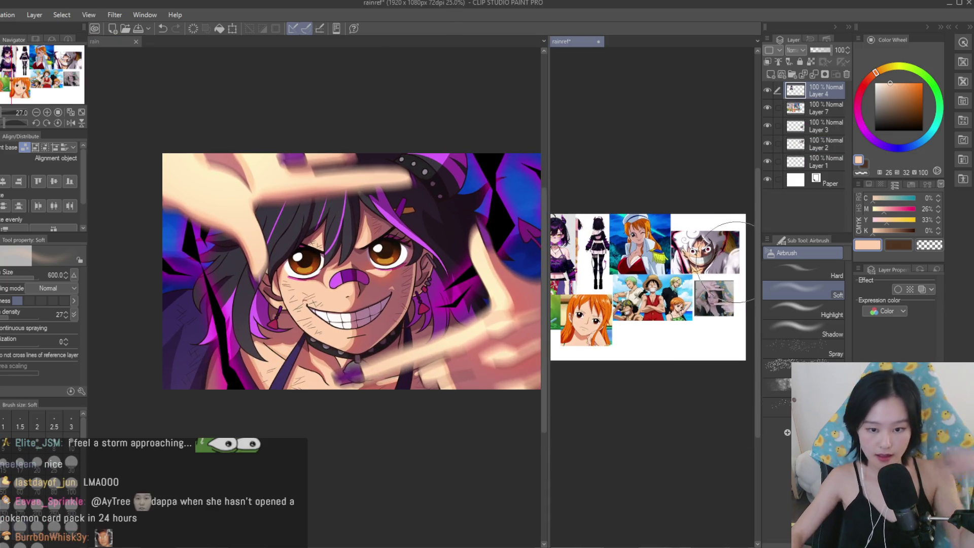
{"action": "scroll", "coordinate": [726, 263], "scroll_direction": "up", "scroll_amount": 1}
{"action": "scroll", "coordinate": [417, 195], "scroll_direction": "down", "scroll_amount": 1}
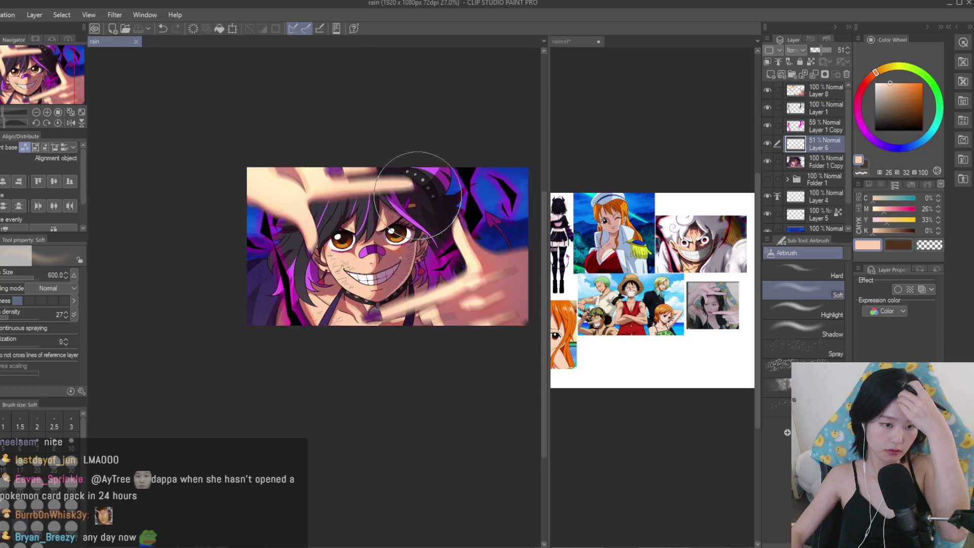
{"action": "scroll", "coordinate": [387, 163], "scroll_direction": "up", "scroll_amount": 3}
Reduce the airbrush size to 400.
{"action": "key", "text": "bracketleft"}
{"action": "key", "text": "bracketleft"}
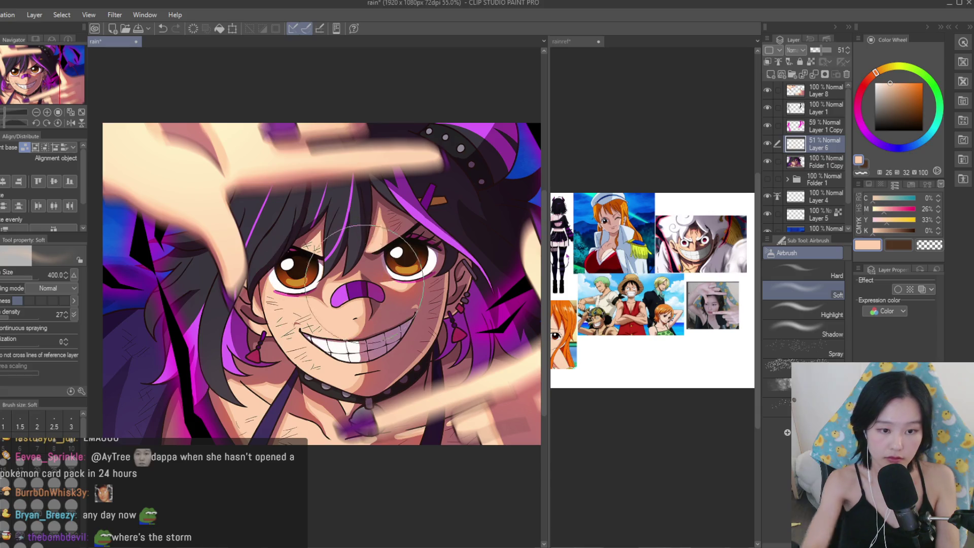
{"action": "scroll", "coordinate": [597, 218], "scroll_direction": "up", "scroll_amount": 4}
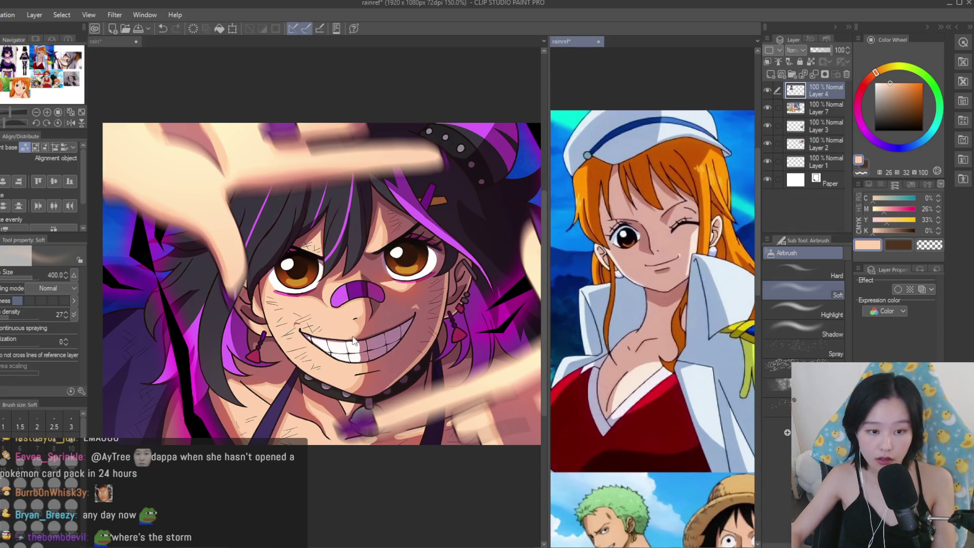
{"action": "scroll", "coordinate": [421, 289], "scroll_direction": "up", "scroll_amount": 3}
Switch to the Turnip pen, enlarge it, and sample a dark brown from the iris.
{"action": "key", "text": "p"}
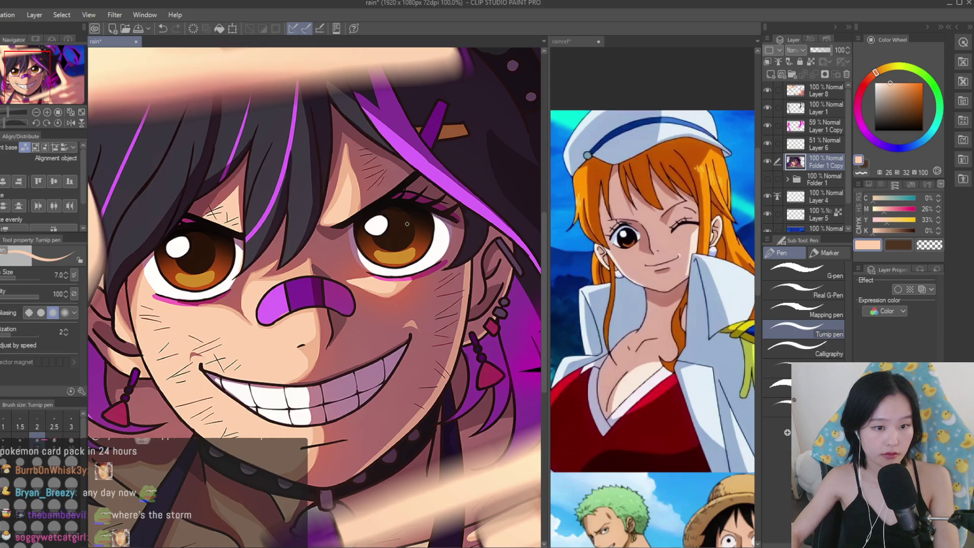
{"action": "scroll", "coordinate": [407, 227], "scroll_direction": "up", "scroll_amount": 3}
{"action": "left_click", "coordinate": [407, 227], "text": "alt"}
{"action": "mouse_move", "coordinate": [407, 226]}
{"action": "left_mouse_down"}
{"action": "mouse_move", "coordinate": [418, 209]}
{"action": "mouse_move", "coordinate": [387, 200]}
{"action": "left_mouse_up"}
{"action": "left_click", "coordinate": [418, 200], "text": "alt"}
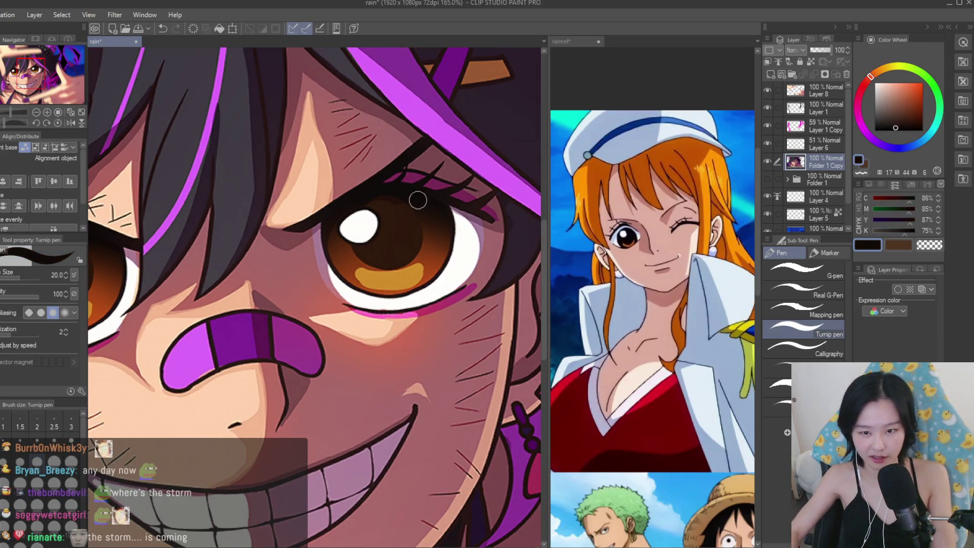
{"action": "scroll", "coordinate": [418, 201], "scroll_direction": "up", "scroll_amount": 2}
Paint dark brown strokes across the upper iris, covering part of the white highlight.
{"action": "left_click", "coordinate": [360, 191], "text": "alt"}
{"action": "mouse_move", "coordinate": [360, 191]}
{"action": "left_mouse_down"}
{"action": "mouse_move", "coordinate": [408, 212]}
{"action": "mouse_move", "coordinate": [371, 213]}
{"action": "mouse_move", "coordinate": [415, 254]}
{"action": "left_mouse_up"}
{"action": "left_click_drag", "start_coordinate": [350, 261], "coordinate": [304, 279]}
{"action": "scroll", "coordinate": [305, 279], "scroll_direction": "down", "scroll_amount": 10}
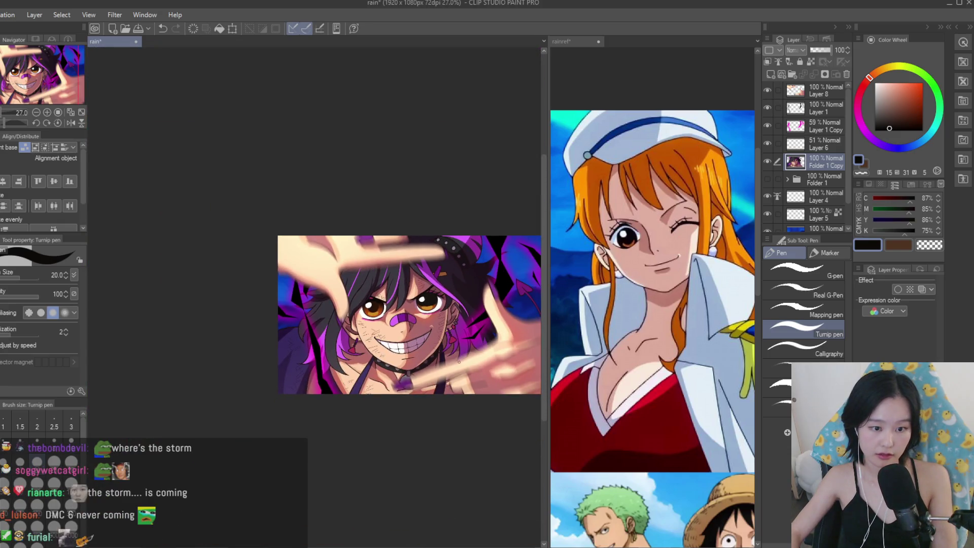
Scroll around the portrait to inspect both darkened irises.
{"action": "scroll", "coordinate": [453, 351], "scroll_direction": "up", "scroll_amount": 3}
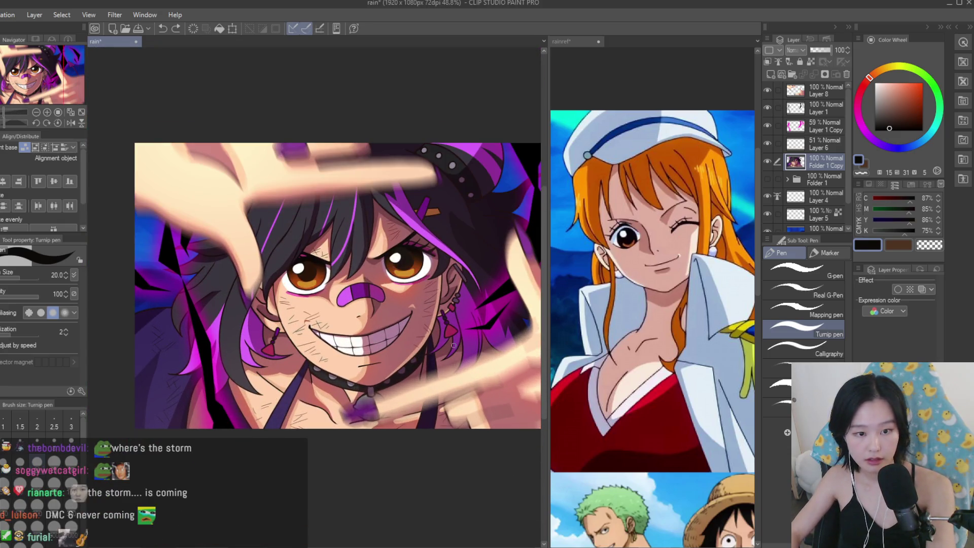
{"action": "scroll", "coordinate": [382, 264], "scroll_direction": "down", "scroll_amount": 4}
{"action": "scroll", "coordinate": [446, 263], "scroll_direction": "up", "scroll_amount": 2}
{"action": "scroll", "coordinate": [648, 266], "scroll_direction": "down", "scroll_amount": 3}
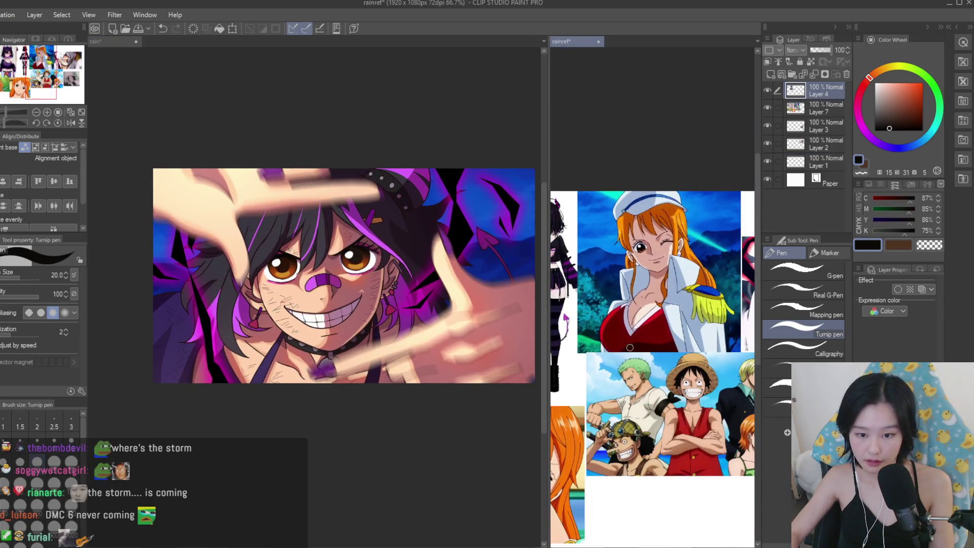
{"action": "scroll", "coordinate": [634, 334], "scroll_direction": "up", "scroll_amount": 2}
{"action": "scroll", "coordinate": [634, 333], "scroll_direction": "down", "scroll_amount": 3}
{"action": "scroll", "coordinate": [649, 305], "scroll_direction": "up", "scroll_amount": 2}
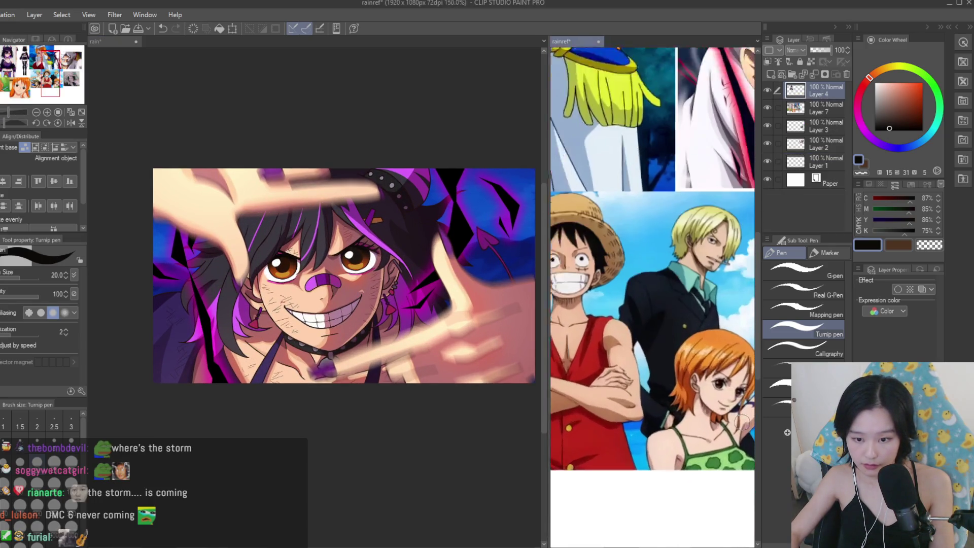
{"action": "scroll", "coordinate": [649, 304], "scroll_direction": "down", "scroll_amount": 4}
{"action": "scroll", "coordinate": [414, 281], "scroll_direction": "down", "scroll_amount": 2}
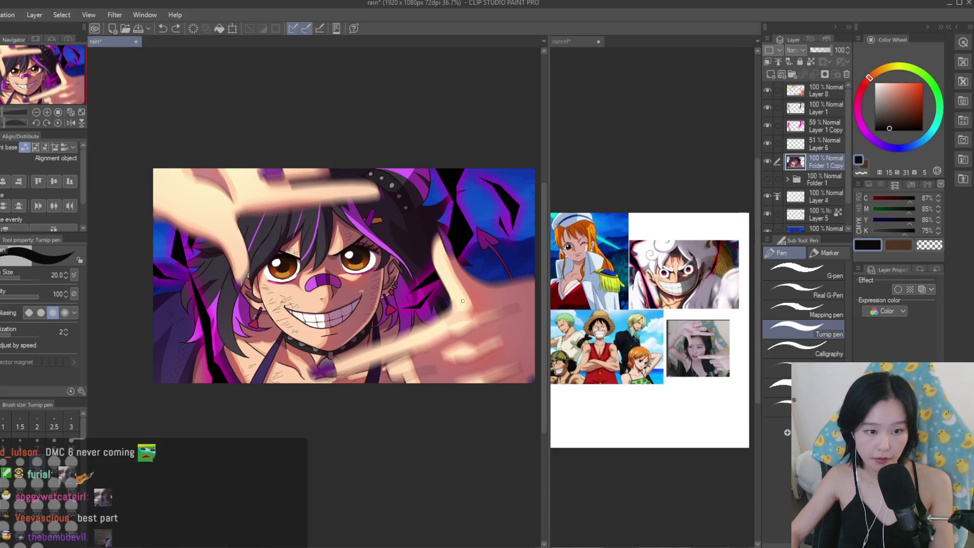
{"action": "scroll", "coordinate": [412, 247], "scroll_direction": "up", "scroll_amount": 4}
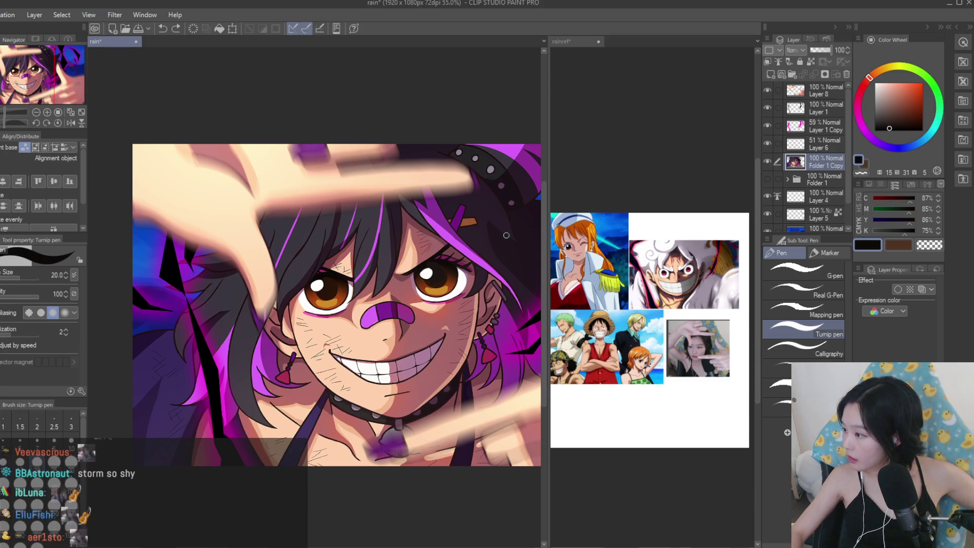
{"action": "scroll", "coordinate": [461, 288], "scroll_direction": "down", "scroll_amount": 4}
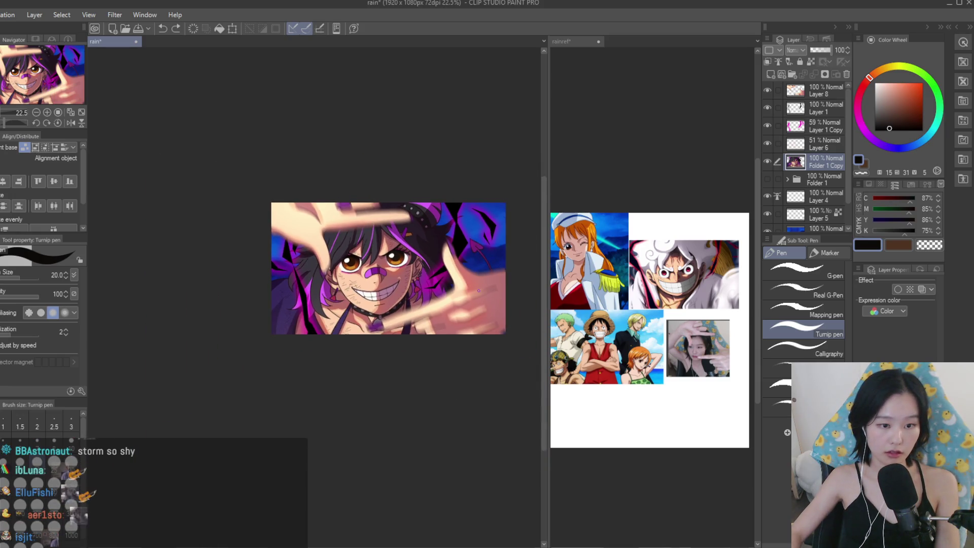
Save the rain illustration and pan across the canvas.
{"action": "key", "text": "ctrl+s"}
{"action": "scroll", "coordinate": [478, 291], "scroll_direction": "up", "scroll_amount": 2}
{"action": "scroll", "coordinate": [457, 244], "scroll_direction": "up", "scroll_amount": 1}
{"action": "scroll", "coordinate": [437, 203], "scroll_direction": "down", "scroll_amount": 1}
{"action": "scroll", "coordinate": [426, 184], "scroll_direction": "up", "scroll_amount": 1}
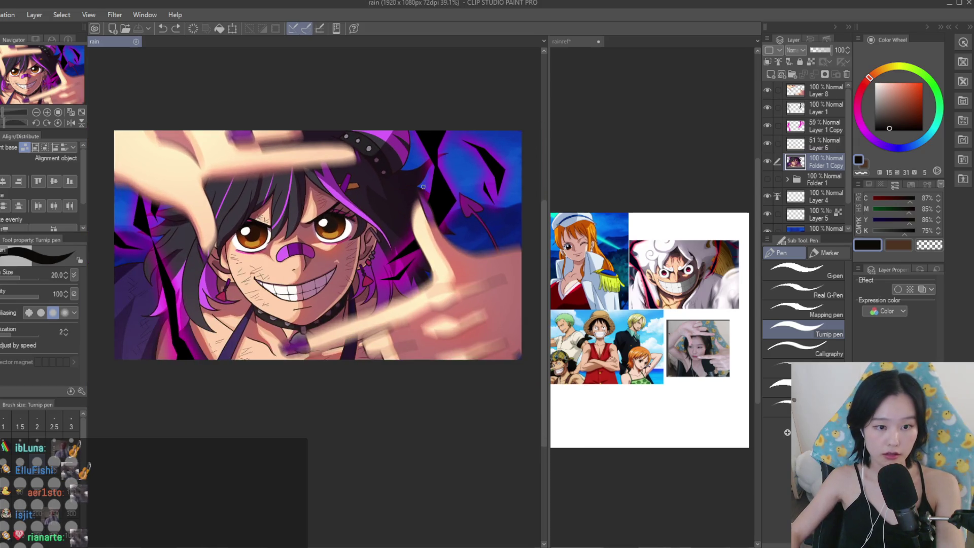
{"action": "scroll", "coordinate": [491, 209], "scroll_direction": "down", "scroll_amount": 2}
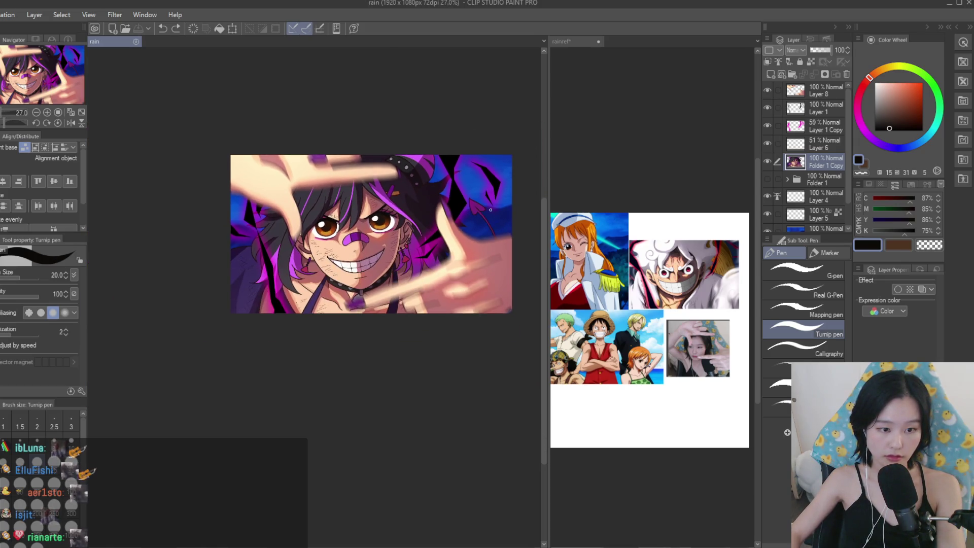
{"action": "scroll", "coordinate": [440, 200], "scroll_direction": "up", "scroll_amount": 3}
{"action": "scroll", "coordinate": [463, 203], "scroll_direction": "down", "scroll_amount": 4}
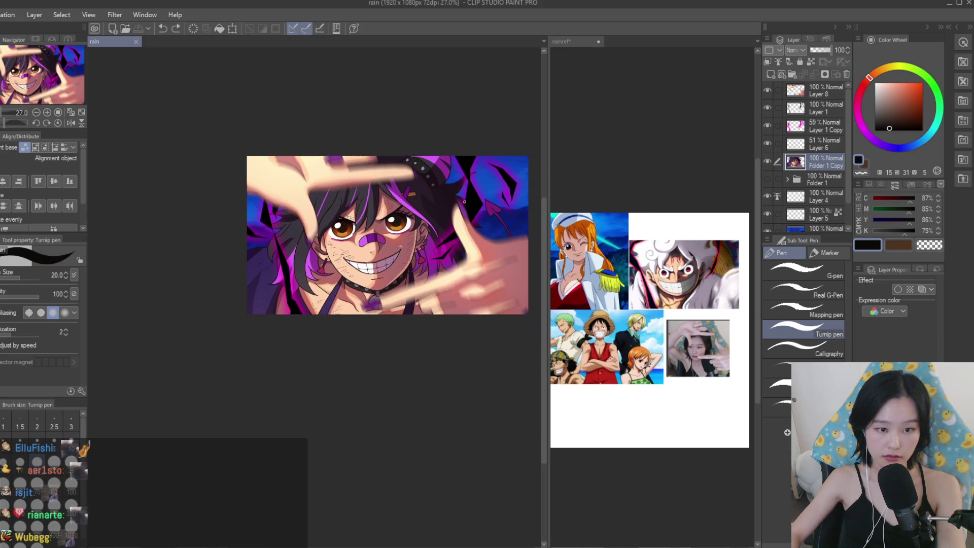
{"action": "scroll", "coordinate": [465, 201], "scroll_direction": "right", "scroll_amount": 3}
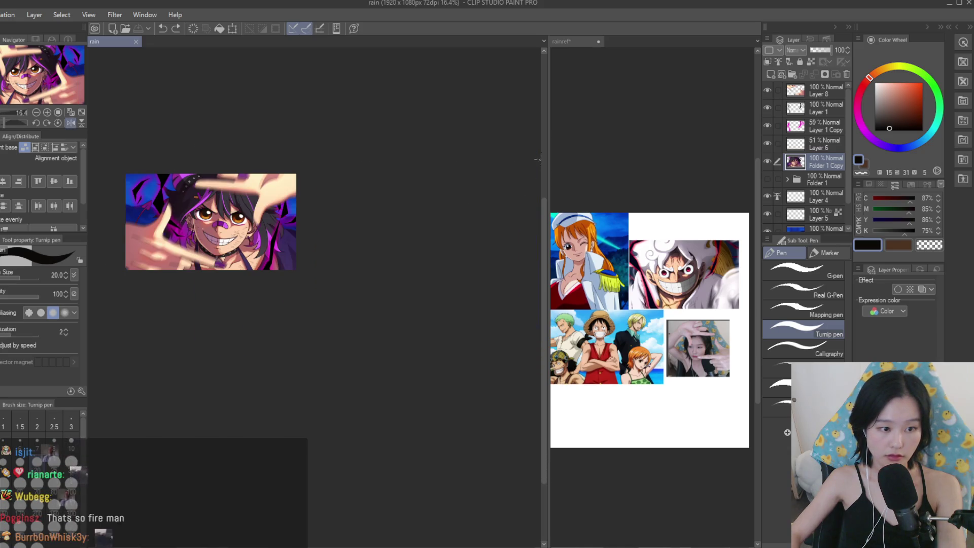
{"action": "scroll", "coordinate": [477, 203], "scroll_direction": "left", "scroll_amount": 3}
{"action": "scroll", "coordinate": [477, 203], "scroll_direction": "up", "scroll_amount": 3}
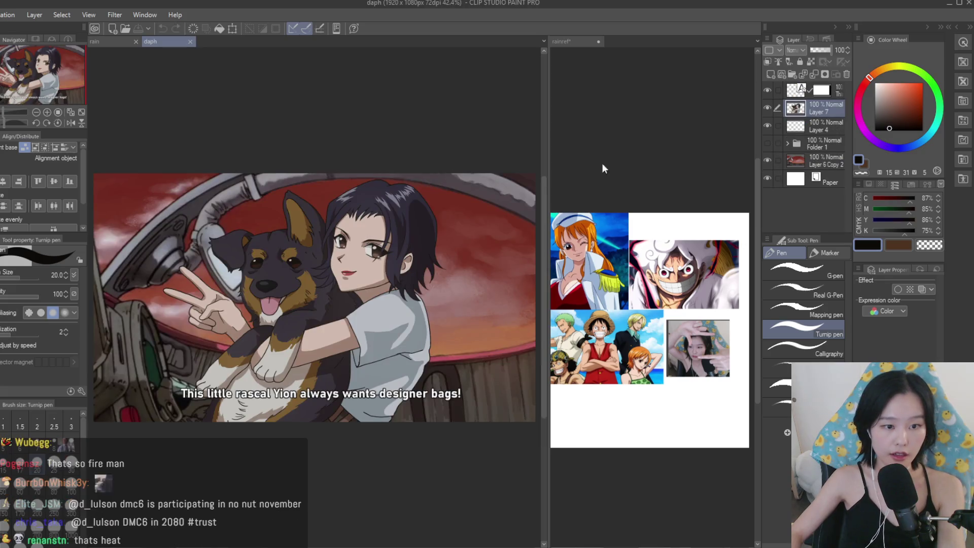
Copy the subtitle layer from the daph illustration, then close daph.
{"action": "left_click", "coordinate": [833, 93]}
{"action": "left_click", "coordinate": [795, 95]}
{"action": "key", "text": "ctrl+a"}
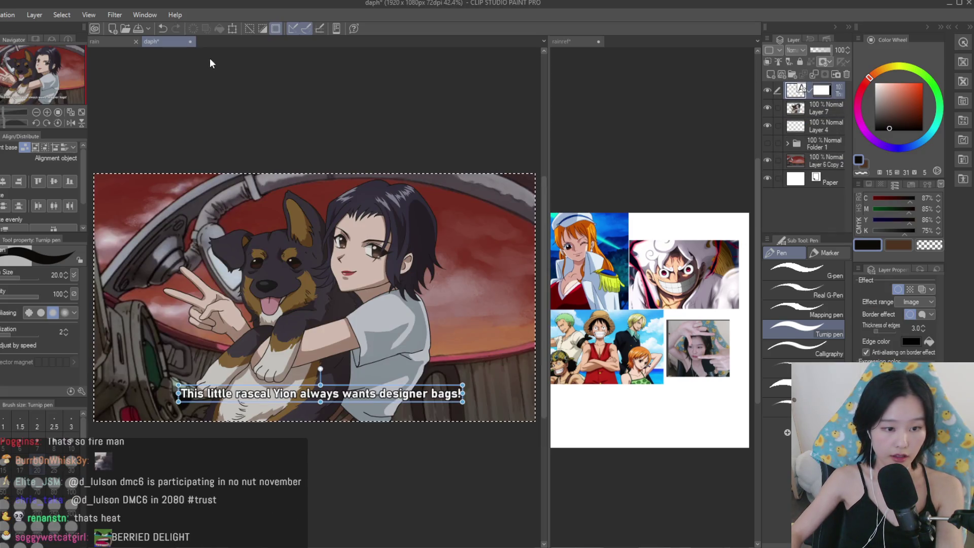
{"action": "key", "text": "ctrl+c"}
{"action": "key", "text": "ctrl+w"}
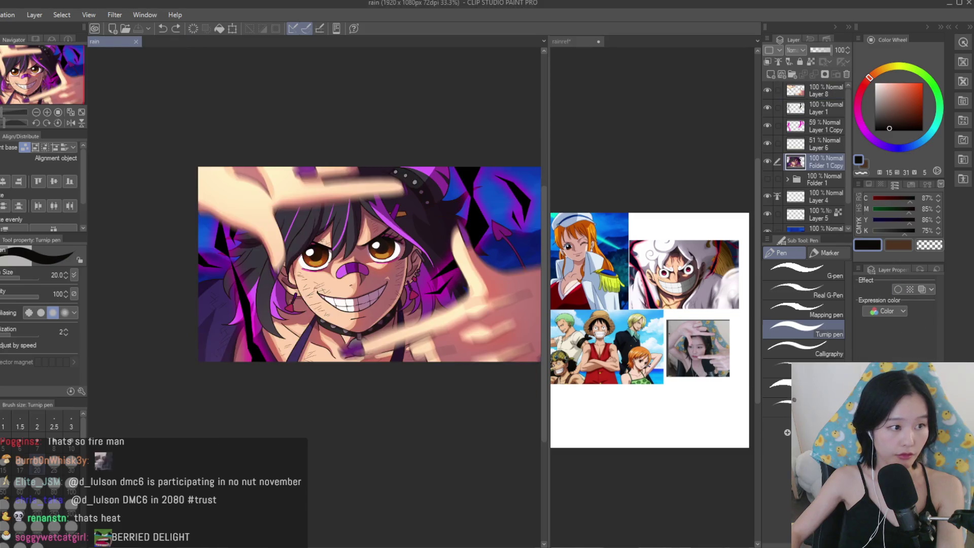
Paste the subtitle into the rain canvas and move it to the top of the layer stack.
{"action": "key", "text": "ctrl+v"}
{"action": "key", "text": "k"}
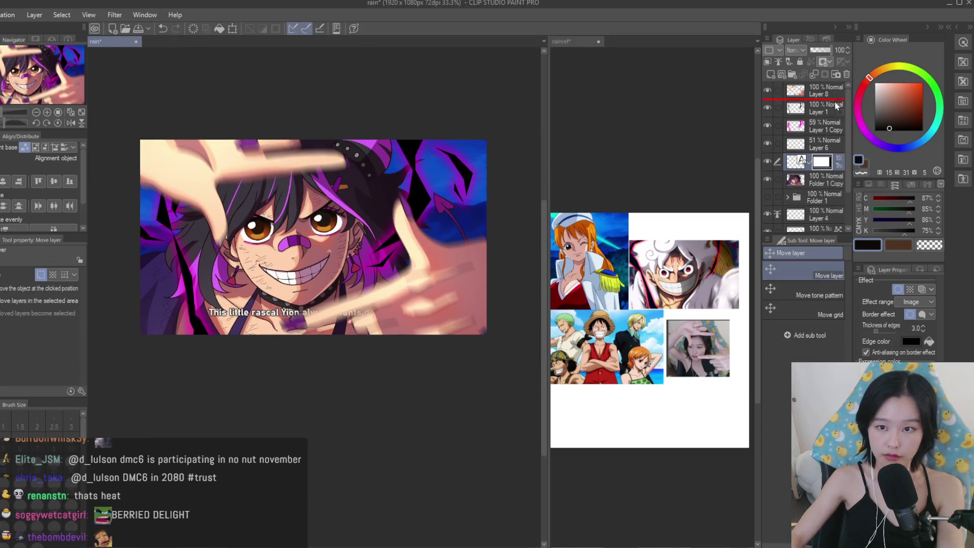
{"action": "left_click_drag", "start_coordinate": [838, 94], "coordinate": [837, 91]}
Reword the pasted caption in capitals as 'I'M GONNA KILL YOU SLEEPY!!!!!'.
{"action": "key", "text": "t"}
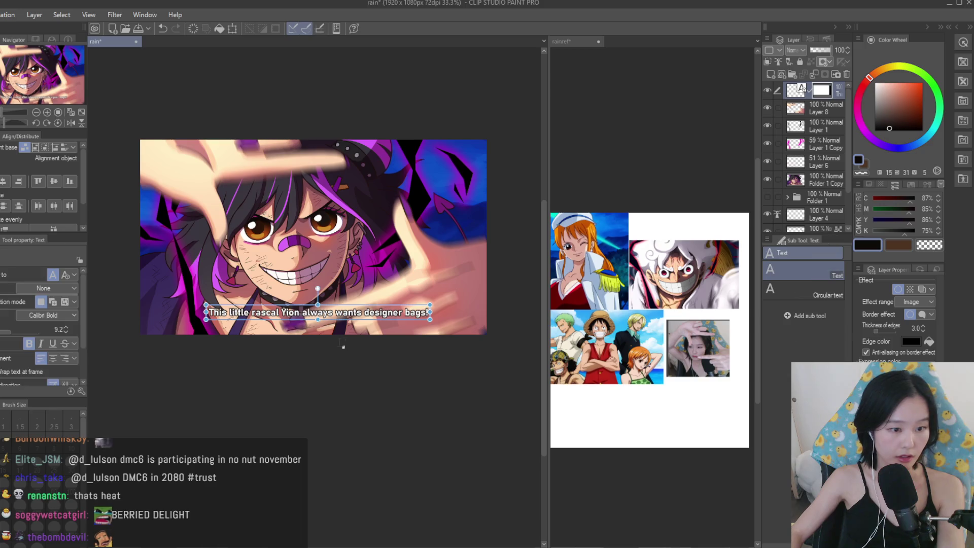
{"action": "left_click", "coordinate": [358, 314]}
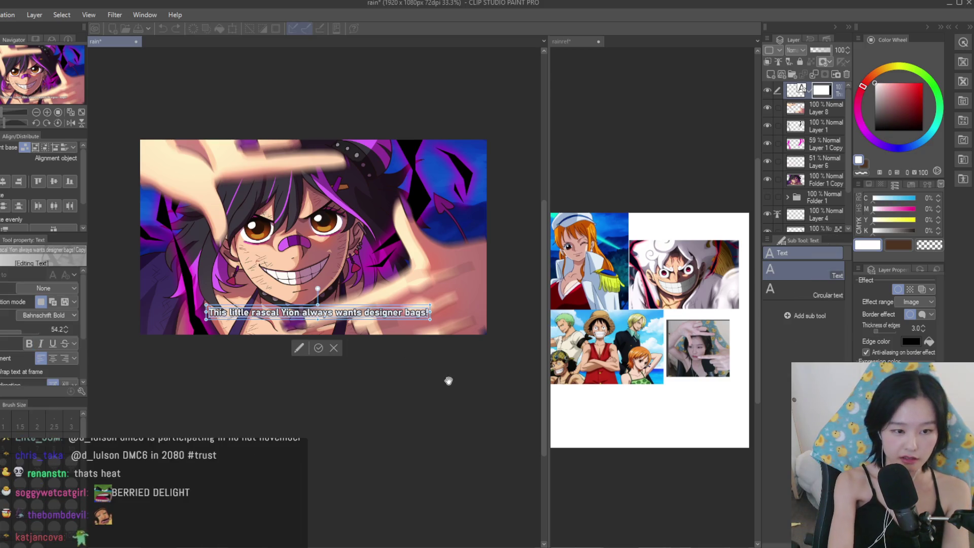
{"action": "key", "text": "BackSpace"}
{"action": "type", "text": "I'm gonna kill you sle"}
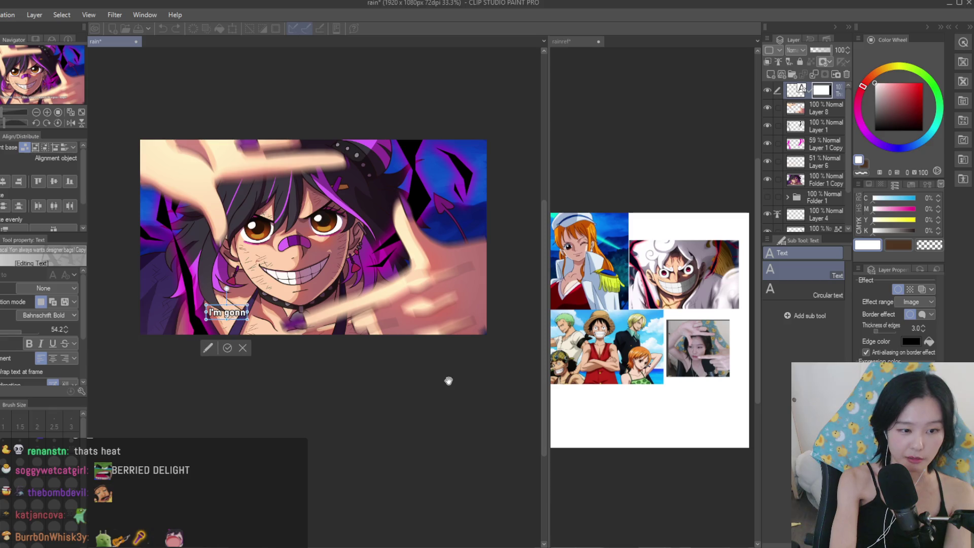
{"action": "key", "text": "BackSpace"}
{"action": "key", "text": "BackSpace"}
{"action": "key", "text": "BackSpace"}
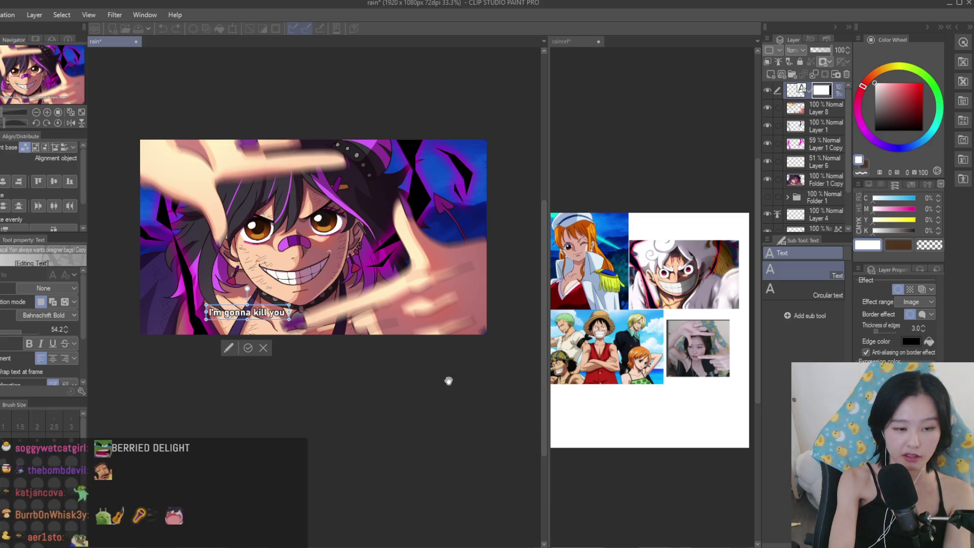
{"action": "key", "text": "ctrl+a"}
{"action": "type", "text": "I"}
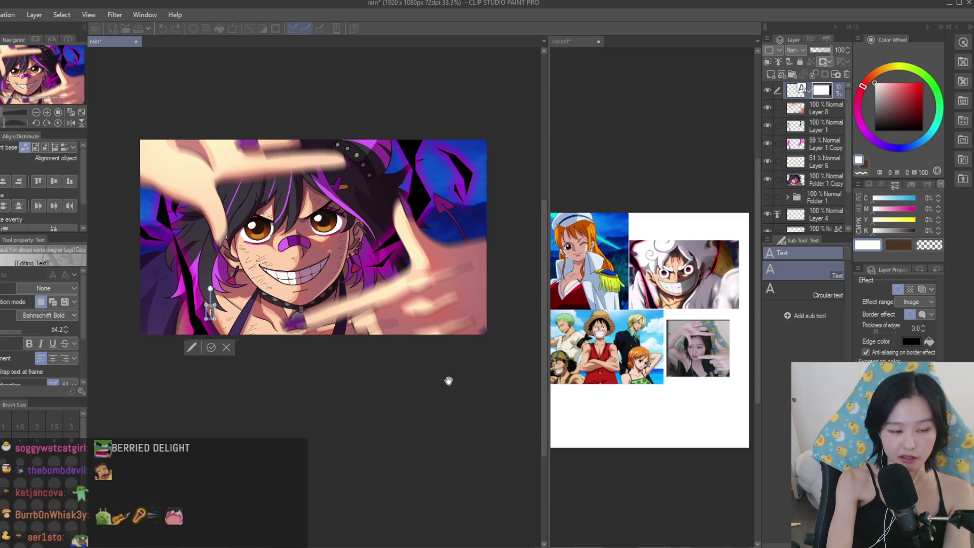
{"action": "type", "text": "MI'M GONNA KILL YOU SLEEPY!!!!!"}
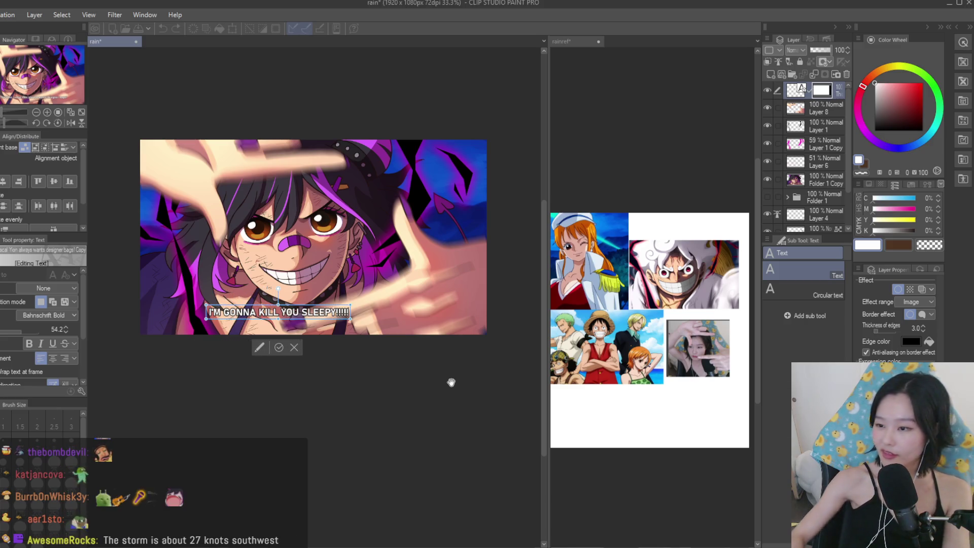
Commit the caption text and centre it along the bottom of the image.
{"action": "scroll", "coordinate": [451, 382], "scroll_direction": "up", "scroll_amount": 2}
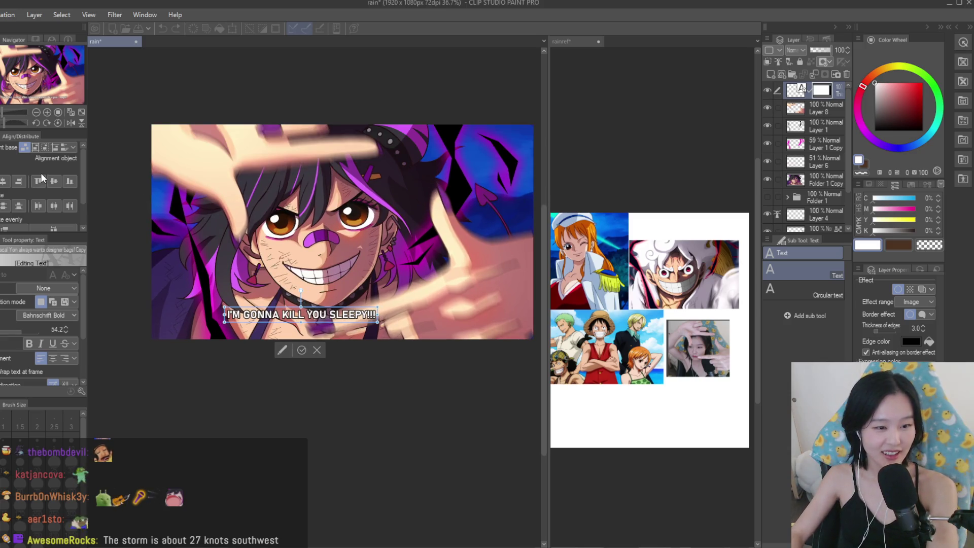
{"action": "key", "text": "k"}
{"action": "mouse_move", "coordinate": [414, 295]}
{"action": "left_mouse_down"}
{"action": "mouse_move", "coordinate": [467, 295]}
{"action": "mouse_move", "coordinate": [457, 292]}
{"action": "left_mouse_up"}
{"action": "scroll", "coordinate": [456, 291], "scroll_direction": "up", "scroll_amount": 3}
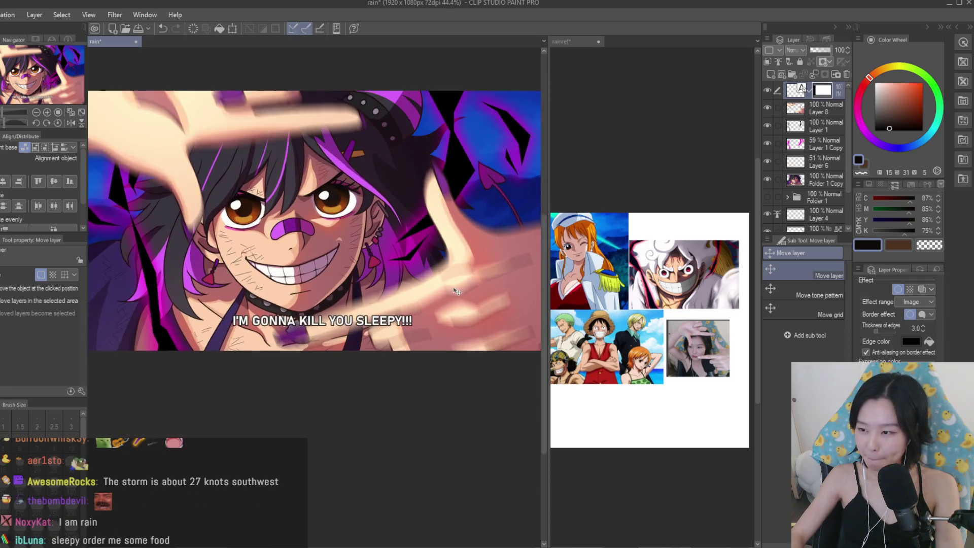
{"action": "scroll", "coordinate": [457, 291], "scroll_direction": "down", "scroll_amount": 1}
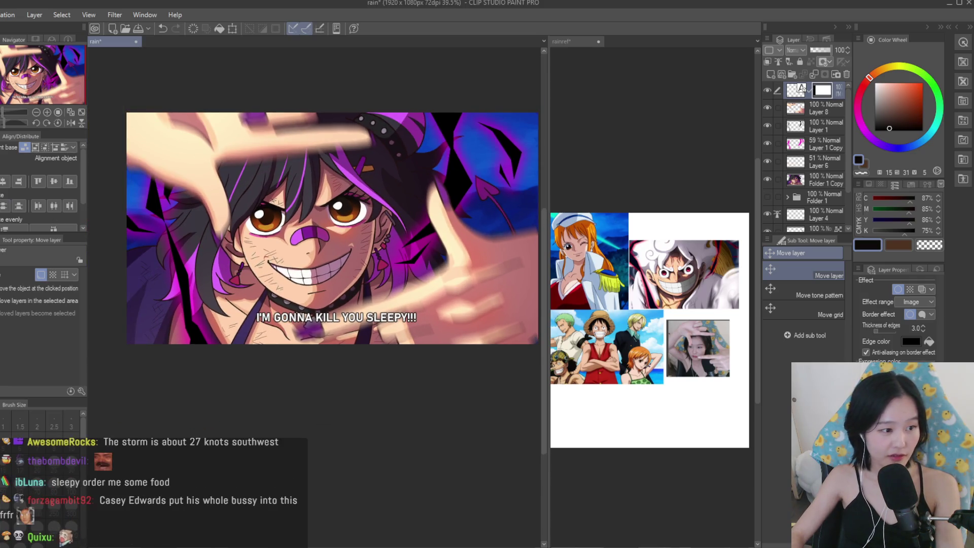
Try rewording the caption as 'SLEEPY! ORDER ME FOOD RIGHT NOW', then 'SHUT UP BUZZ I'M GONNA KILL YOU!'.
{"action": "key", "text": "t"}
{"action": "left_click", "coordinate": [378, 317]}
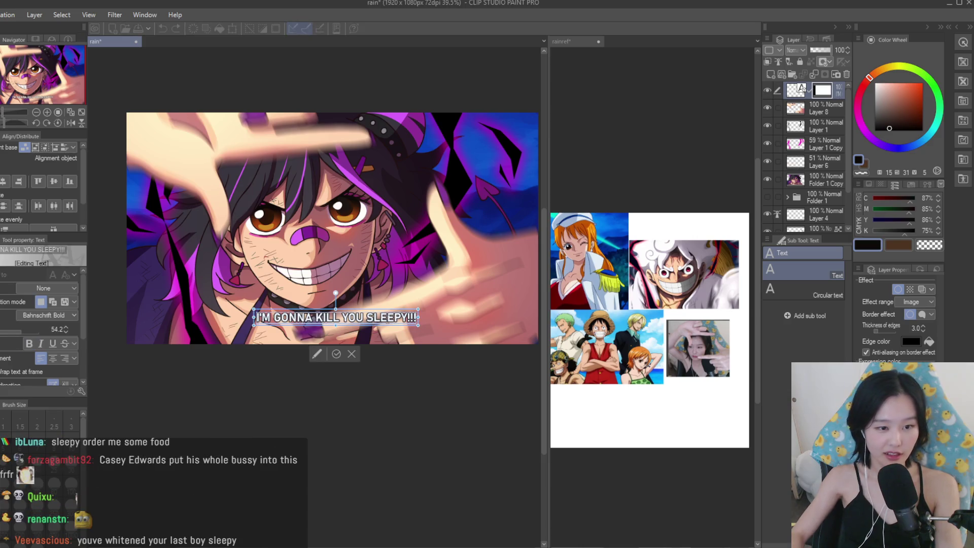
{"action": "key", "text": "ctrl+a"}
{"action": "type", "text": "SLEEPY"}
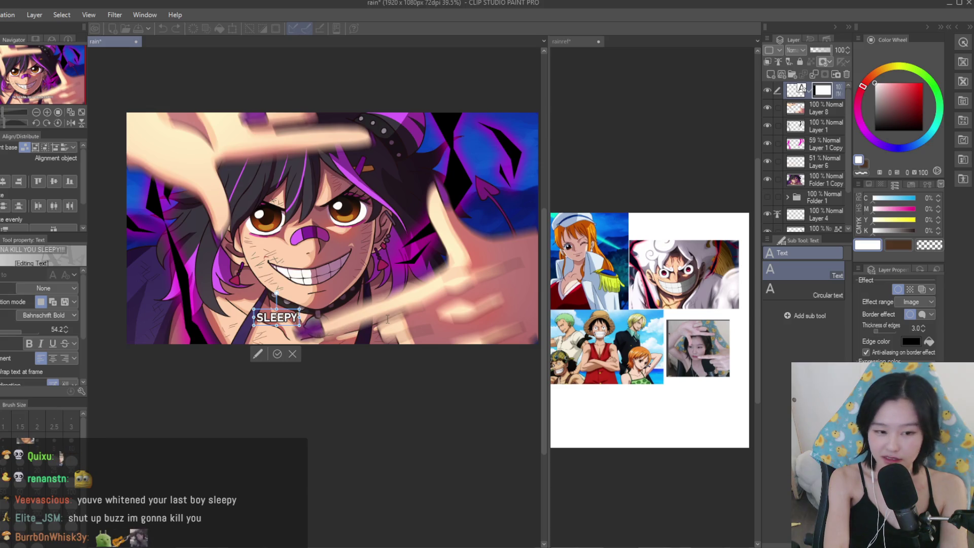
{"action": "type", "text": "!"}
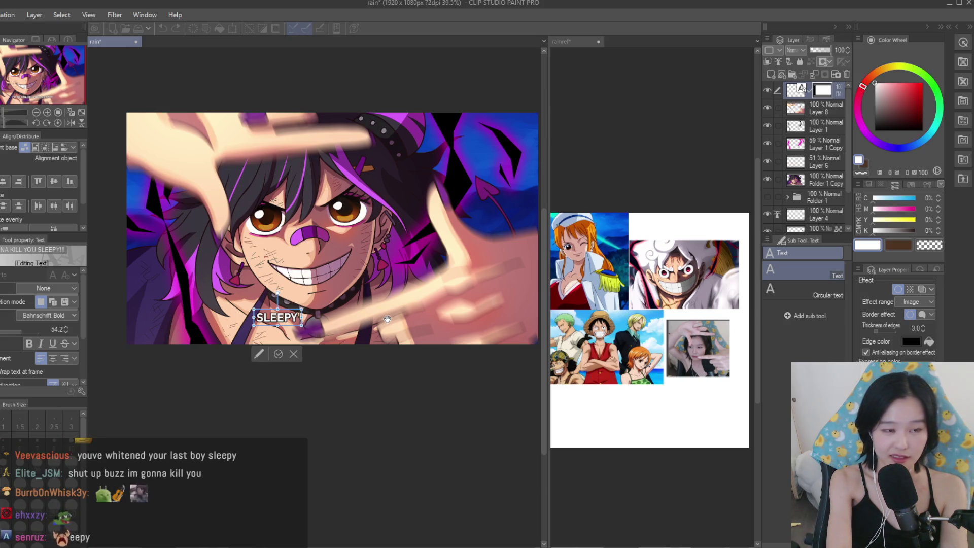
{"action": "type", "text": " ORDER M"}
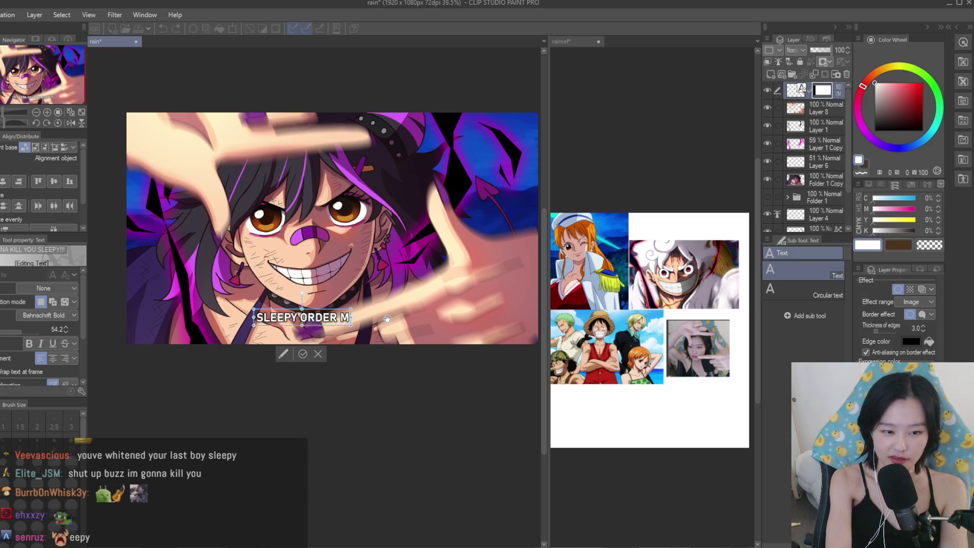
{"action": "type", "text": "E FOOD RIGHT NOW"}
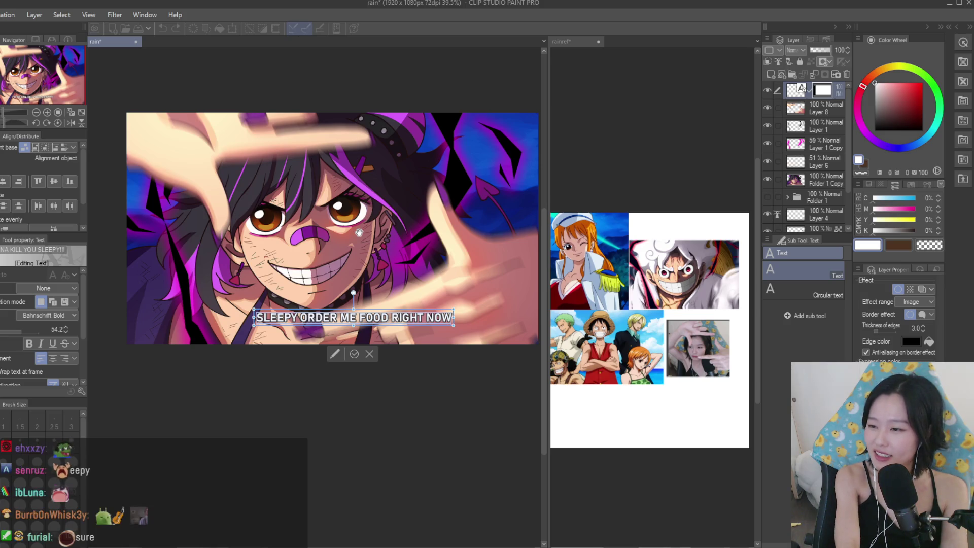
{"action": "key", "text": "ctrl+a"}
{"action": "type", "text": "SHUT UP BUZZ I"}
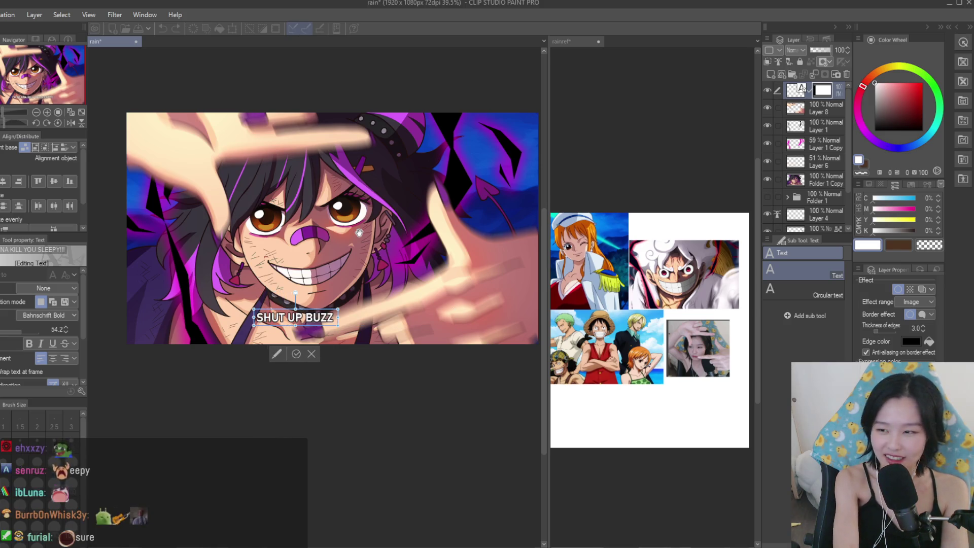
{"action": "type", "text": "'M GON"}
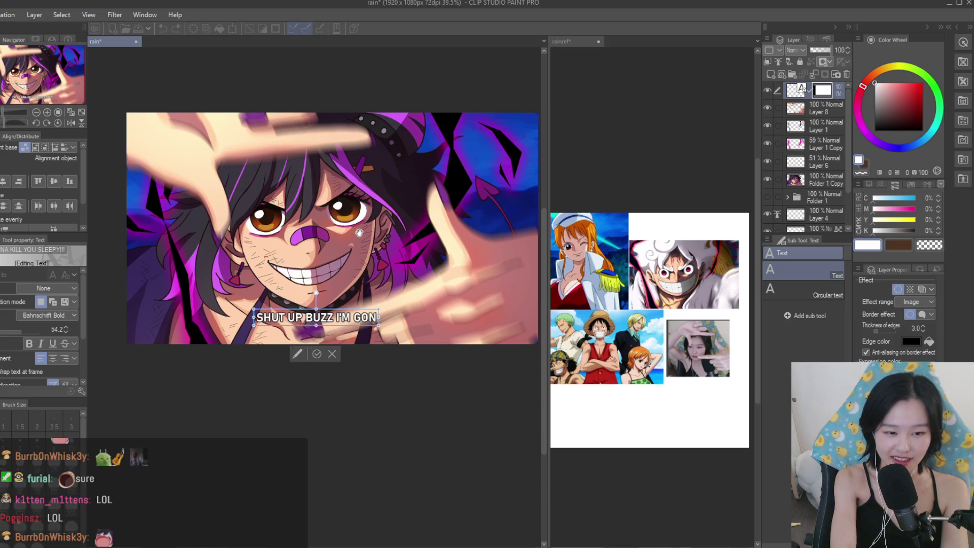
{"action": "type", "text": "NA KILL YOU!"}
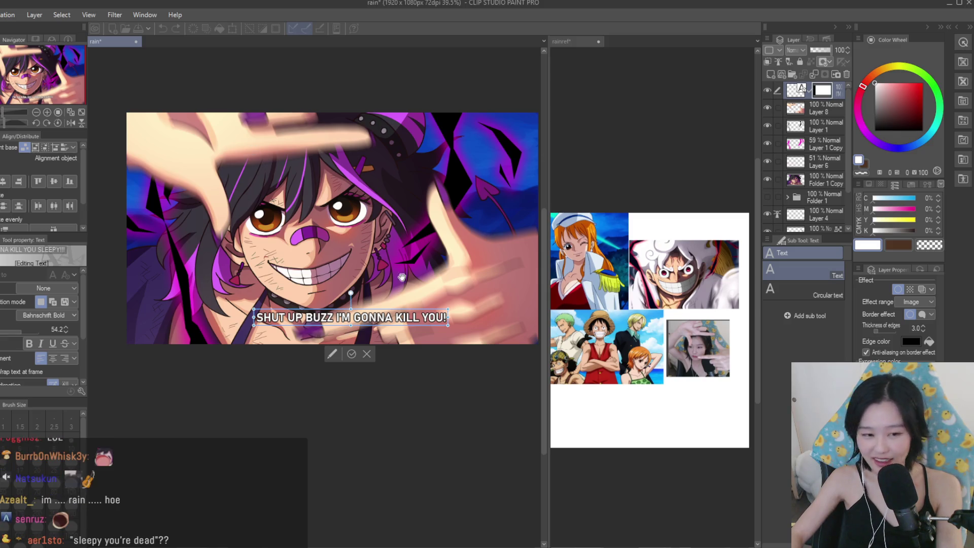
Replace the caption with 'SLEEPY I'M TAKING A PICTURE OF YOUR B*SSY!' and re-centre it.
{"action": "scroll", "coordinate": [398, 274], "scroll_direction": "down", "scroll_amount": 2}
{"action": "scroll", "coordinate": [426, 278], "scroll_direction": "up", "scroll_amount": 3}
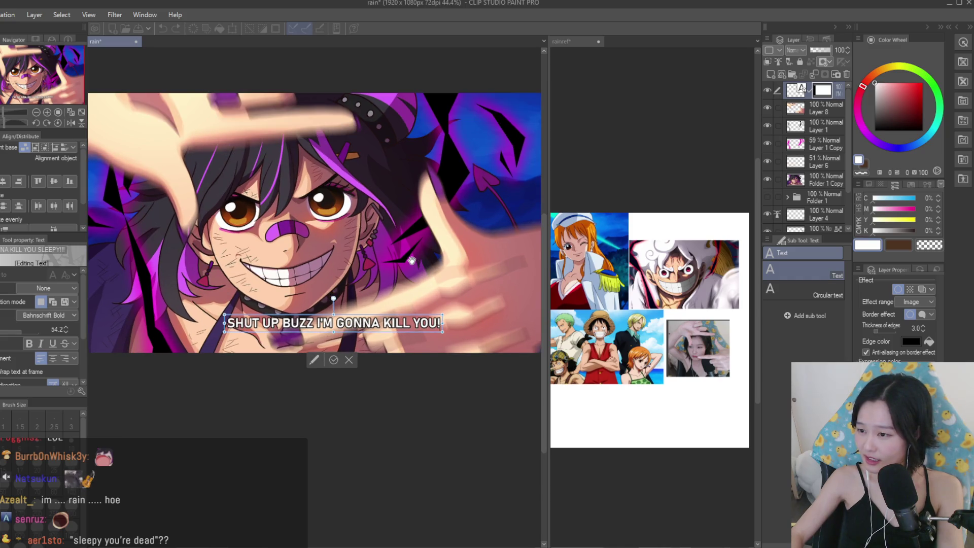
{"action": "scroll", "coordinate": [412, 261], "scroll_direction": "down", "scroll_amount": 4}
{"action": "scroll", "coordinate": [409, 260], "scroll_direction": "up", "scroll_amount": 2}
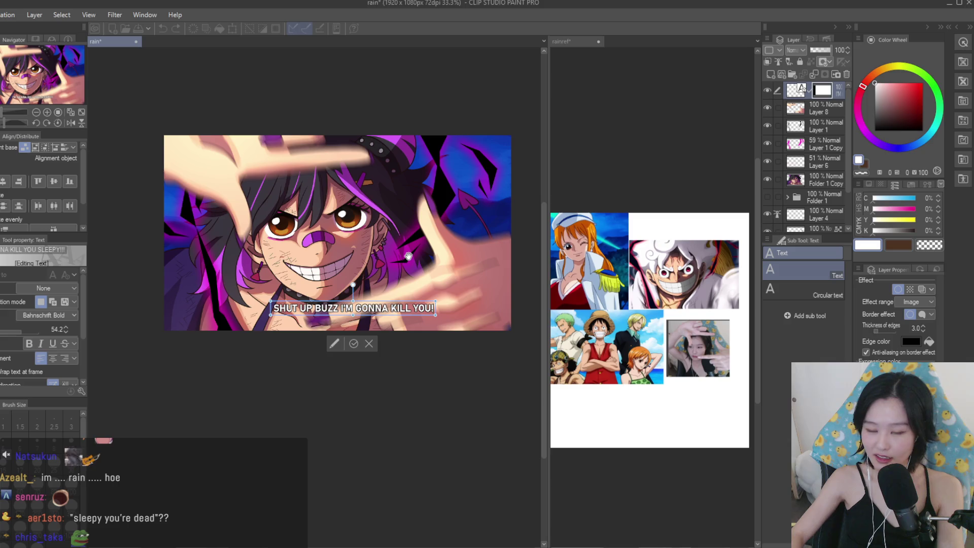
{"action": "scroll", "coordinate": [408, 256], "scroll_direction": "up", "scroll_amount": 2}
{"action": "key", "text": "ctrl+a"}
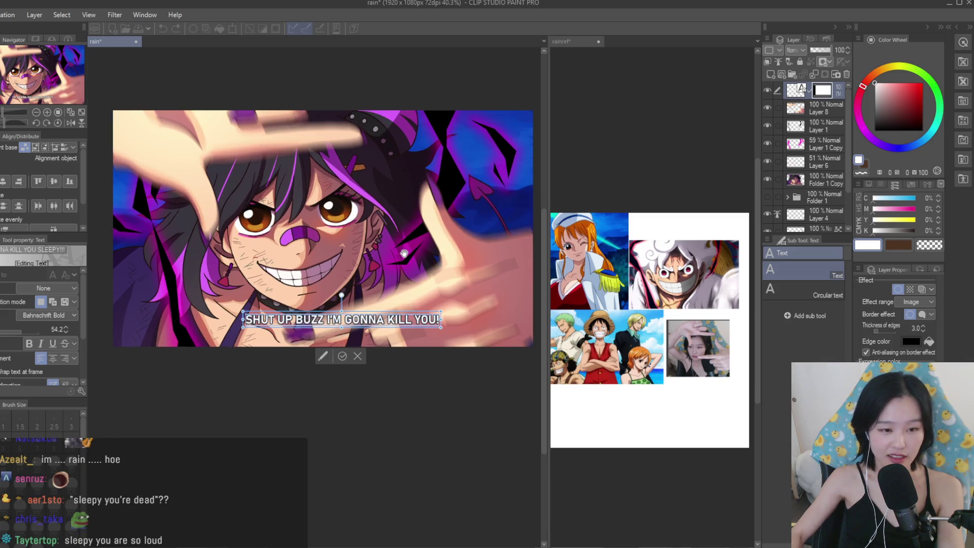
{"action": "type", "text": "SLEEPY IM"}
{"action": "type", "text": " TAKING A PICTURE OF"}
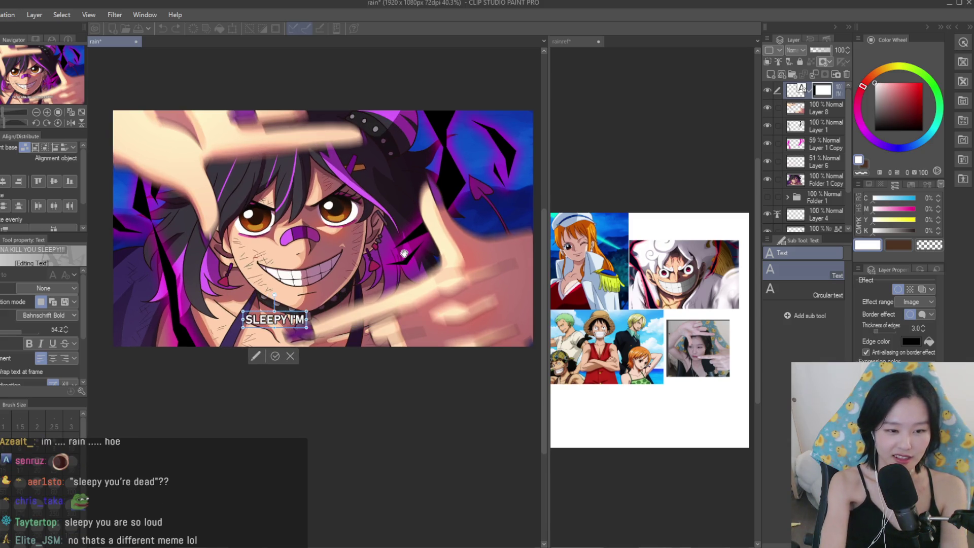
{"action": "type", "text": " YOUR B**"}
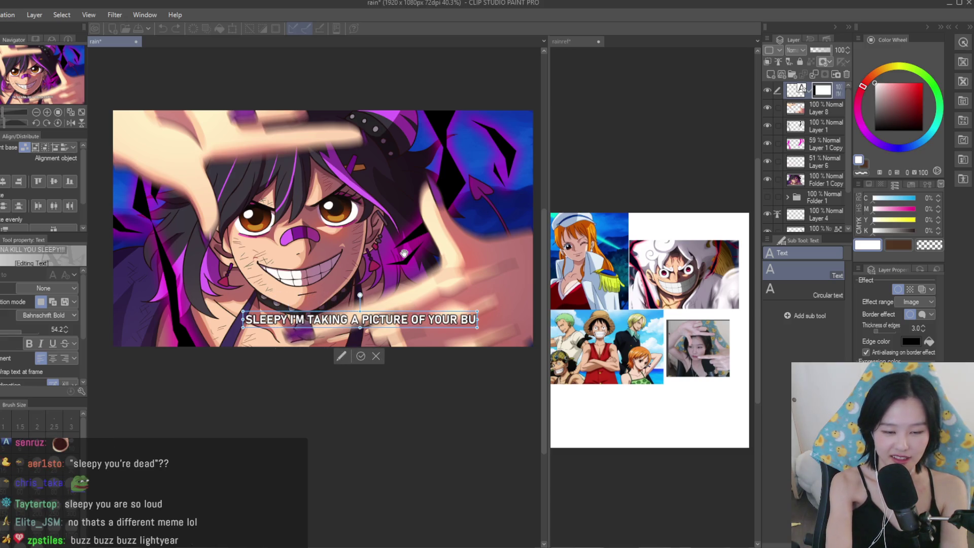
{"action": "type", "text": "SSY!"}
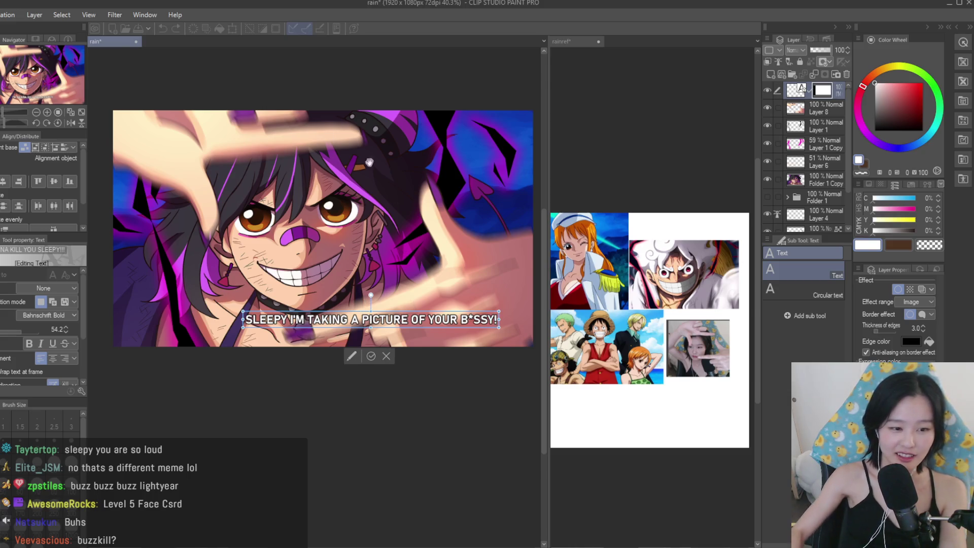
{"action": "type", "text": "k"}
{"action": "scroll", "coordinate": [441, 229], "scroll_direction": "down", "scroll_amount": 2}
{"action": "left_click_drag", "start_coordinate": [462, 242], "coordinate": [428, 236]}
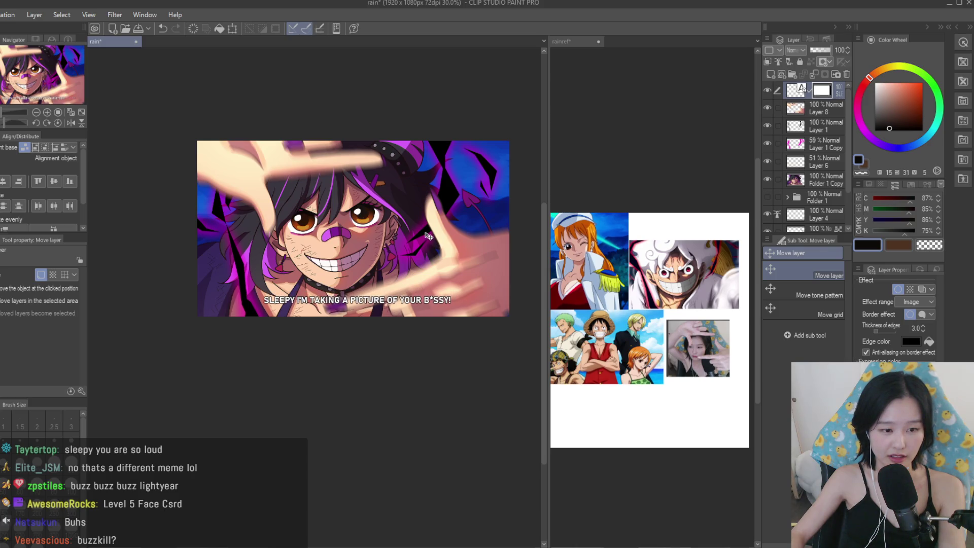
Scroll around the captioned finger-frame portrait to review it.
{"action": "scroll", "coordinate": [429, 235], "scroll_direction": "up", "scroll_amount": 3}
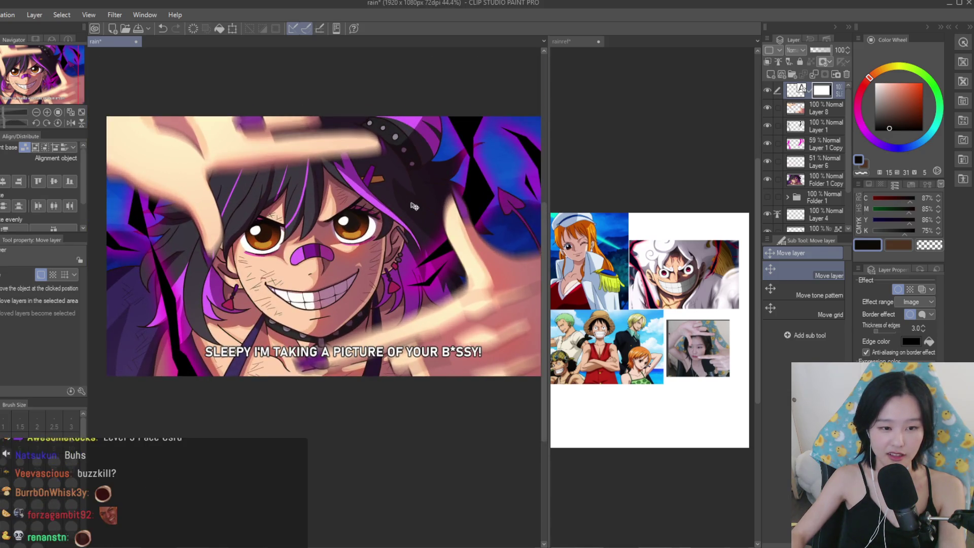
{"action": "scroll", "coordinate": [456, 216], "scroll_direction": "down", "scroll_amount": 1}
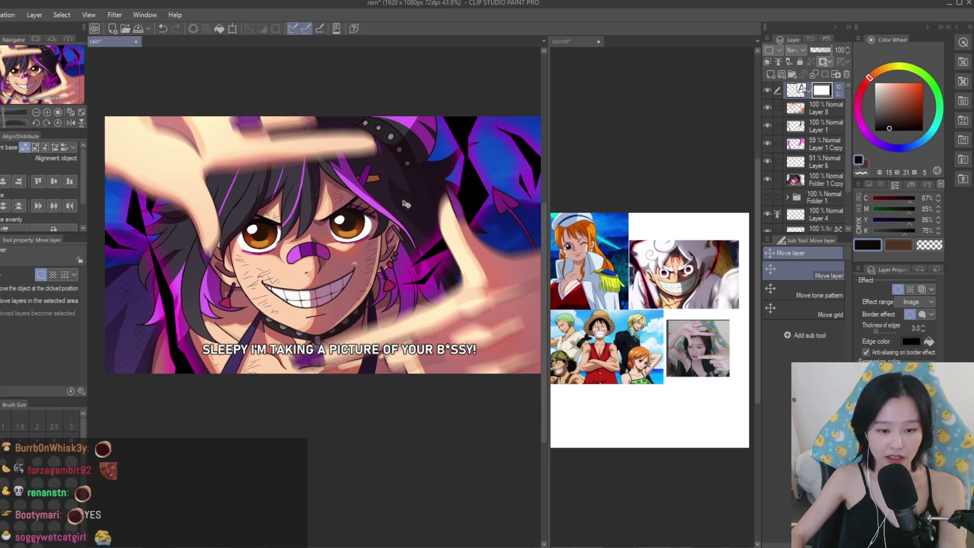
{"action": "scroll", "coordinate": [416, 205], "scroll_direction": "down", "scroll_amount": 2}
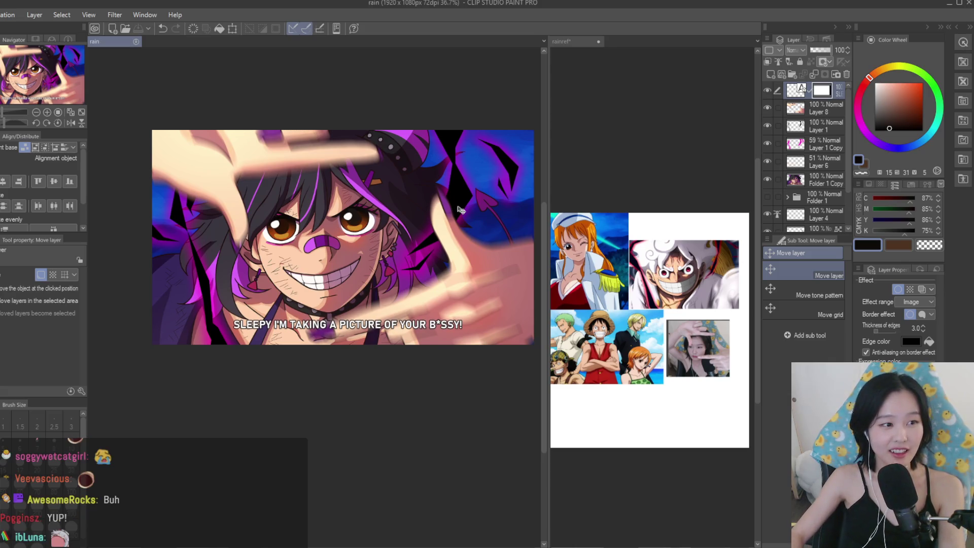
{"action": "scroll", "coordinate": [460, 209], "scroll_direction": "up", "scroll_amount": 1}
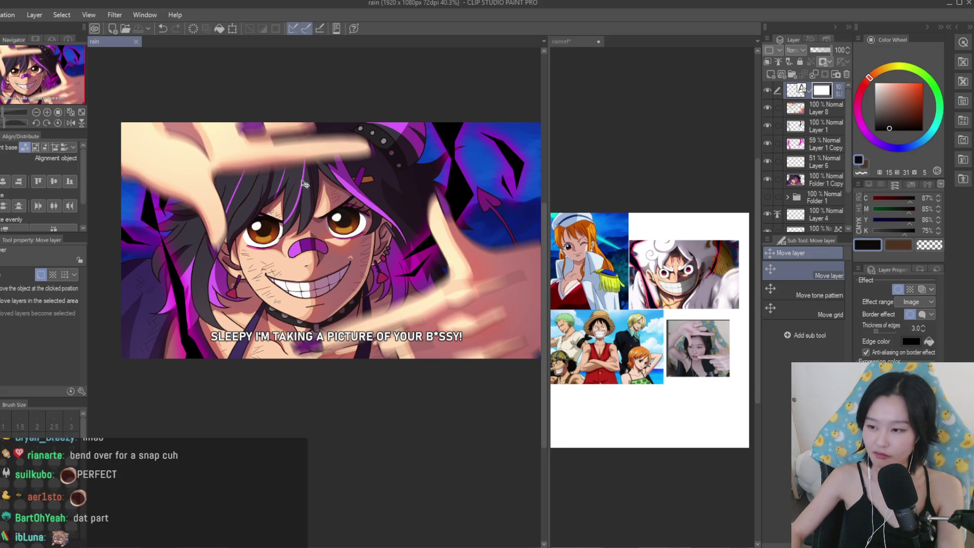
{"action": "scroll", "coordinate": [274, 181], "scroll_direction": "down", "scroll_amount": 4}
{"action": "scroll", "coordinate": [456, 243], "scroll_direction": "up", "scroll_amount": 3}
{"action": "scroll", "coordinate": [405, 209], "scroll_direction": "up", "scroll_amount": 2}
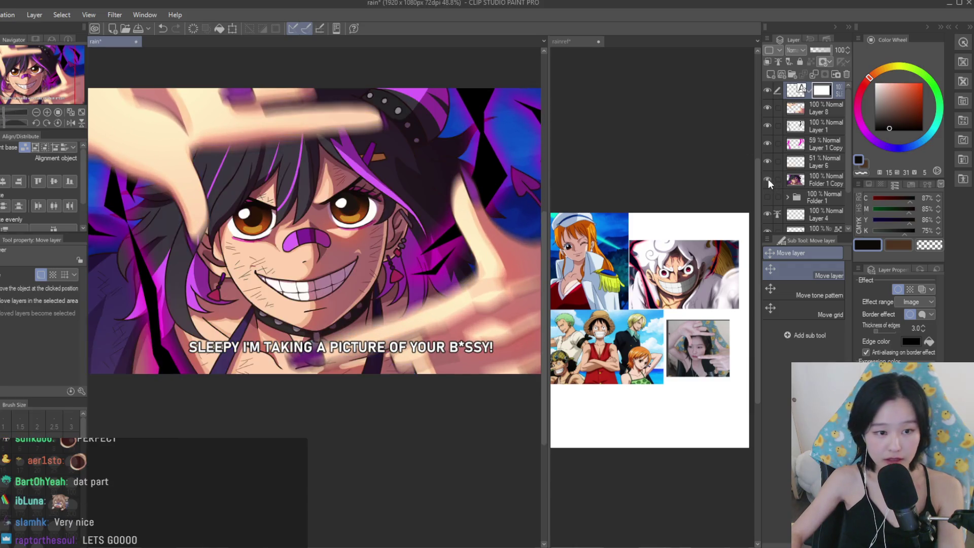
{"action": "scroll", "coordinate": [441, 233], "scroll_direction": "up", "scroll_amount": 4}
{"action": "scroll", "coordinate": [441, 233], "scroll_direction": "down", "scroll_amount": 2}
{"action": "scroll", "coordinate": [441, 234], "scroll_direction": "down", "scroll_amount": 1}
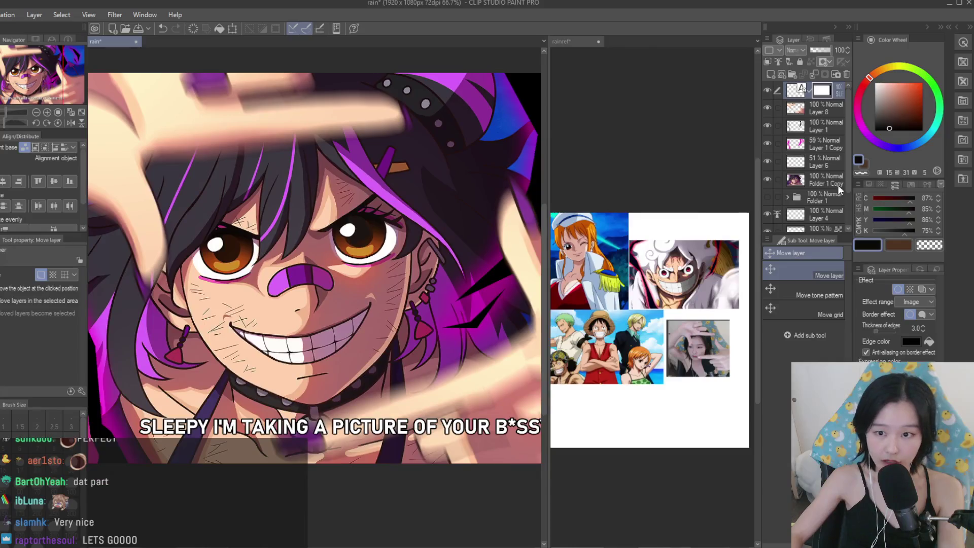
Select the Folder 1 Copy layer and open Free Transform on it.
{"action": "left_click", "coordinate": [846, 182]}
{"action": "left_click", "coordinate": [115, 16]}
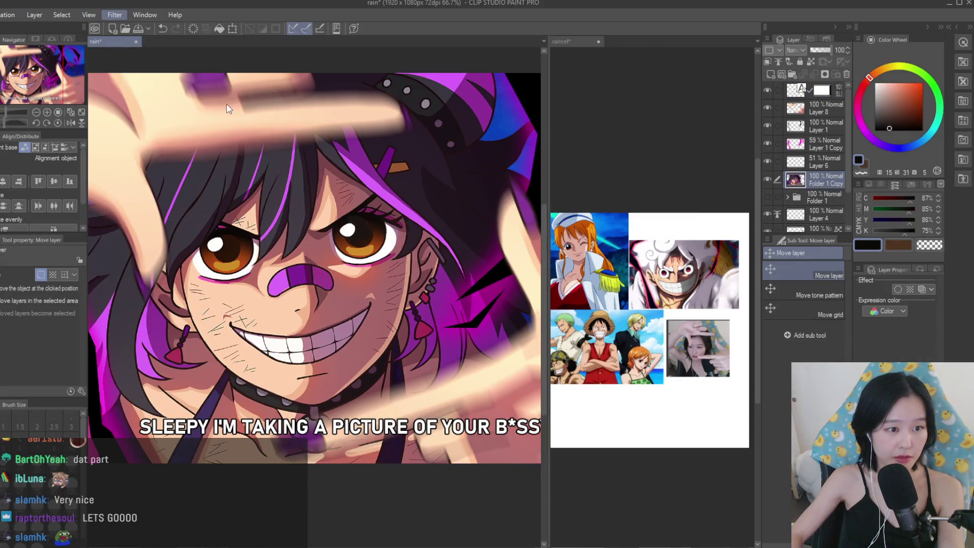
{"action": "scroll", "coordinate": [235, 101], "scroll_direction": "down", "scroll_amount": 1}
{"action": "scroll", "coordinate": [305, 229], "scroll_direction": "up", "scroll_amount": 3}
{"action": "scroll", "coordinate": [355, 336], "scroll_direction": "down", "scroll_amount": 4}
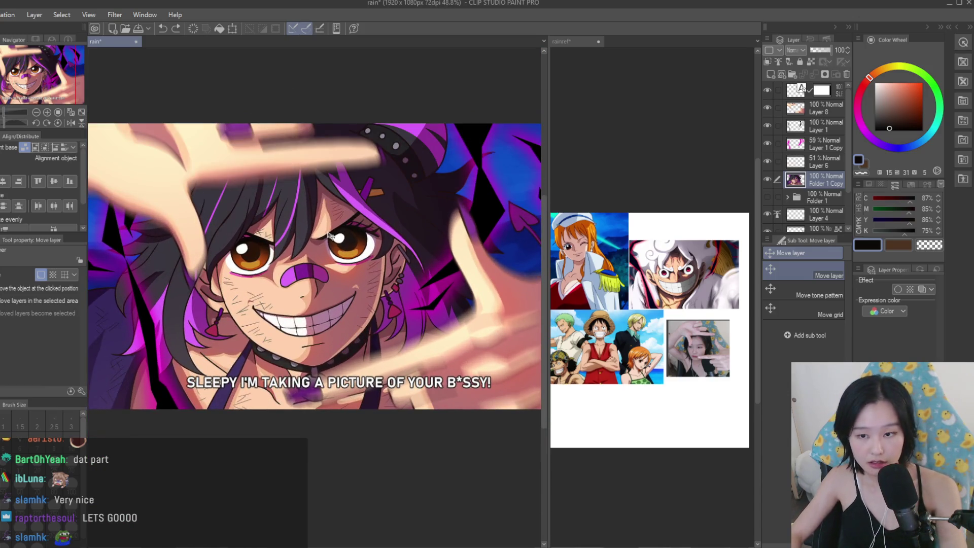
{"action": "scroll", "coordinate": [330, 236], "scroll_direction": "down", "scroll_amount": 3}
{"action": "key", "text": "ctrl+t"}
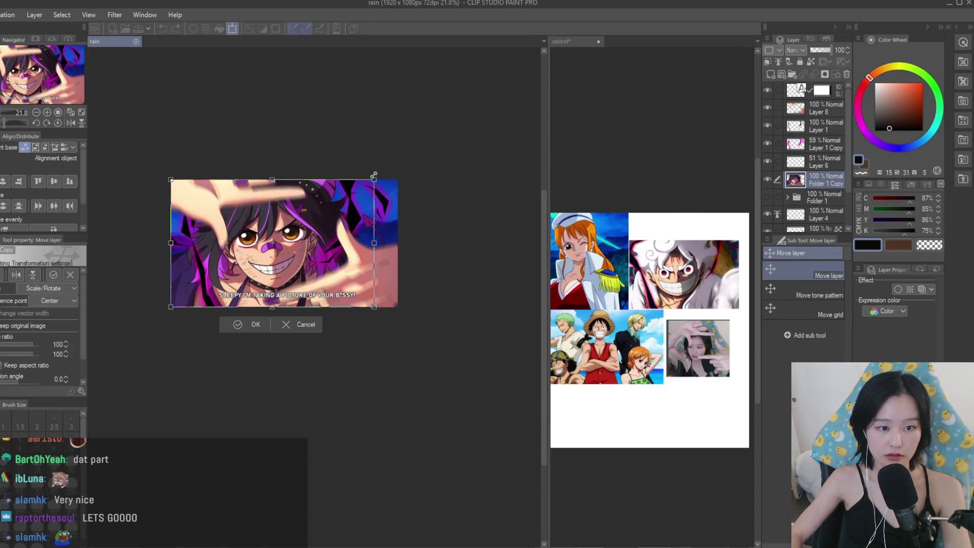
Enlarge the Folder 1 Copy layer and lower its opacity to 67%.
{"action": "left_click_drag", "start_coordinate": [374, 175], "coordinate": [457, 101]}
{"action": "key", "text": "Return"}
{"action": "scroll", "coordinate": [330, 236], "scroll_direction": "down", "scroll_amount": 1}
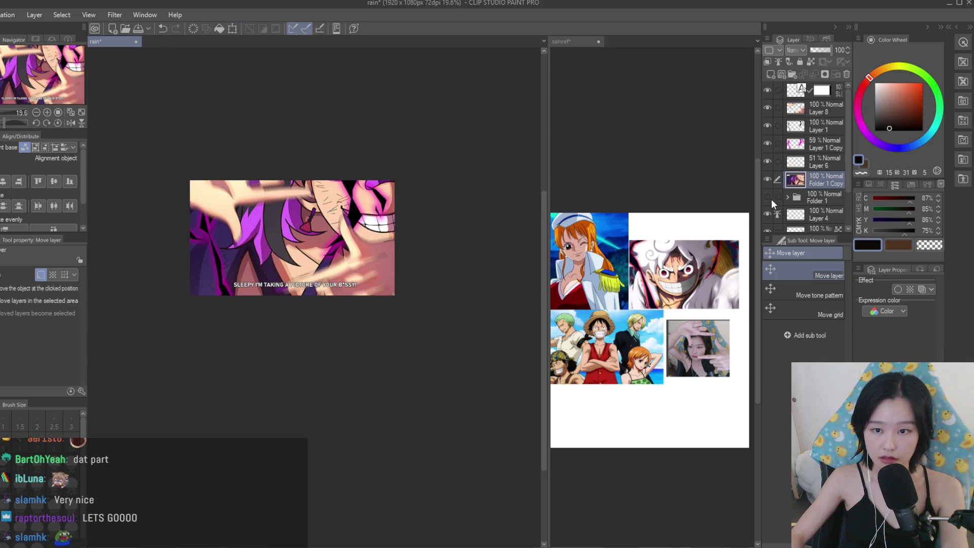
{"action": "left_click", "coordinate": [825, 49]}
{"action": "scroll", "coordinate": [408, 195], "scroll_direction": "down", "scroll_amount": 2}
Rescale the semi-transparent overlay toward the top-right and apply the transform.
{"action": "key", "text": "ctrl+t"}
{"action": "left_click_drag", "start_coordinate": [496, 113], "coordinate": [424, 156]}
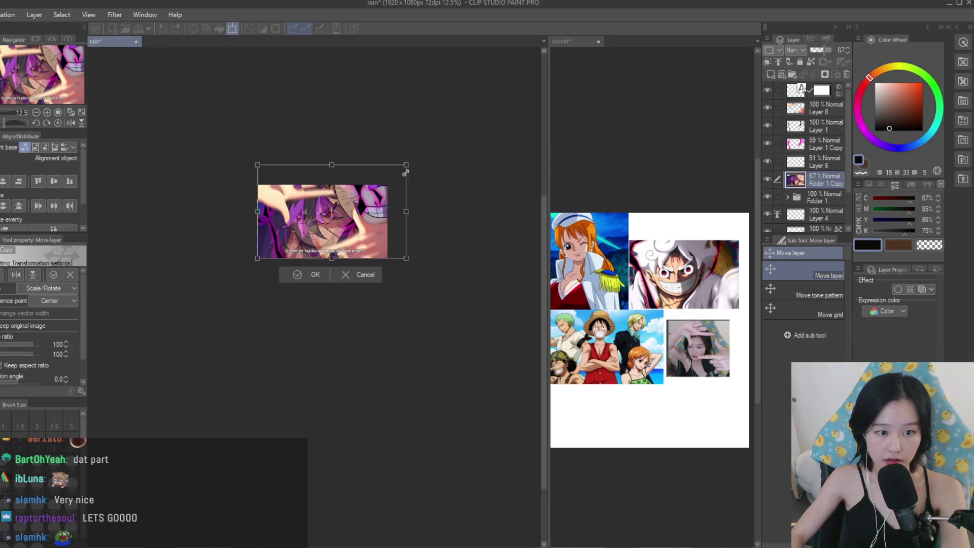
{"action": "scroll", "coordinate": [371, 182], "scroll_direction": "up", "scroll_amount": 3}
{"action": "scroll", "coordinate": [370, 182], "scroll_direction": "up", "scroll_amount": 3}
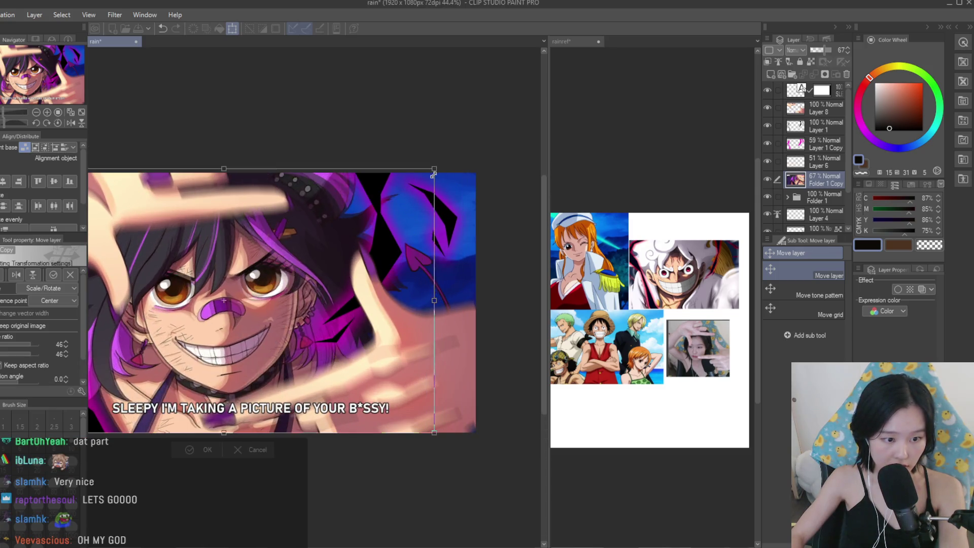
{"action": "left_click_drag", "start_coordinate": [428, 178], "coordinate": [436, 176]}
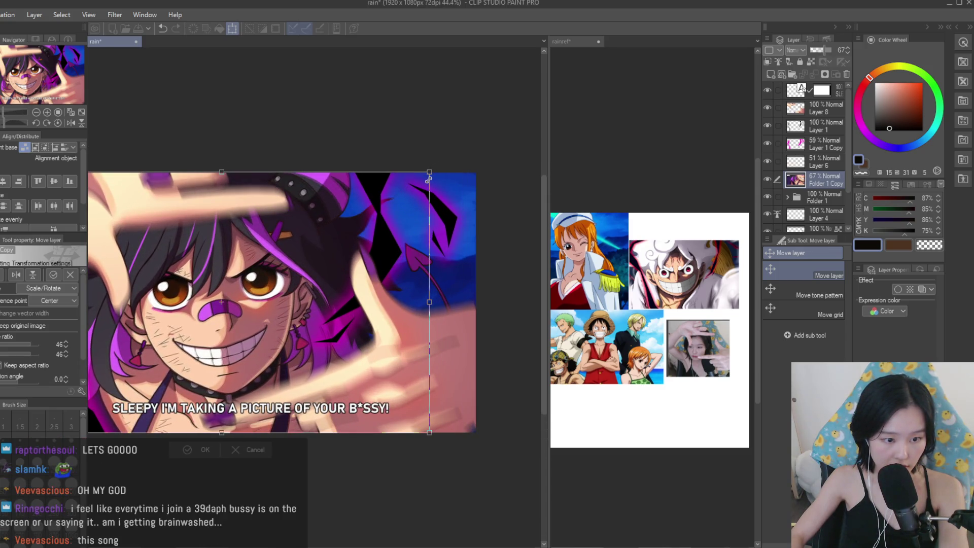
{"action": "key", "text": "Return"}
Restore the Folder 1 Copy layer to 100% opacity.
{"action": "scroll", "coordinate": [219, 288], "scroll_direction": "up", "scroll_amount": 5}
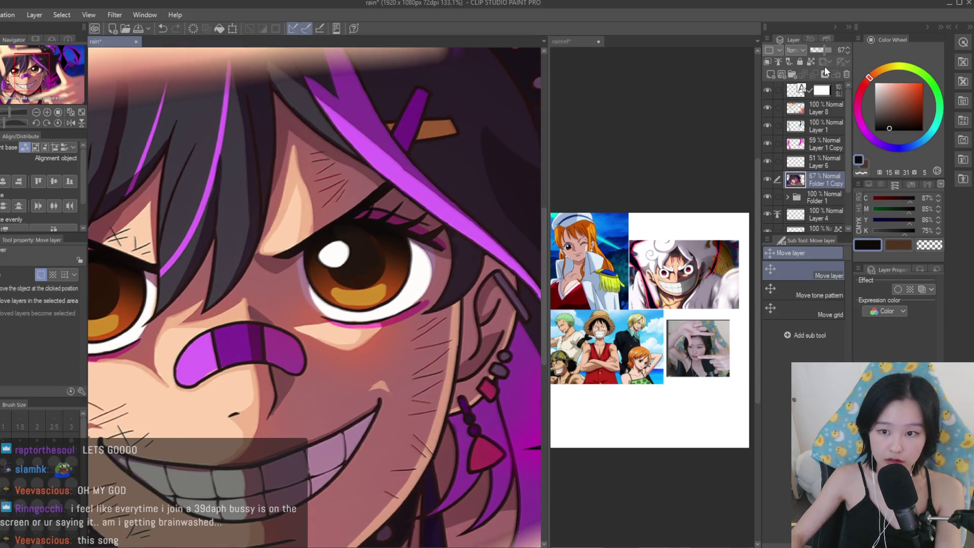
{"action": "left_click_drag", "start_coordinate": [821, 53], "coordinate": [834, 54]}
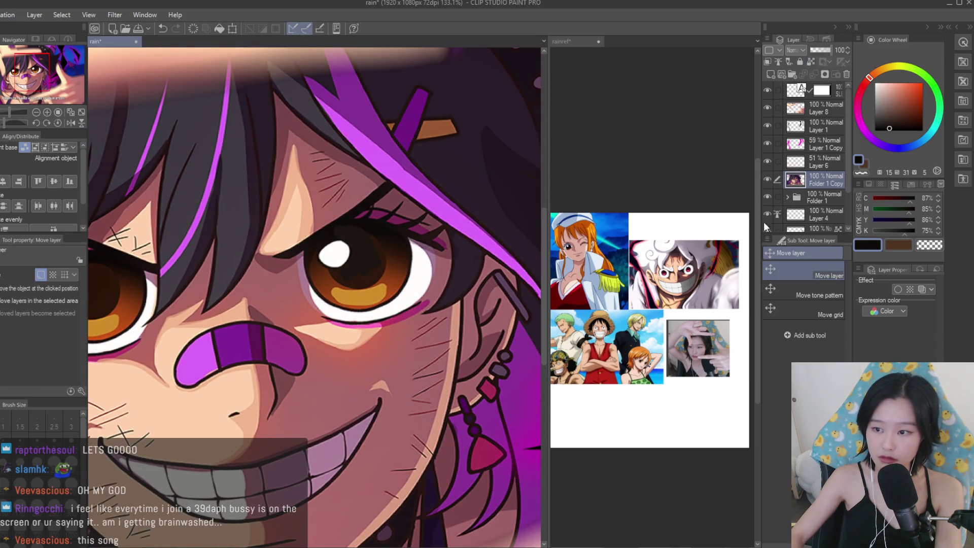
{"action": "scroll", "coordinate": [359, 209], "scroll_direction": "down", "scroll_amount": 2}
{"action": "scroll", "coordinate": [390, 209], "scroll_direction": "up", "scroll_amount": 4}
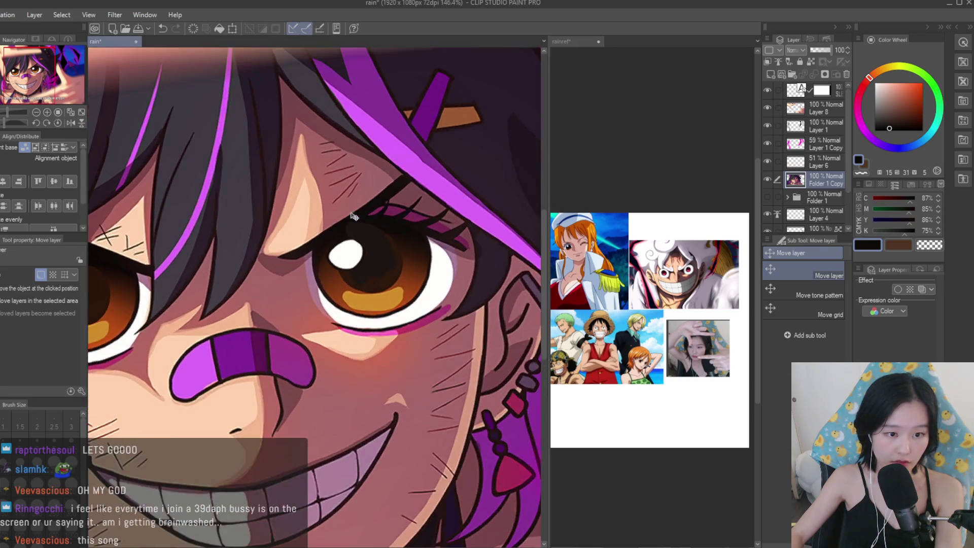
With the pen, hide Layers 8, 1, 1 Copy and 6, and sample black, iris brown and eyelid colours.
{"action": "key", "text": "p"}
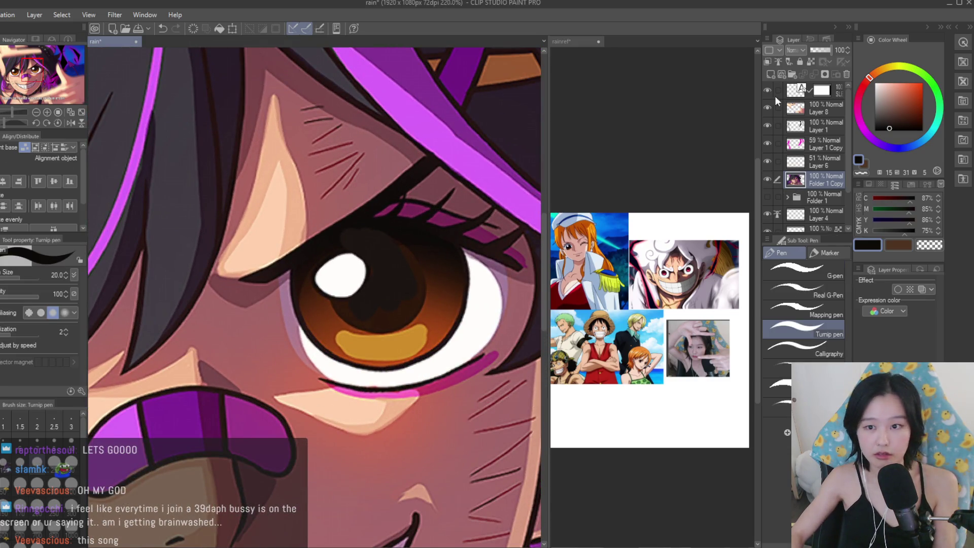
{"action": "left_click_drag", "start_coordinate": [770, 117], "coordinate": [765, 165]}
{"action": "left_click", "coordinate": [428, 255], "text": "alt"}
{"action": "scroll", "coordinate": [429, 255], "scroll_direction": "up", "scroll_amount": 2}
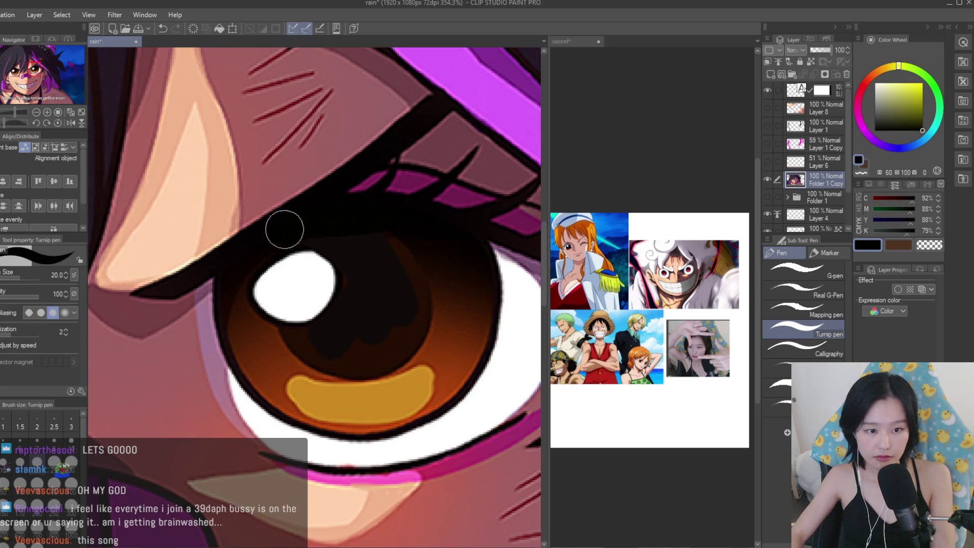
{"action": "left_click", "coordinate": [409, 322], "text": "alt"}
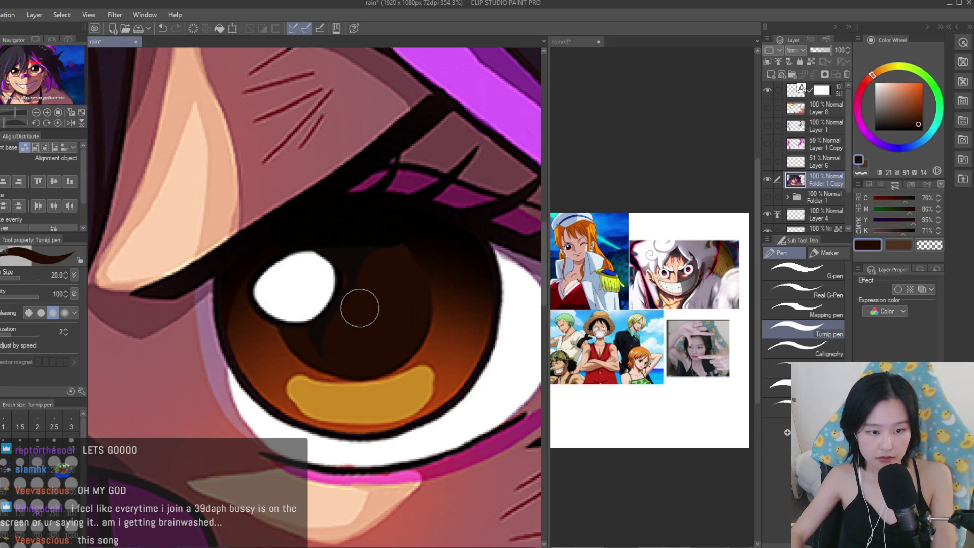
{"action": "scroll", "coordinate": [358, 286], "scroll_direction": "down", "scroll_amount": 10}
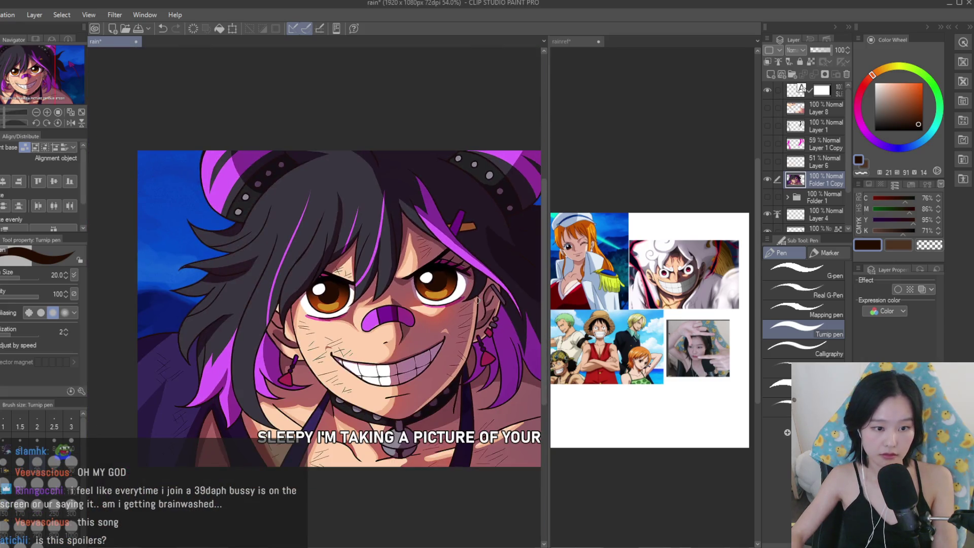
{"action": "scroll", "coordinate": [457, 310], "scroll_direction": "up", "scroll_amount": 8}
{"action": "left_click", "coordinate": [378, 256], "text": "alt"}
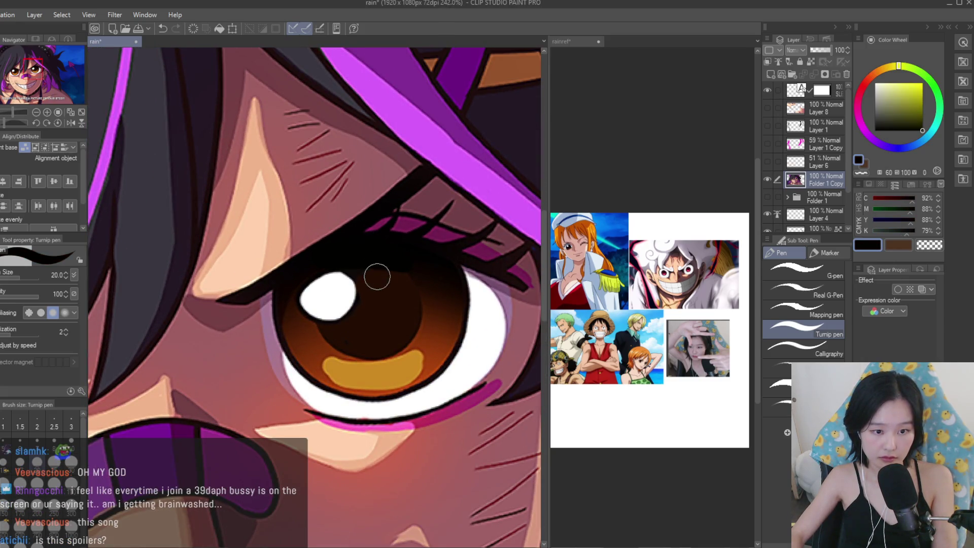
{"action": "scroll", "coordinate": [377, 275], "scroll_direction": "down", "scroll_amount": 4}
Show the four layers again and hide the Folder 1 folder.
{"action": "left_click_drag", "start_coordinate": [767, 108], "coordinate": [761, 201]}
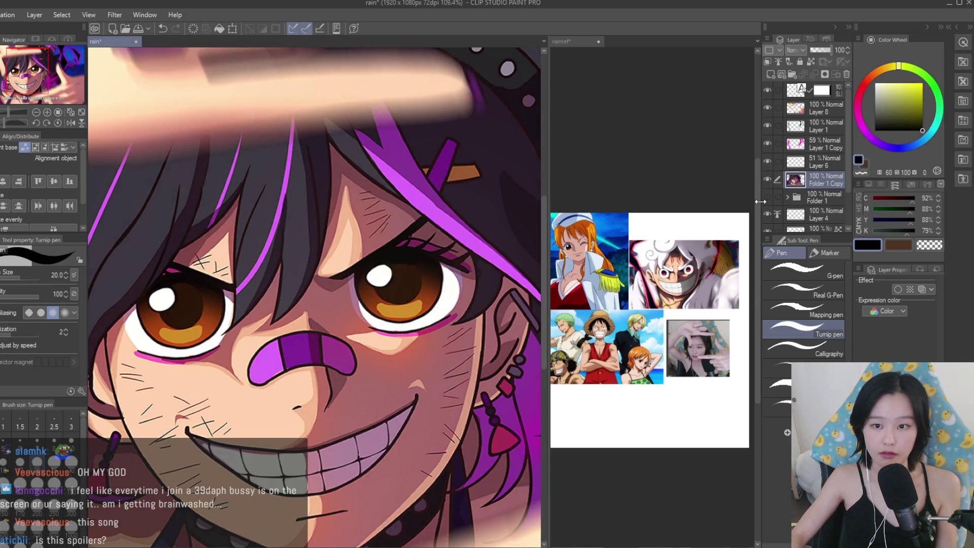
{"action": "left_click", "coordinate": [768, 197]}
{"action": "scroll", "coordinate": [467, 255], "scroll_direction": "down", "scroll_amount": 5}
Save the finished rain illustration.
{"action": "key", "text": "ctrl+s"}
{"action": "scroll", "coordinate": [472, 249], "scroll_direction": "up", "scroll_amount": 6}
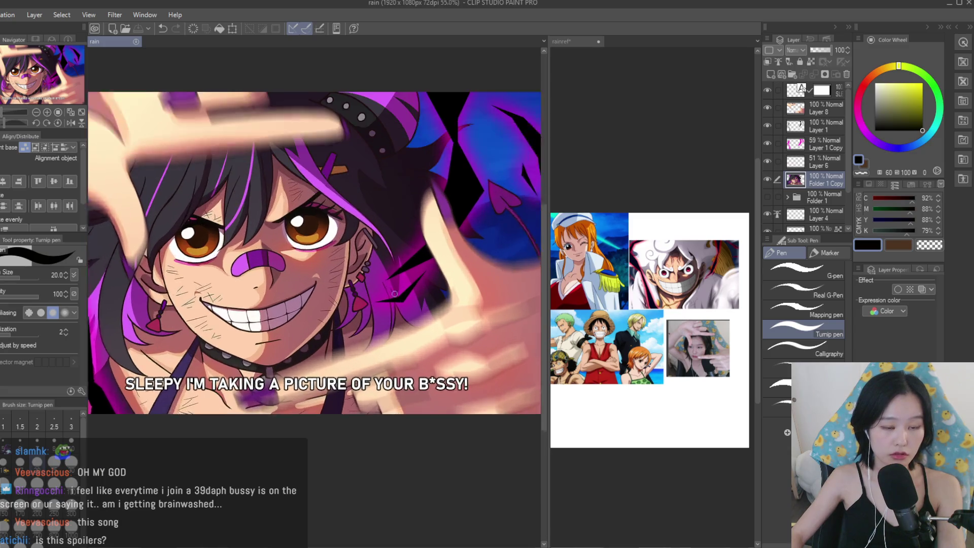
{"action": "scroll", "coordinate": [652, 355], "scroll_direction": "up", "scroll_amount": 2}
{"action": "scroll", "coordinate": [666, 266], "scroll_direction": "up", "scroll_amount": 5}
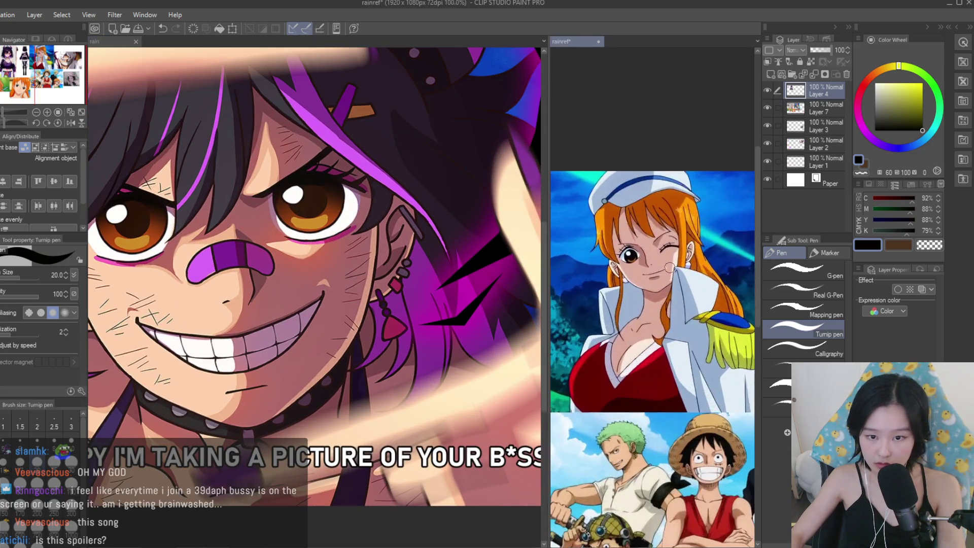
{"action": "scroll", "coordinate": [600, 162], "scroll_direction": "down", "scroll_amount": 3}
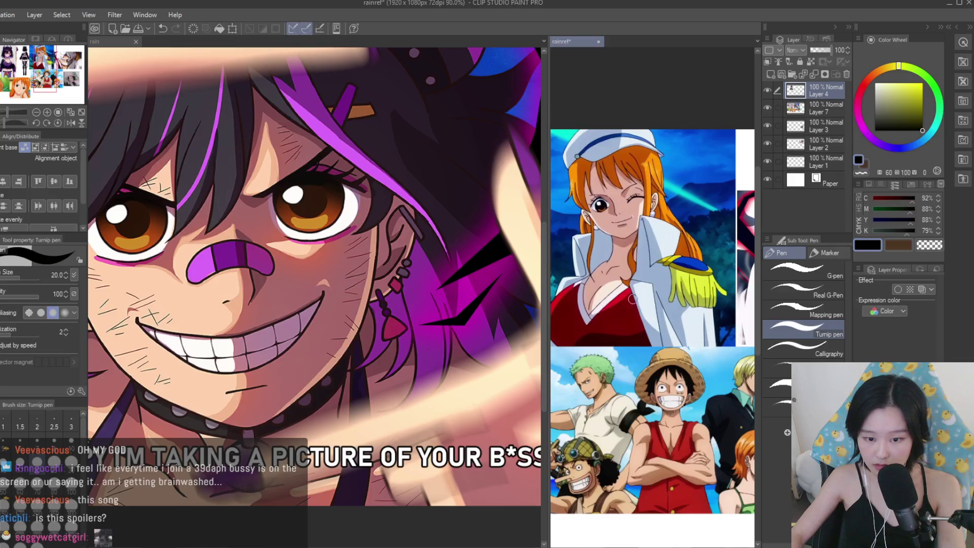
{"action": "scroll", "coordinate": [652, 254], "scroll_direction": "up", "scroll_amount": 3}
{"action": "scroll", "coordinate": [652, 254], "scroll_direction": "down", "scroll_amount": 3}
{"action": "scroll", "coordinate": [447, 196], "scroll_direction": "down", "scroll_amount": 3}
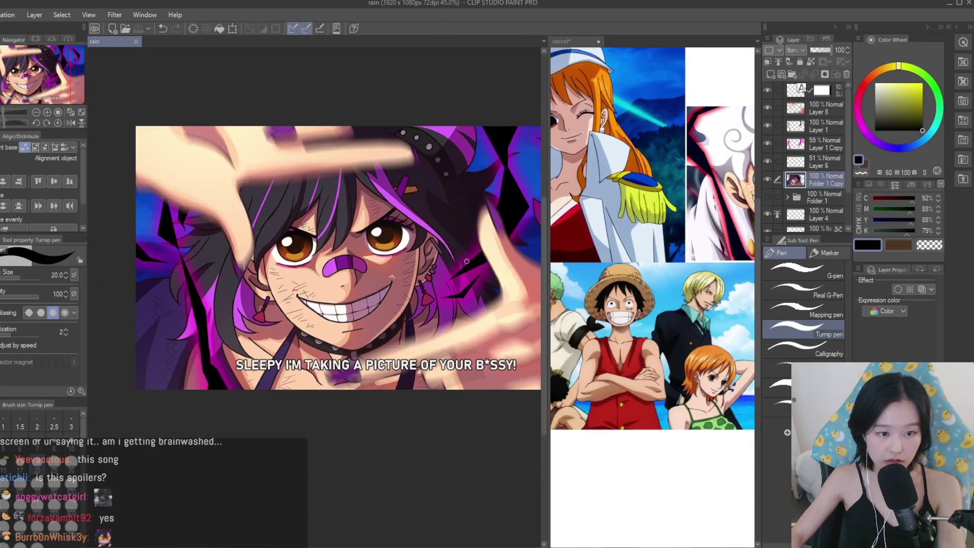
{"action": "scroll", "coordinate": [466, 262], "scroll_direction": "up", "scroll_amount": 2}
Liquify the area beside the girl's right eye and save the illustration.
{"action": "key", "text": "j"}
{"action": "scroll", "coordinate": [391, 246], "scroll_direction": "up", "scroll_amount": 3}
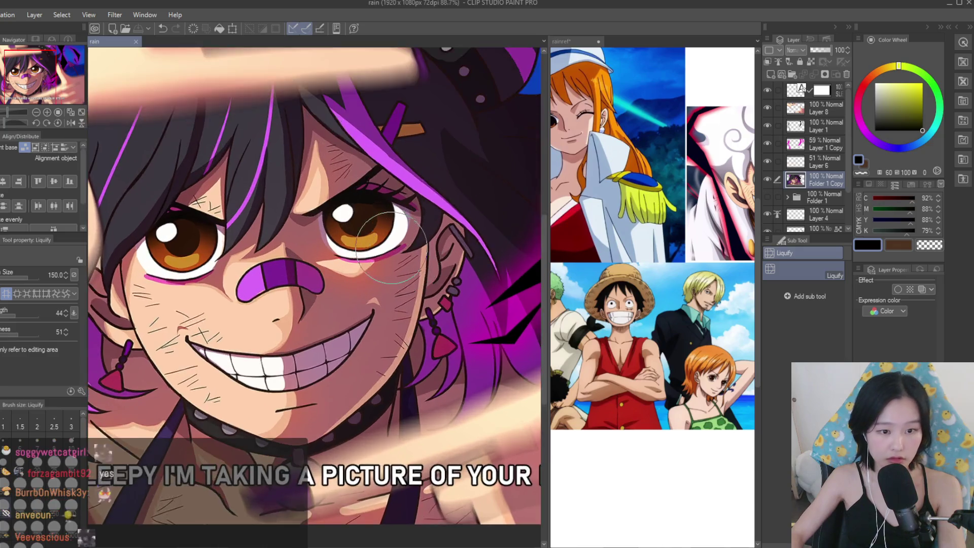
{"action": "left_click_drag", "start_coordinate": [391, 246], "coordinate": [401, 242]}
{"action": "scroll", "coordinate": [376, 259], "scroll_direction": "down", "scroll_amount": 5}
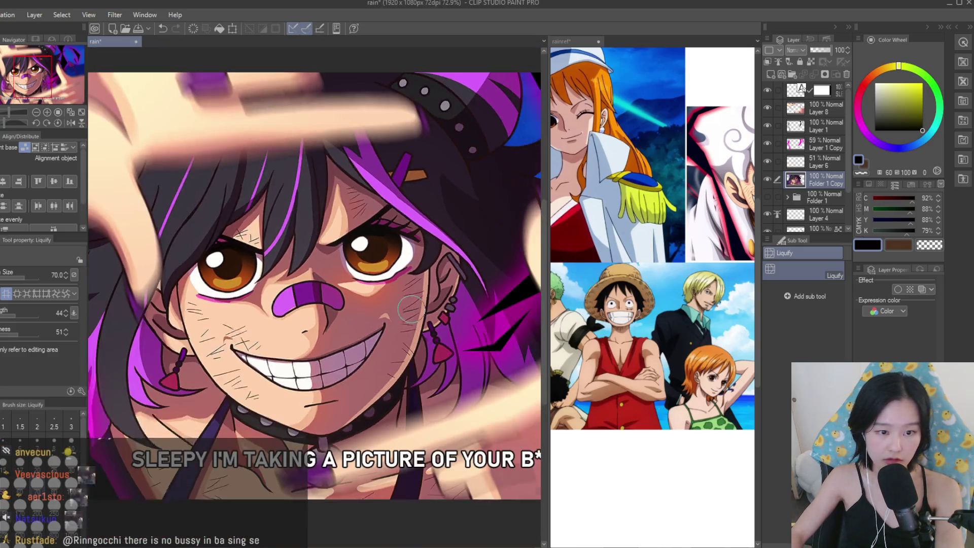
{"action": "scroll", "coordinate": [367, 273], "scroll_direction": "down", "scroll_amount": 1}
{"action": "key", "text": "ctrl+s"}
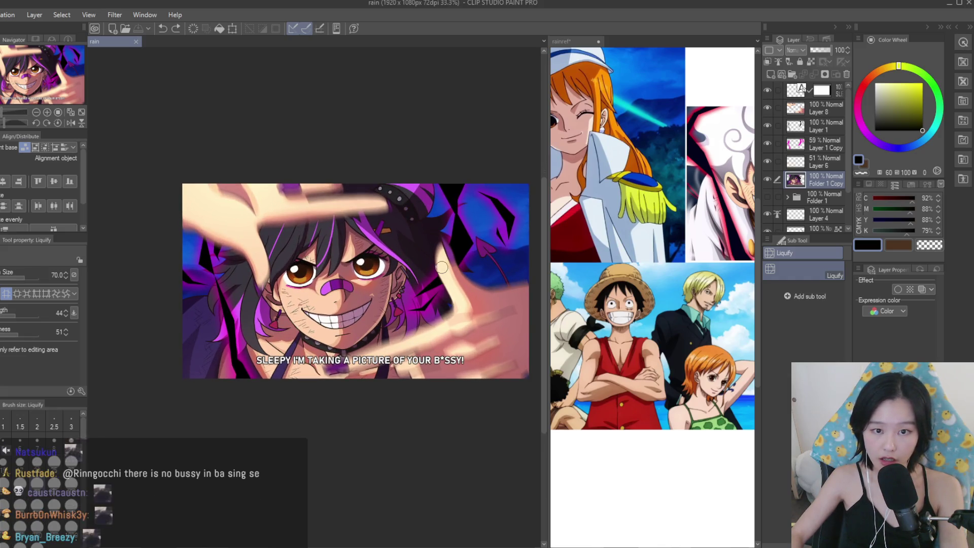
Make the rain artwork active and select the caption text layer to check its border effect.
{"action": "scroll", "coordinate": [441, 268], "scroll_direction": "down", "scroll_amount": 2}
{"action": "scroll", "coordinate": [501, 210], "scroll_direction": "up", "scroll_amount": 1}
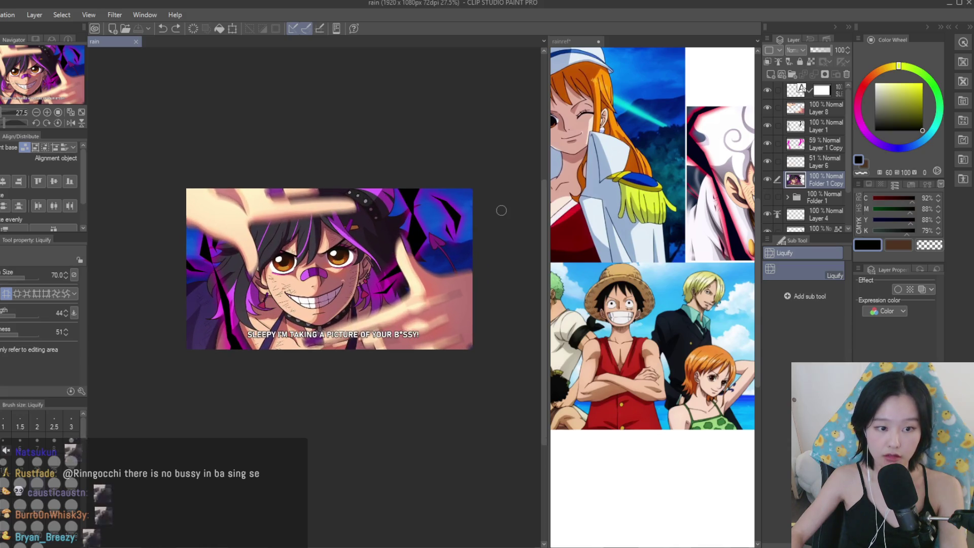
{"action": "scroll", "coordinate": [333, 187], "scroll_direction": "up", "scroll_amount": 2}
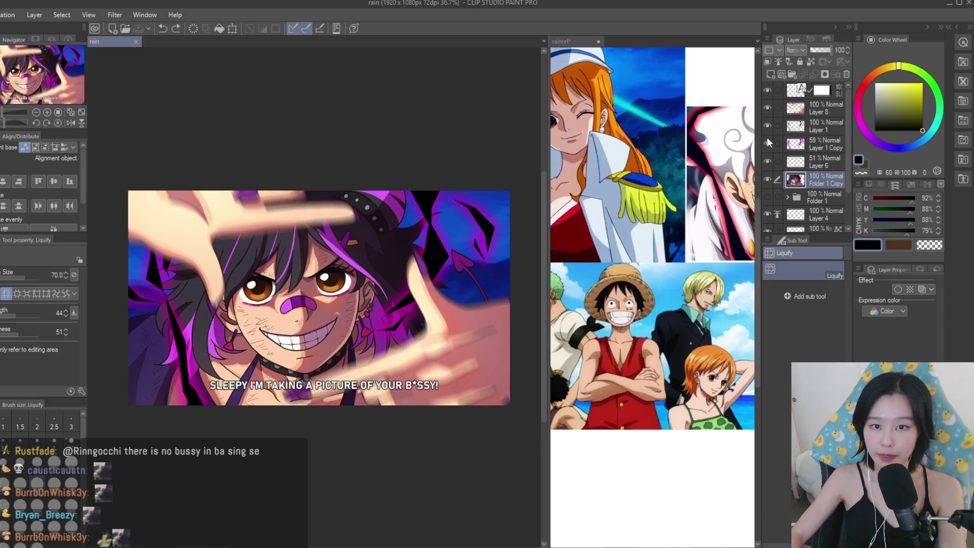
{"action": "left_click", "coordinate": [733, 123]}
{"action": "left_click", "coordinate": [151, 55]}
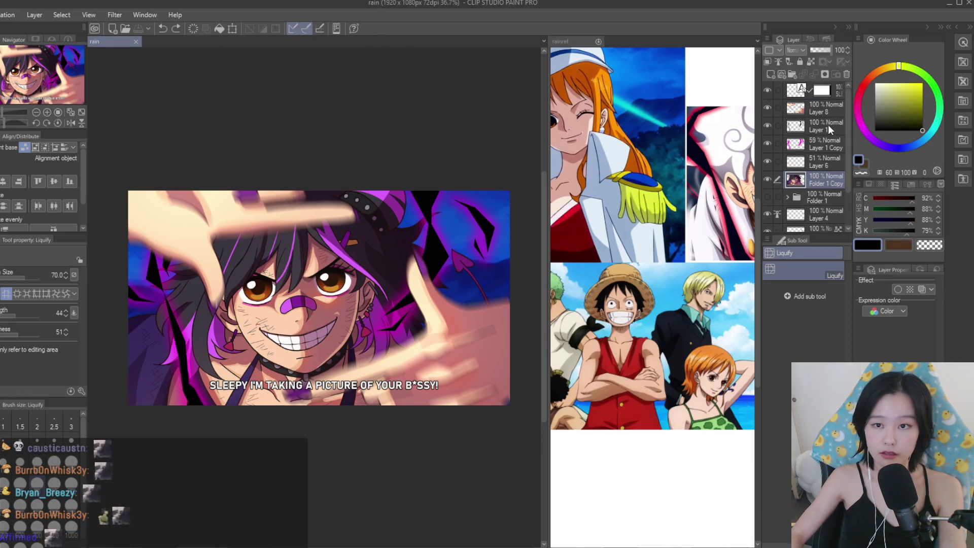
{"action": "left_click", "coordinate": [832, 92]}
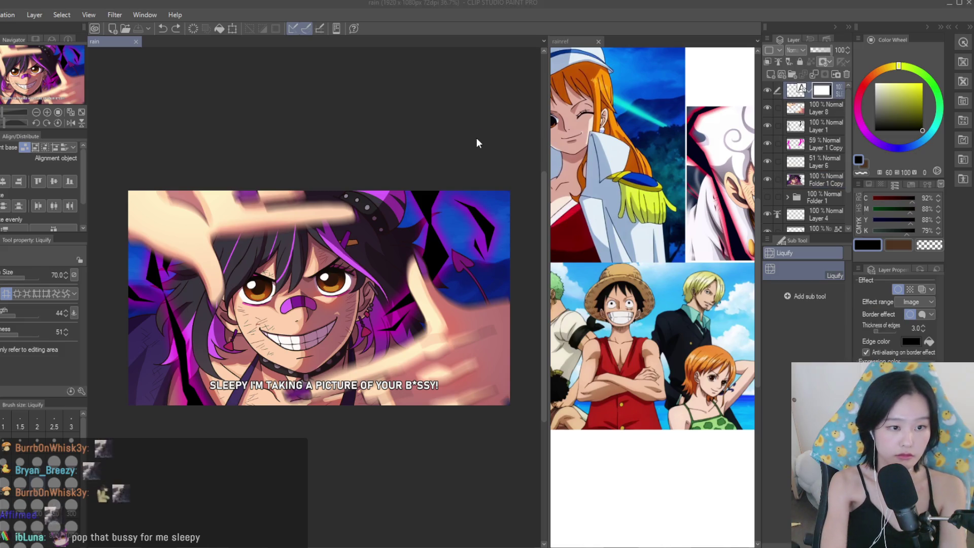
Reselect Folder 1 Copy, zoom in on the face and switch to the Turnip pen.
{"action": "scroll", "coordinate": [406, 238], "scroll_direction": "up", "scroll_amount": 2}
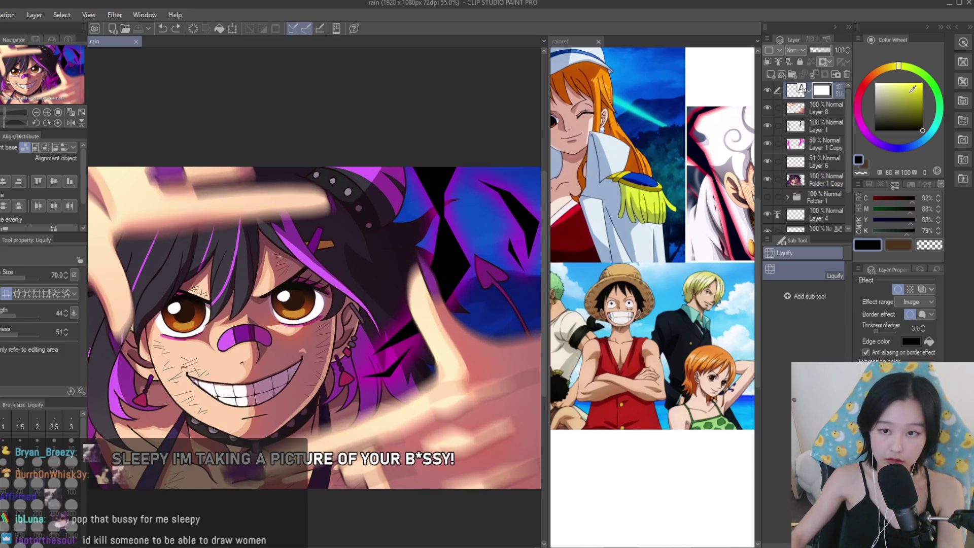
{"action": "left_click", "coordinate": [825, 182]}
{"action": "scroll", "coordinate": [177, 287], "scroll_direction": "up", "scroll_amount": 1}
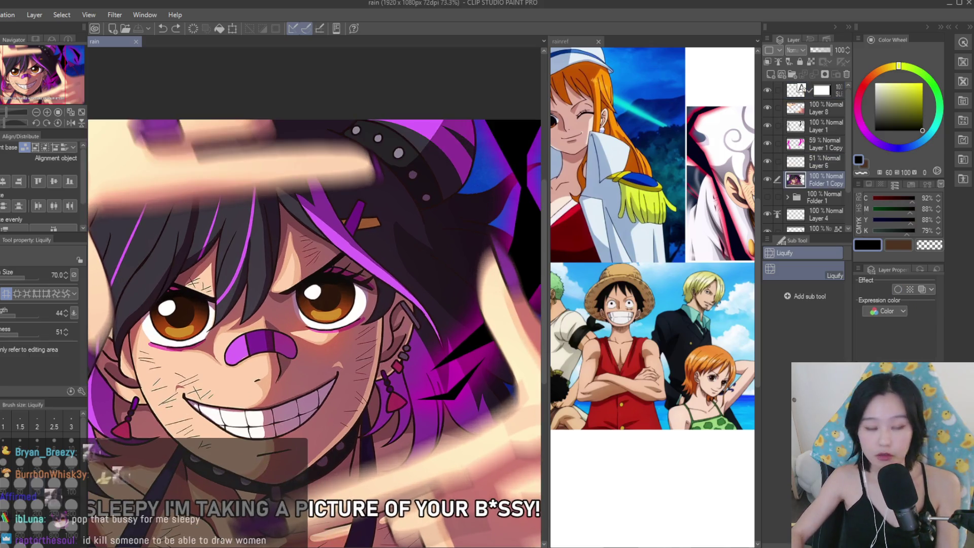
{"action": "key", "text": "p"}
{"action": "scroll", "coordinate": [174, 290], "scroll_direction": "up", "scroll_amount": 2}
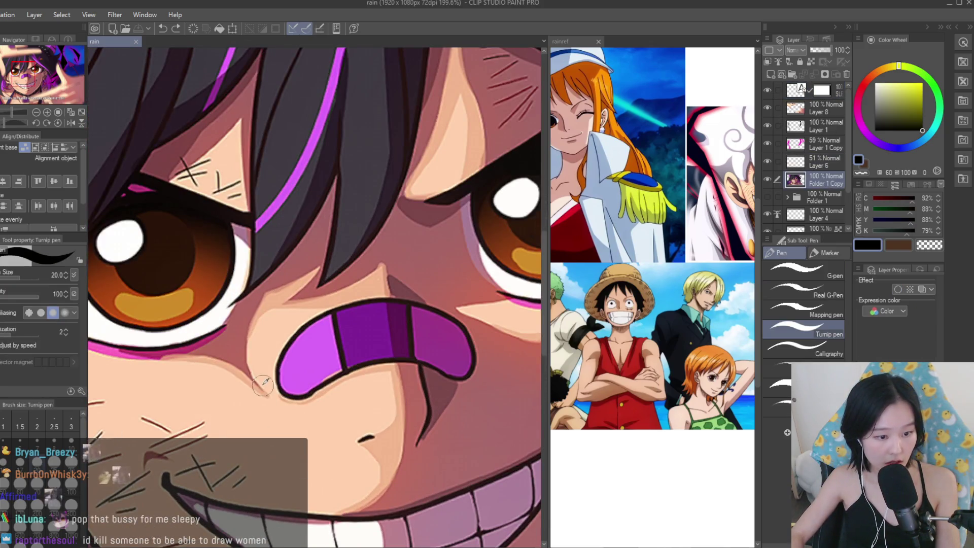
Eyedrop the peach skin tone from the face and save the artwork.
{"action": "left_click", "coordinate": [258, 396], "text": "alt"}
{"action": "scroll", "coordinate": [303, 305], "scroll_direction": "down", "scroll_amount": 2}
{"action": "scroll", "coordinate": [304, 305], "scroll_direction": "down", "scroll_amount": 2}
{"action": "scroll", "coordinate": [477, 389], "scroll_direction": "down", "scroll_amount": 2}
{"action": "key", "text": "ctrl+s"}
Darken the mouth corner with muted red picked from the lips, then save.
{"action": "scroll", "coordinate": [577, 350], "scroll_direction": "down", "scroll_amount": 3}
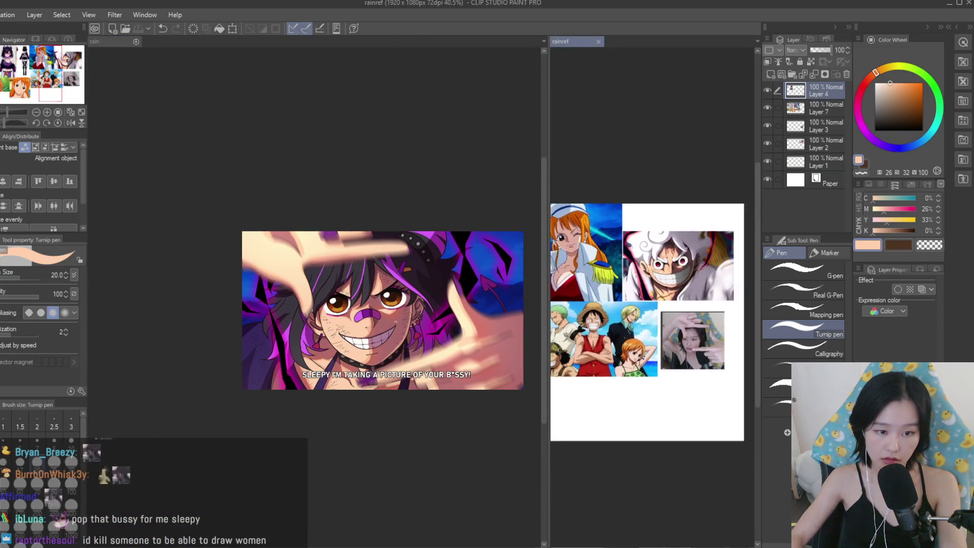
{"action": "scroll", "coordinate": [577, 350], "scroll_direction": "up", "scroll_amount": 2}
{"action": "scroll", "coordinate": [331, 366], "scroll_direction": "up", "scroll_amount": 3}
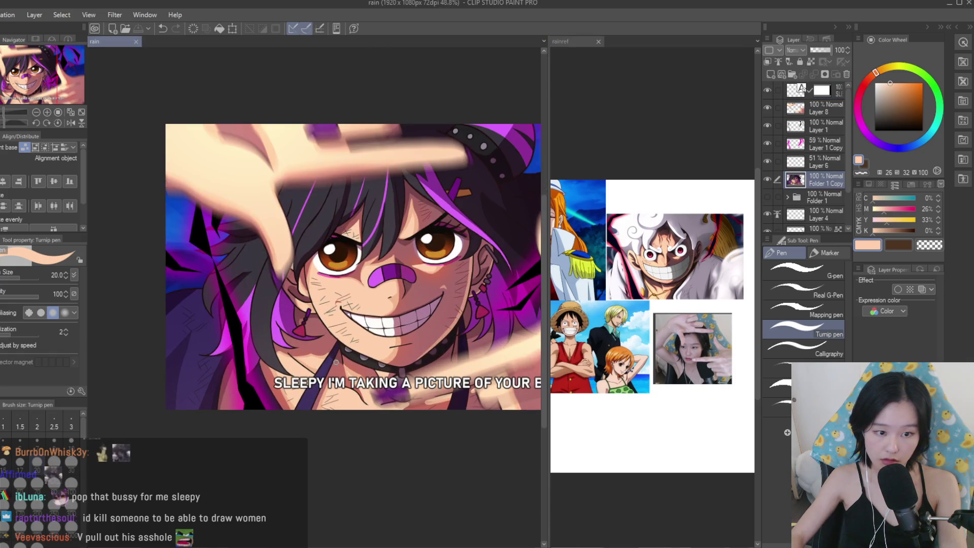
{"action": "scroll", "coordinate": [355, 284], "scroll_direction": "up", "scroll_amount": 5}
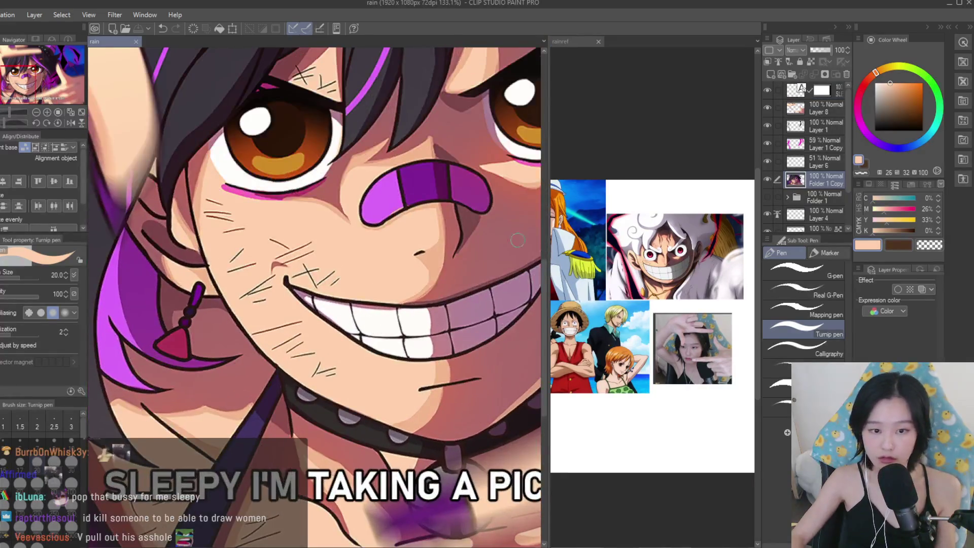
{"action": "left_click", "coordinate": [223, 254], "text": "alt"}
{"action": "scroll", "coordinate": [230, 263], "scroll_direction": "up", "scroll_amount": 2}
{"action": "left_click_drag", "start_coordinate": [231, 263], "coordinate": [264, 292]}
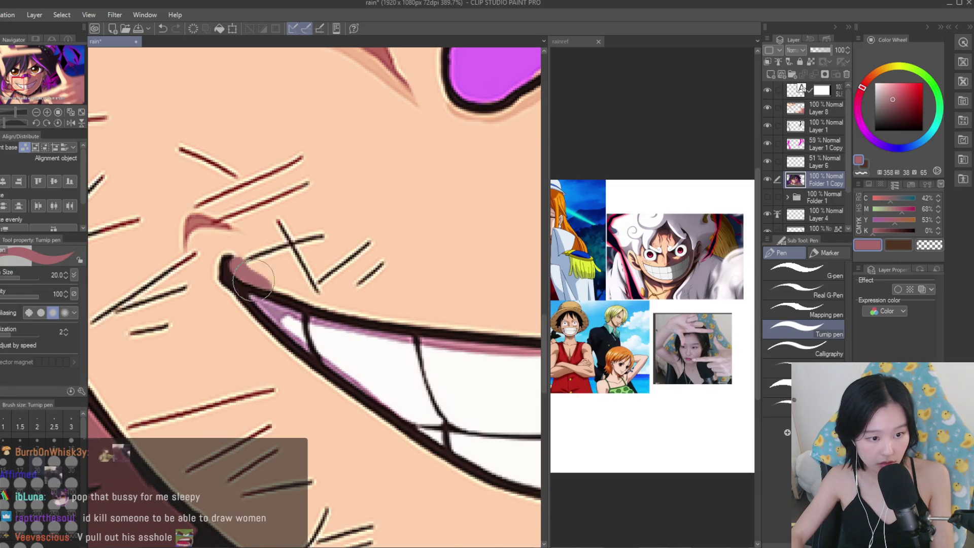
{"action": "scroll", "coordinate": [315, 315], "scroll_direction": "down", "scroll_amount": 10}
{"action": "key", "text": "ctrl+s"}
Export the finished illustration as an image and open the compilation document.
{"action": "scroll", "coordinate": [387, 376], "scroll_direction": "down", "scroll_amount": 1}
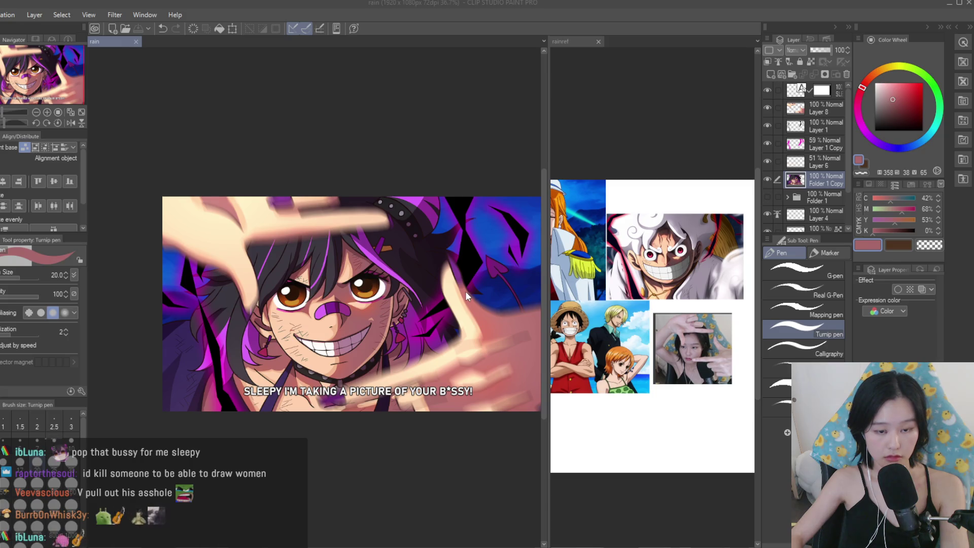
{"action": "key", "text": "ctrl+z"}
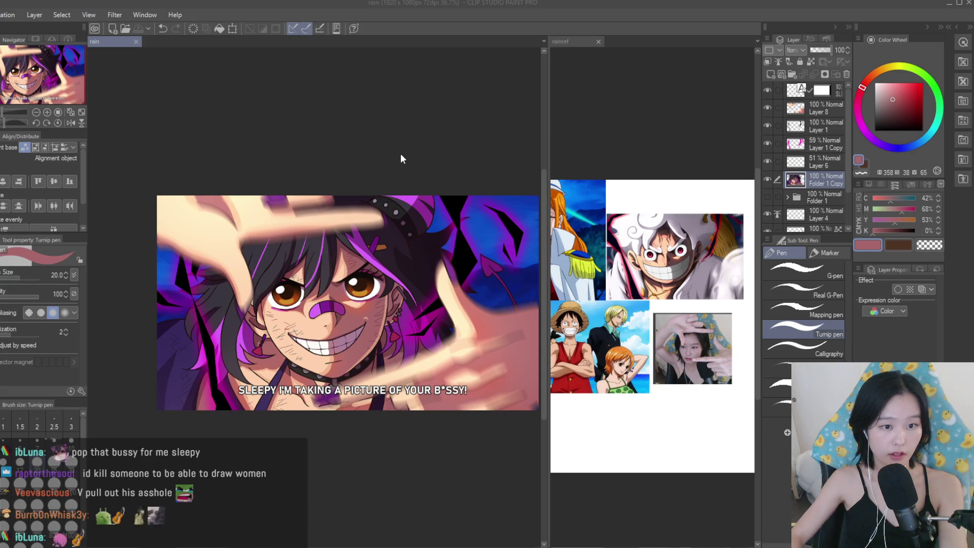
{"action": "key", "text": "k"}
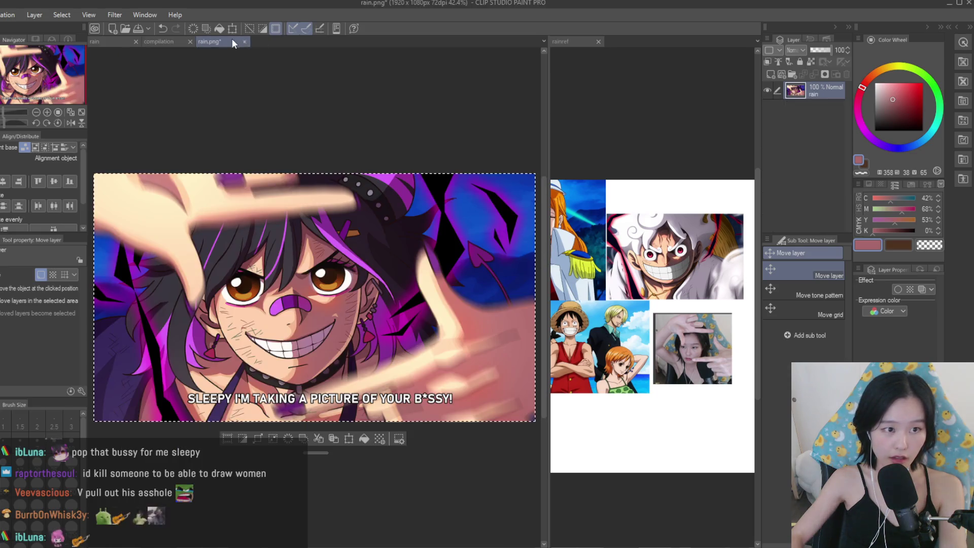
Paste the flattened rain image into the compilation, scaled to 87% in the bottom-left slot.
{"action": "key", "text": "ctrl+c"}
{"action": "key", "text": "ctrl+w"}
{"action": "key", "text": "ctrl+v"}
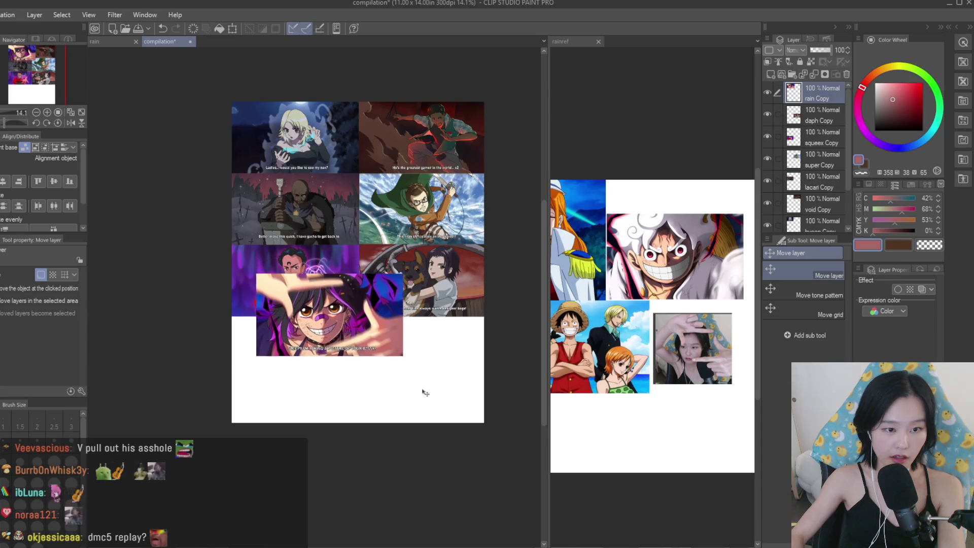
{"action": "key", "text": "ctrl+t"}
{"action": "scroll", "coordinate": [463, 382], "scroll_direction": "up", "scroll_amount": 2}
{"action": "left_click_drag", "start_coordinate": [462, 381], "coordinate": [431, 366]}
{"action": "left_click_drag", "start_coordinate": [396, 336], "coordinate": [361, 394]}
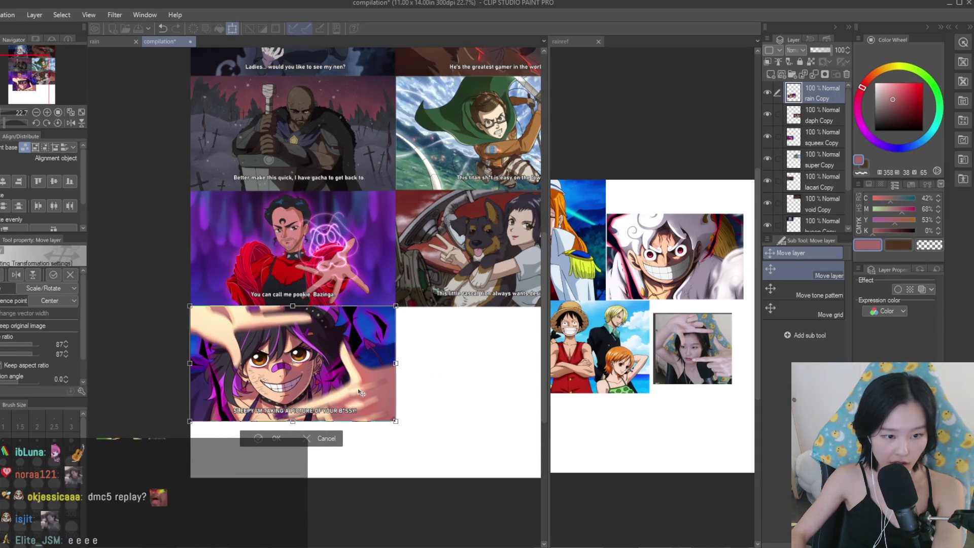
{"action": "left_click_drag", "start_coordinate": [397, 422], "coordinate": [398, 430]}
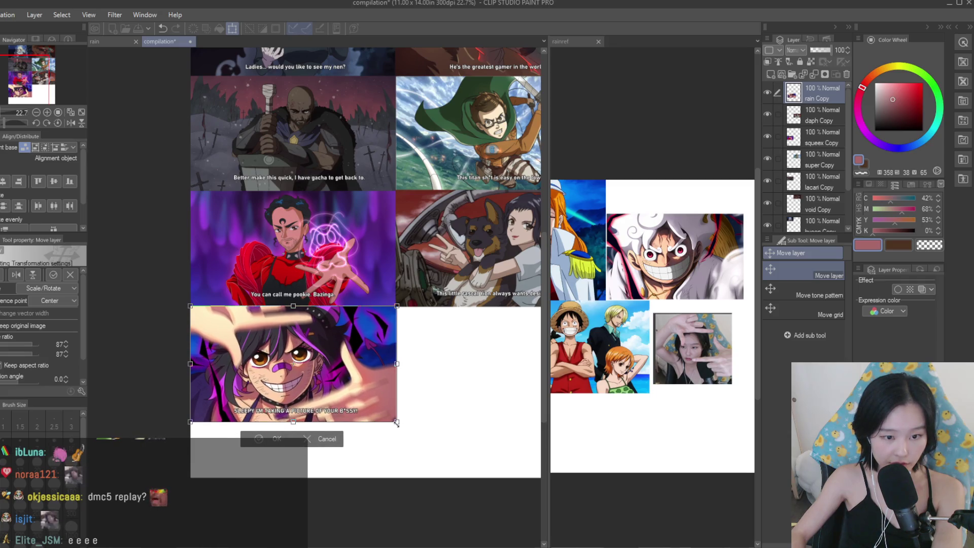
{"action": "key", "text": "Return"}
Save the compilation with the new rain portrait.
{"action": "scroll", "coordinate": [343, 392], "scroll_direction": "down", "scroll_amount": 3}
{"action": "scroll", "coordinate": [380, 290], "scroll_direction": "up", "scroll_amount": 2}
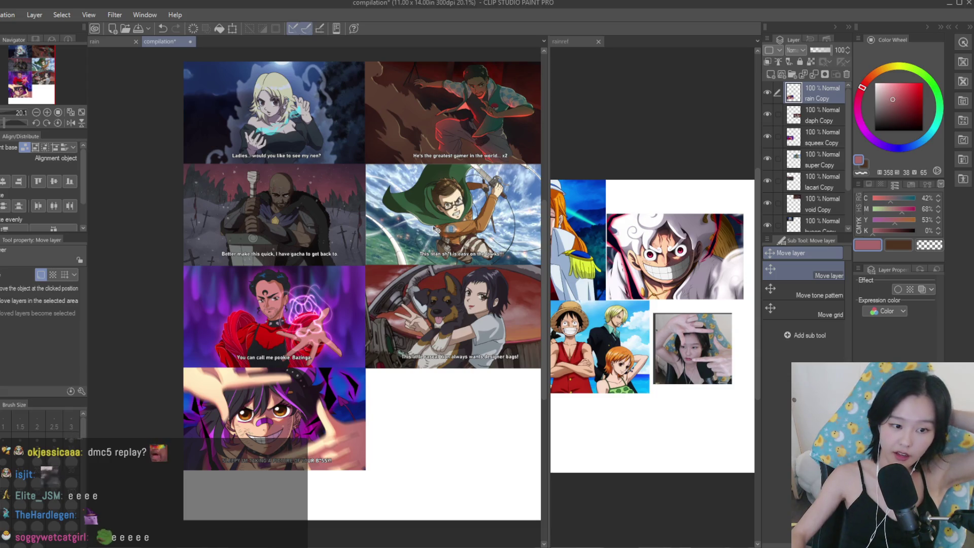
{"action": "scroll", "coordinate": [438, 231], "scroll_direction": "down", "scroll_amount": 2}
{"action": "scroll", "coordinate": [439, 401], "scroll_direction": "up", "scroll_amount": 3}
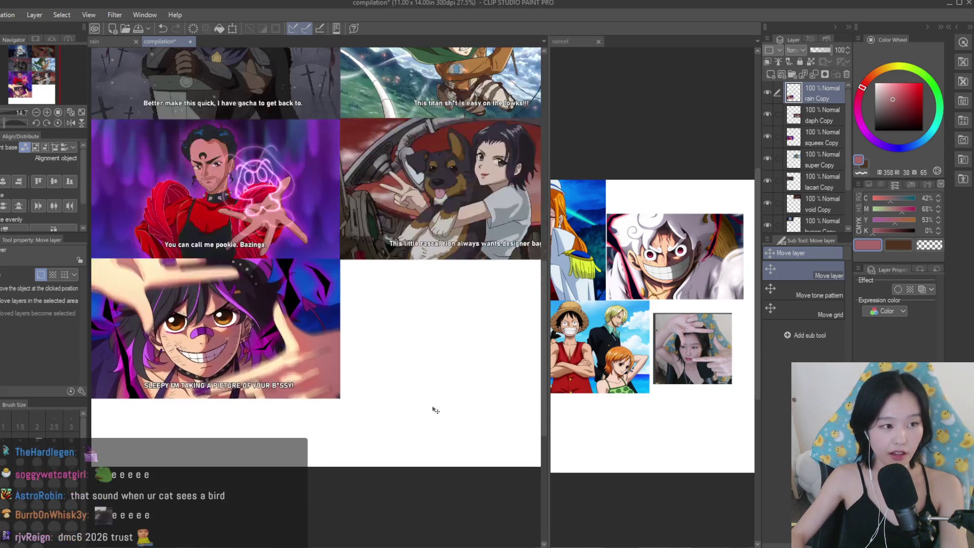
{"action": "key", "text": "ctrl+s"}
{"action": "scroll", "coordinate": [420, 364], "scroll_direction": "down", "scroll_amount": 2}
{"action": "scroll", "coordinate": [420, 363], "scroll_direction": "up", "scroll_amount": 2}
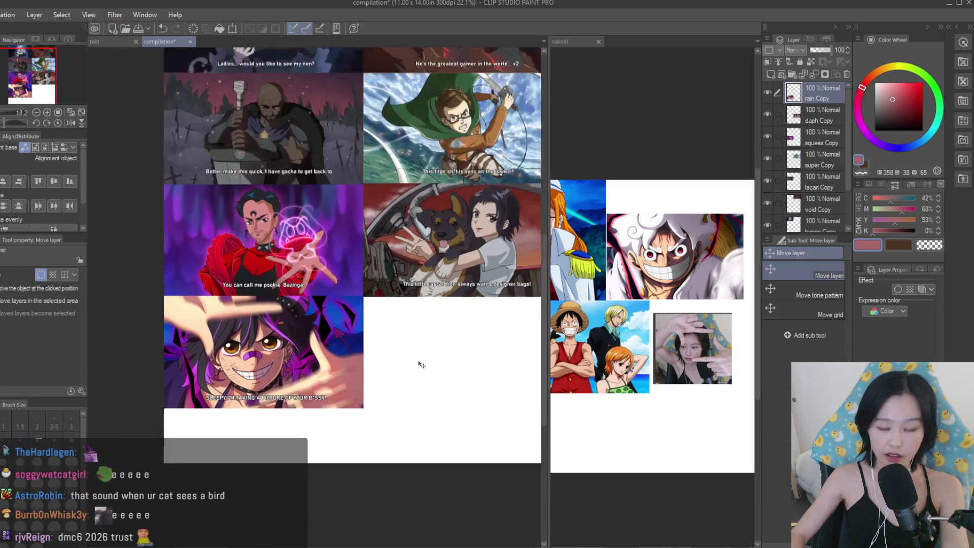
{"action": "scroll", "coordinate": [421, 364], "scroll_direction": "down", "scroll_amount": 1}
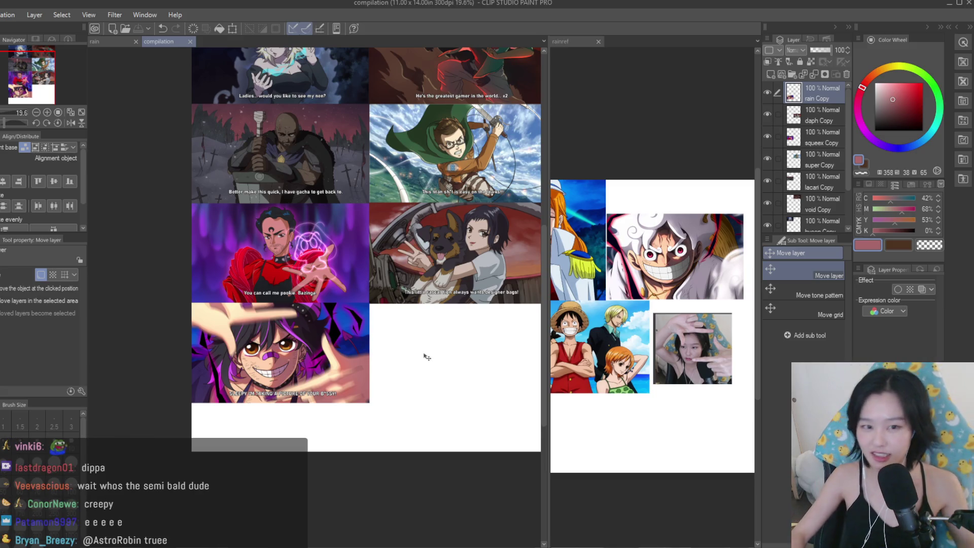
{"action": "scroll", "coordinate": [448, 333], "scroll_direction": "up", "scroll_amount": 1}
{"action": "scroll", "coordinate": [459, 249], "scroll_direction": "down", "scroll_amount": 2}
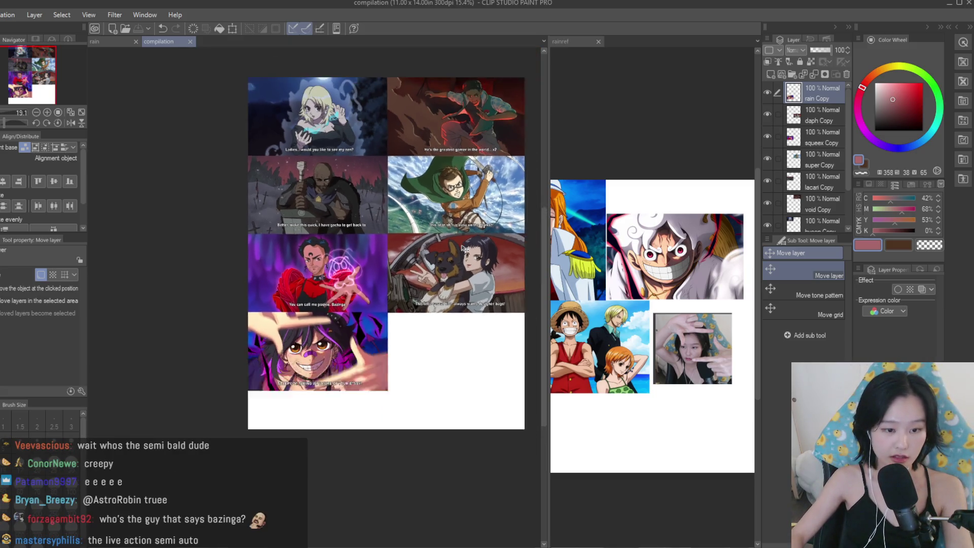
{"action": "scroll", "coordinate": [473, 243], "scroll_direction": "up", "scroll_amount": 1}
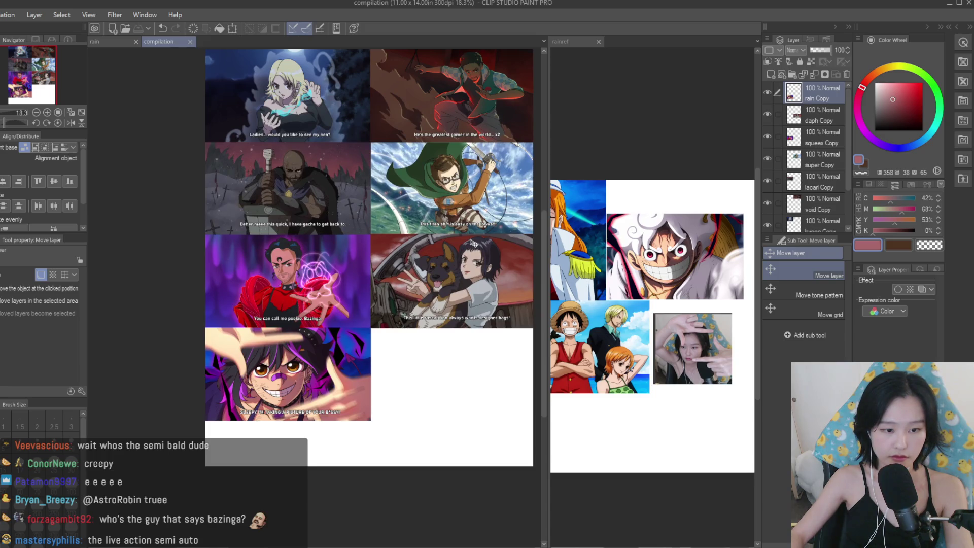
Close the rain artwork and the rain reference collage documents.
{"action": "left_click", "coordinate": [113, 42]}
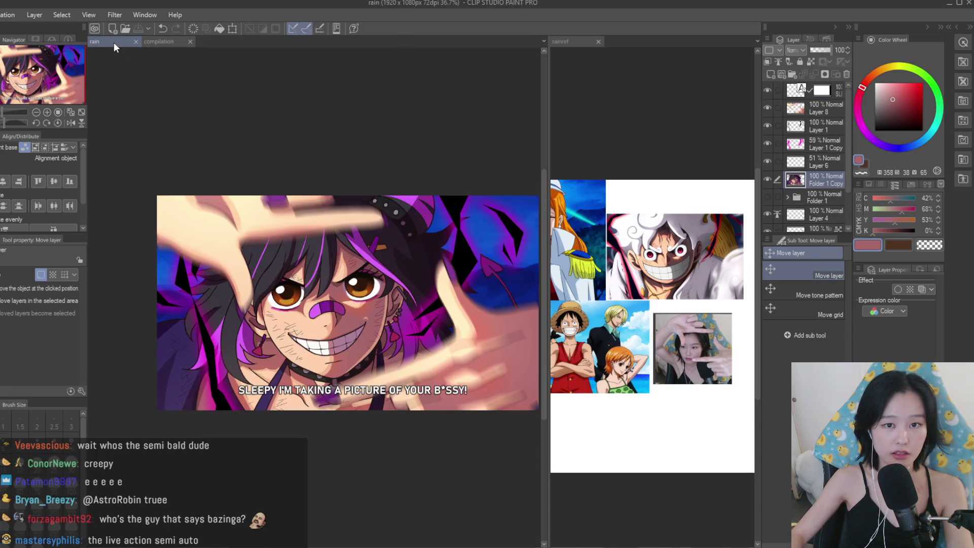
{"action": "left_click", "coordinate": [135, 42]}
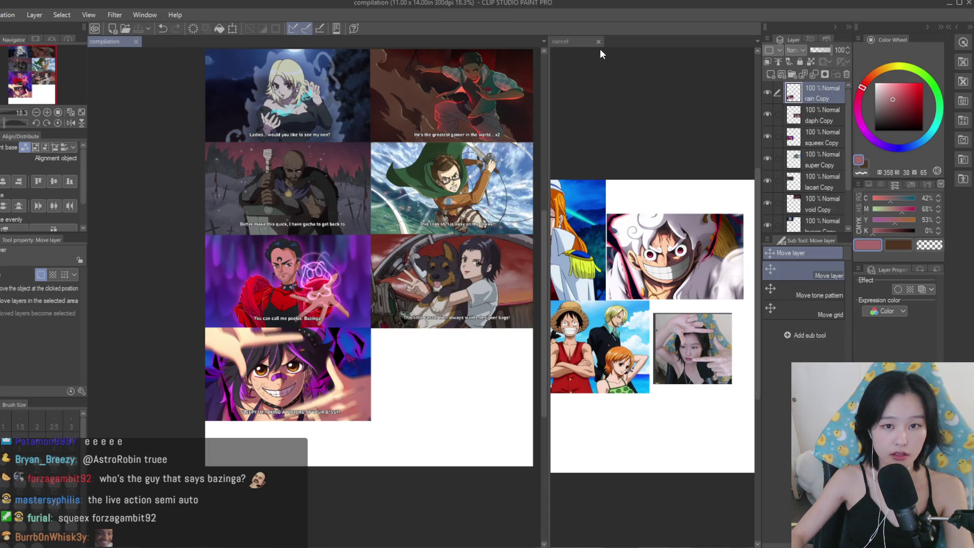
{"action": "left_click", "coordinate": [598, 41]}
{"action": "scroll", "coordinate": [504, 240], "scroll_direction": "up", "scroll_amount": 2}
{"action": "scroll", "coordinate": [475, 425], "scroll_direction": "down", "scroll_amount": 1}
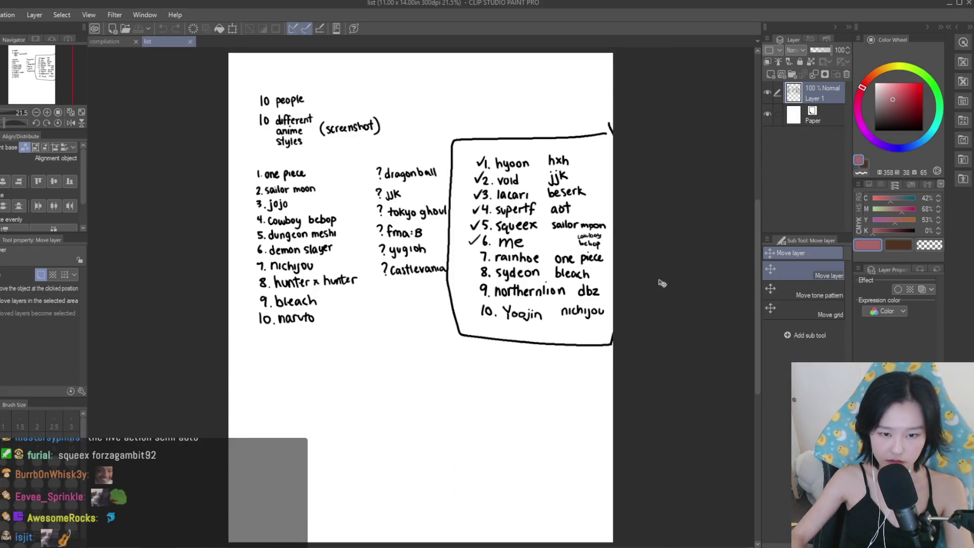
{"action": "scroll", "coordinate": [662, 281], "scroll_direction": "up", "scroll_amount": 2}
Draw a black Turnip-pen checkmark beside entry 7 on the artist list.
{"action": "key", "text": "p"}
{"action": "scroll", "coordinate": [474, 278], "scroll_direction": "up", "scroll_amount": 2}
{"action": "left_click", "coordinate": [874, 131]}
{"action": "scroll", "coordinate": [502, 441], "scroll_direction": "down", "scroll_amount": 2}
{"action": "scroll", "coordinate": [225, 287], "scroll_direction": "up", "scroll_amount": 2}
{"action": "left_click_drag", "start_coordinate": [261, 255], "coordinate": [324, 231]}
Return to the compilation document showing the rain portrait in its lower-left panel.
{"action": "scroll", "coordinate": [365, 299], "scroll_direction": "down", "scroll_amount": 2}
{"action": "scroll", "coordinate": [476, 349], "scroll_direction": "down", "scroll_amount": 1}
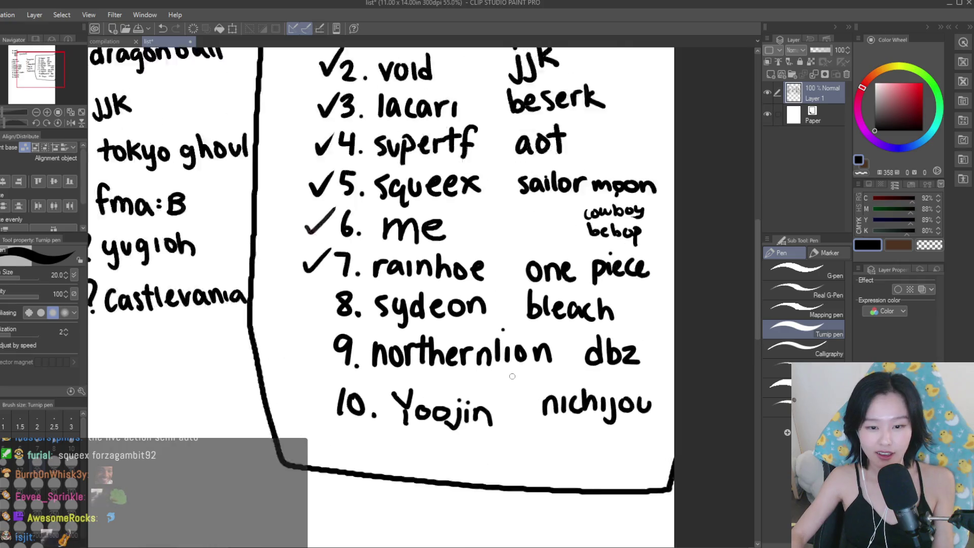
{"action": "scroll", "coordinate": [557, 355], "scroll_direction": "down", "scroll_amount": 1}
{"action": "scroll", "coordinate": [557, 355], "scroll_direction": "up", "scroll_amount": 1}
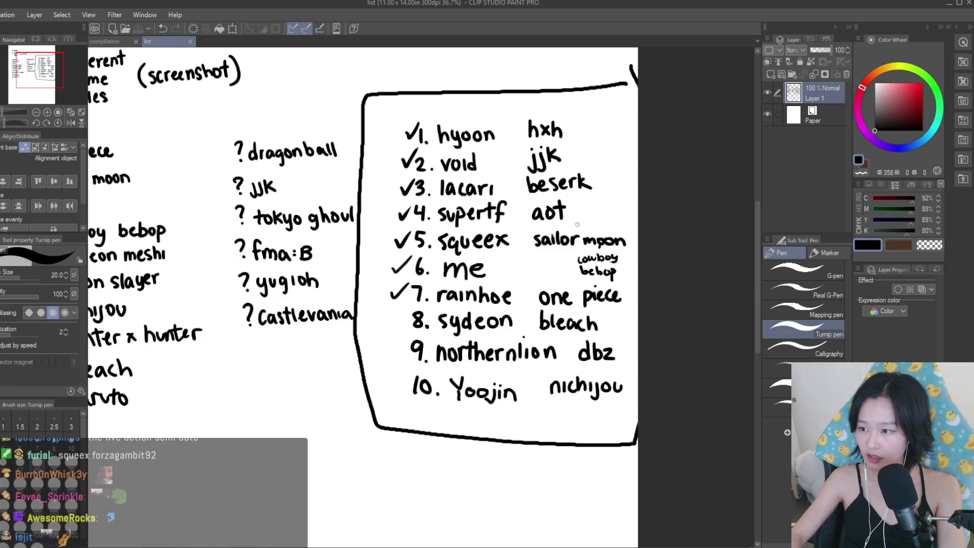
{"action": "scroll", "coordinate": [572, 221], "scroll_direction": "down", "scroll_amount": 1}
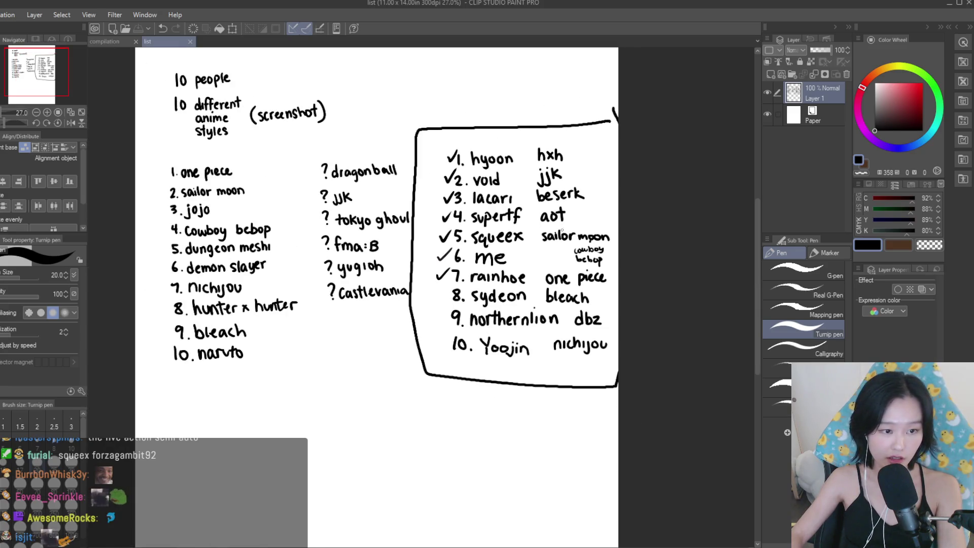
{"action": "scroll", "coordinate": [562, 230], "scroll_direction": "down", "scroll_amount": 1}
{"action": "scroll", "coordinate": [584, 268], "scroll_direction": "up", "scroll_amount": 2}
{"action": "scroll", "coordinate": [599, 295], "scroll_direction": "down", "scroll_amount": 2}
{"action": "scroll", "coordinate": [613, 313], "scroll_direction": "up", "scroll_amount": 2}
{"action": "scroll", "coordinate": [614, 313], "scroll_direction": "up", "scroll_amount": 1}
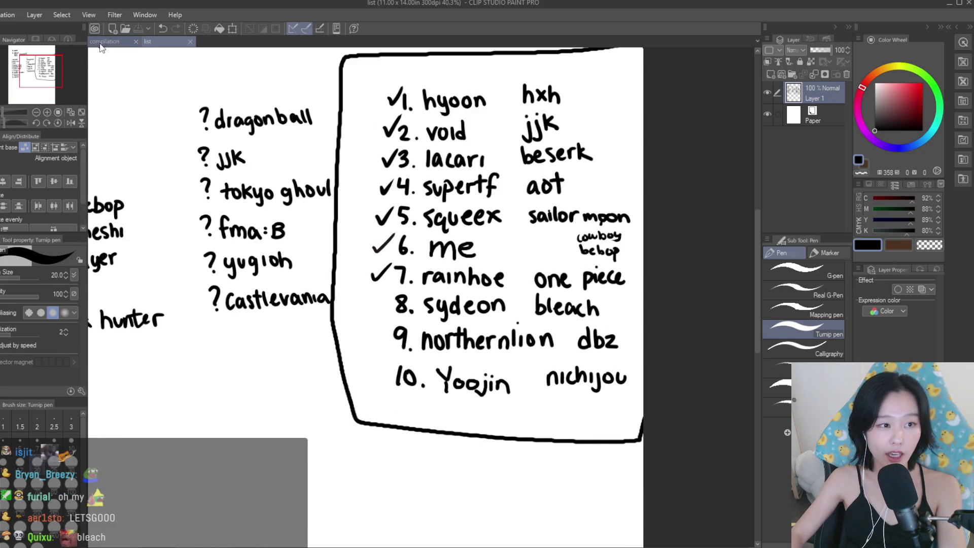
{"action": "left_click", "coordinate": [104, 41]}
{"action": "scroll", "coordinate": [563, 383], "scroll_direction": "down", "scroll_amount": 2}
{"action": "scroll", "coordinate": [575, 429], "scroll_direction": "up", "scroll_amount": 2}
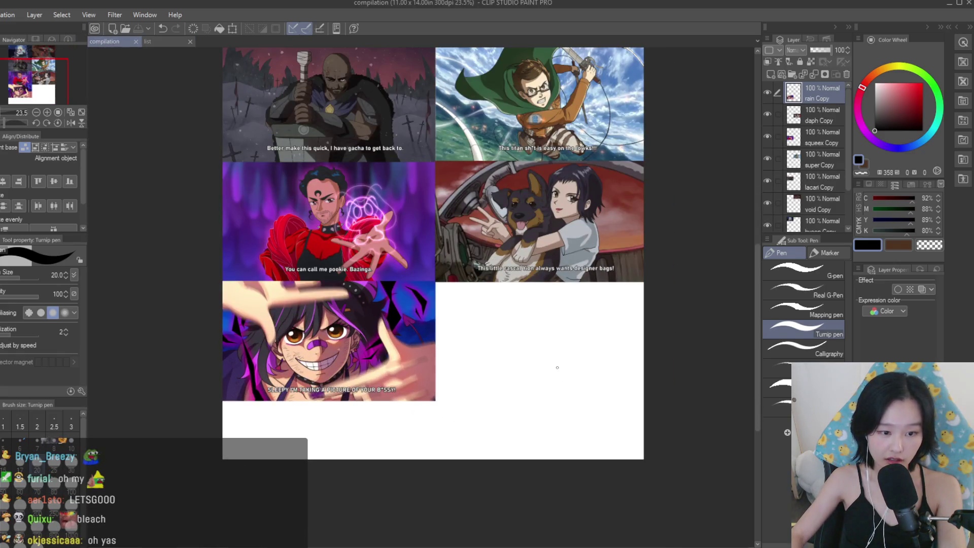